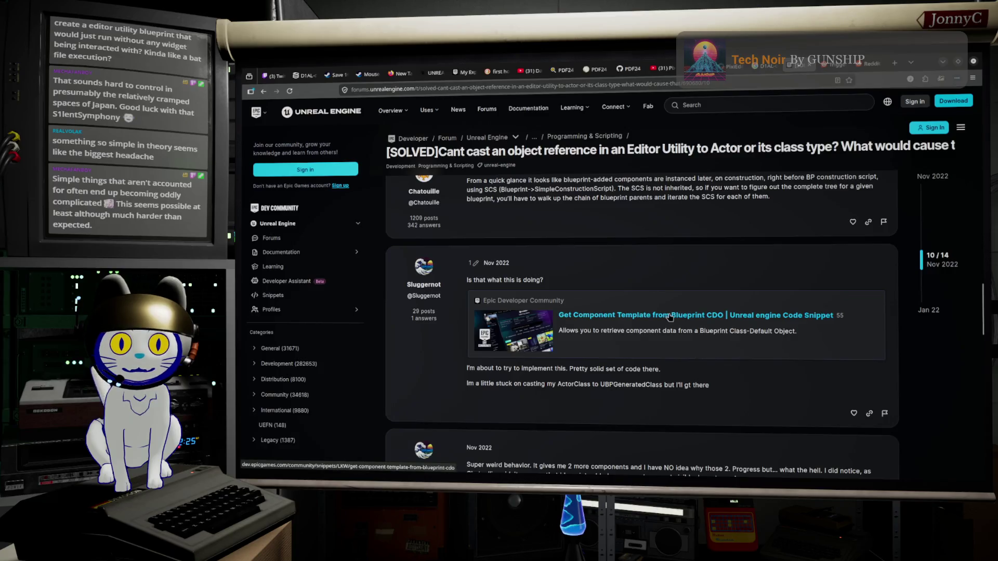
Open the Get Component Template snippet and expand its full single-component code
click(800, 73)
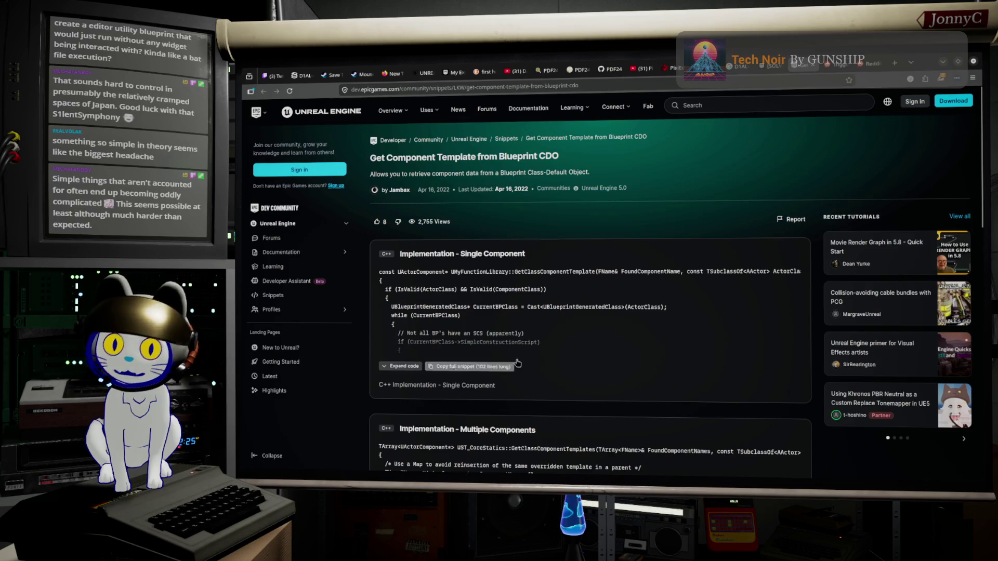
scroll(517, 357, down, 3)
scroll(472, 267, up, 1)
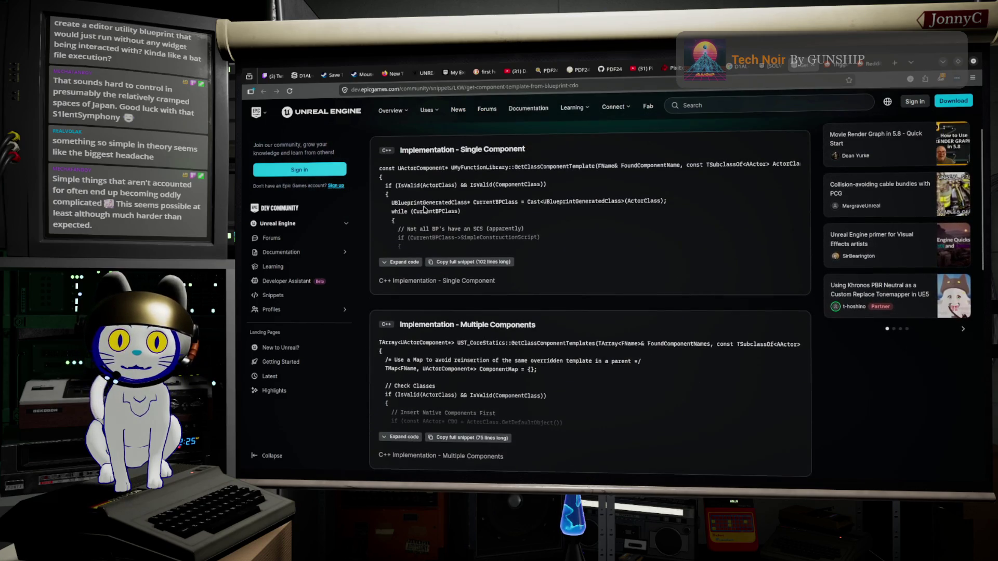
click(416, 262)
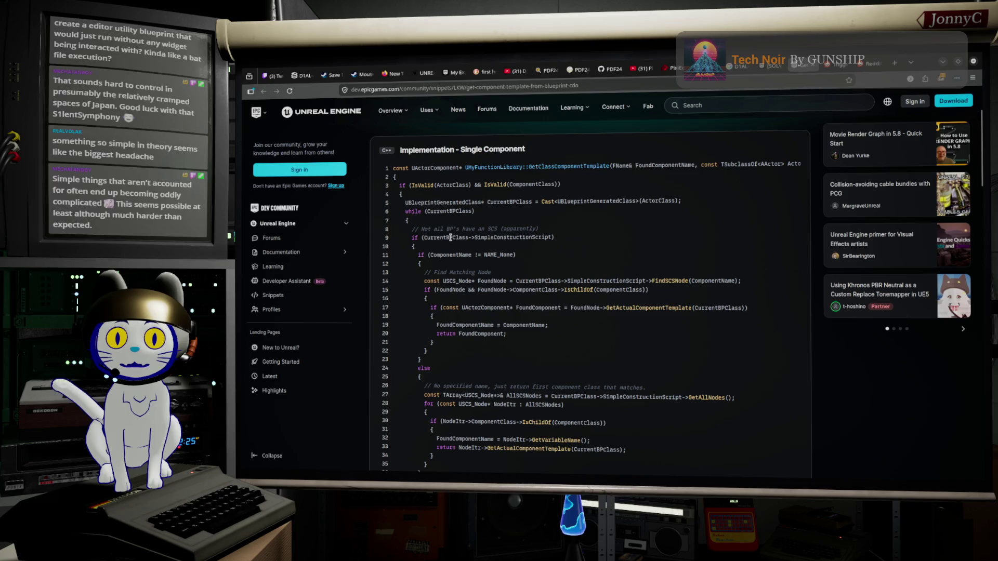
Highlight UBlueprintGeneratedClass, SimpleConstructionScript, FoundNode and FindSCSNode in the code, then minimise the browser
double_click(603, 203)
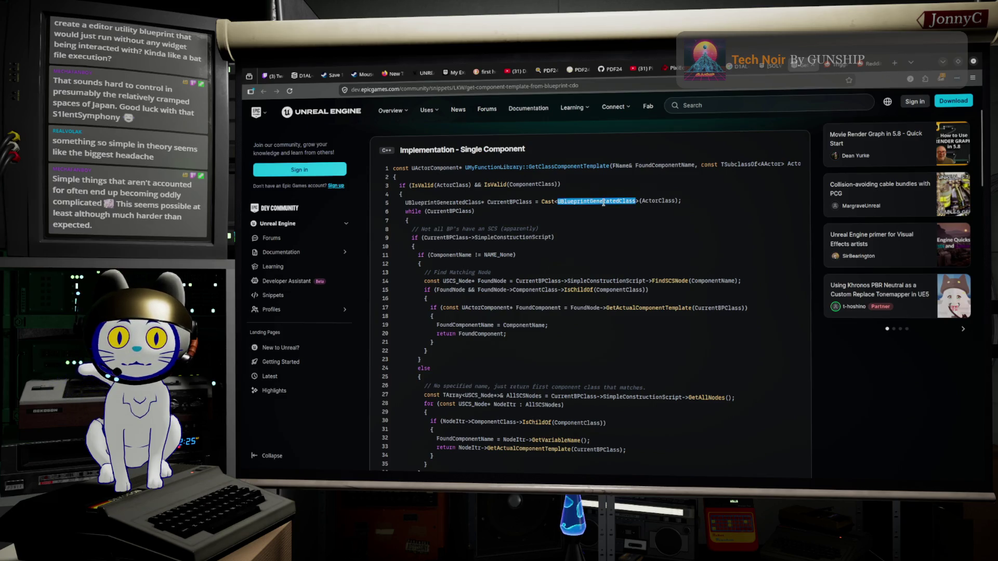
double_click(496, 239)
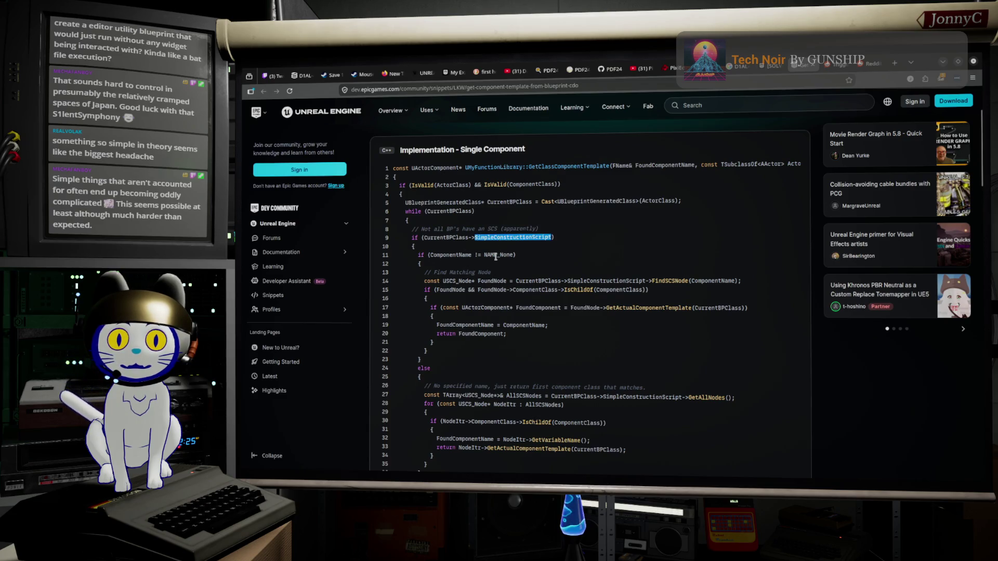
scroll(486, 271, up, 2)
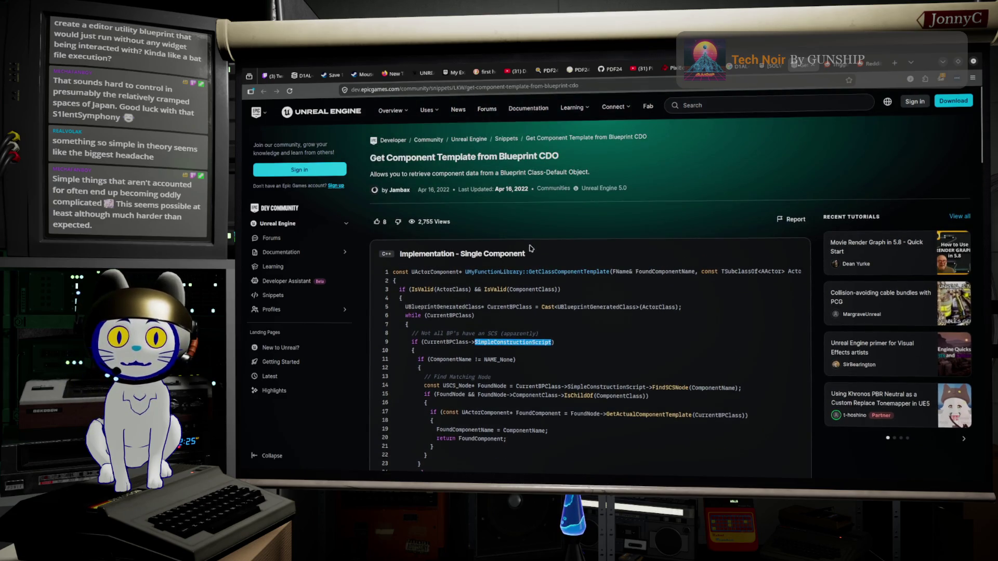
scroll(537, 273, down, 1)
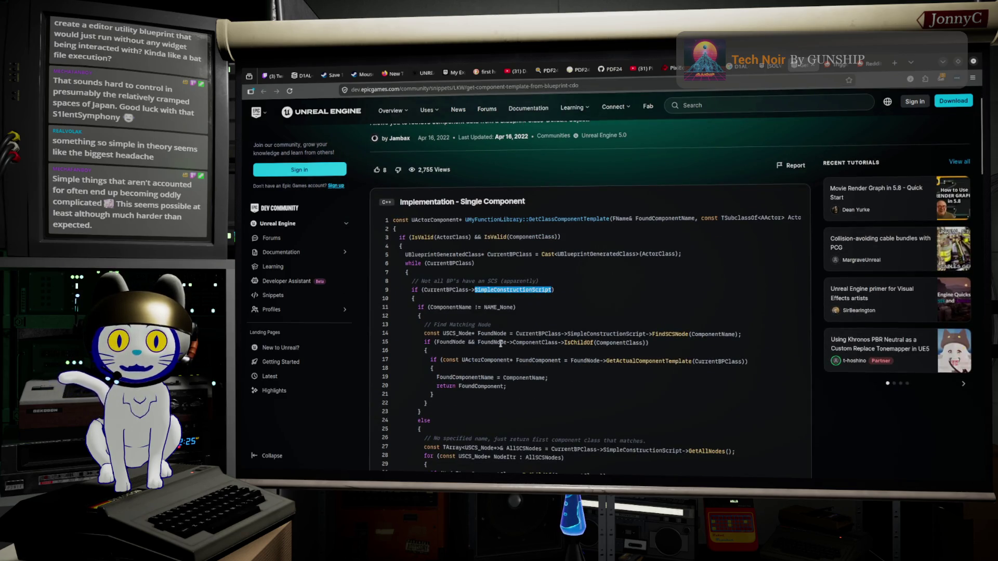
double_click(502, 342)
double_click(592, 334)
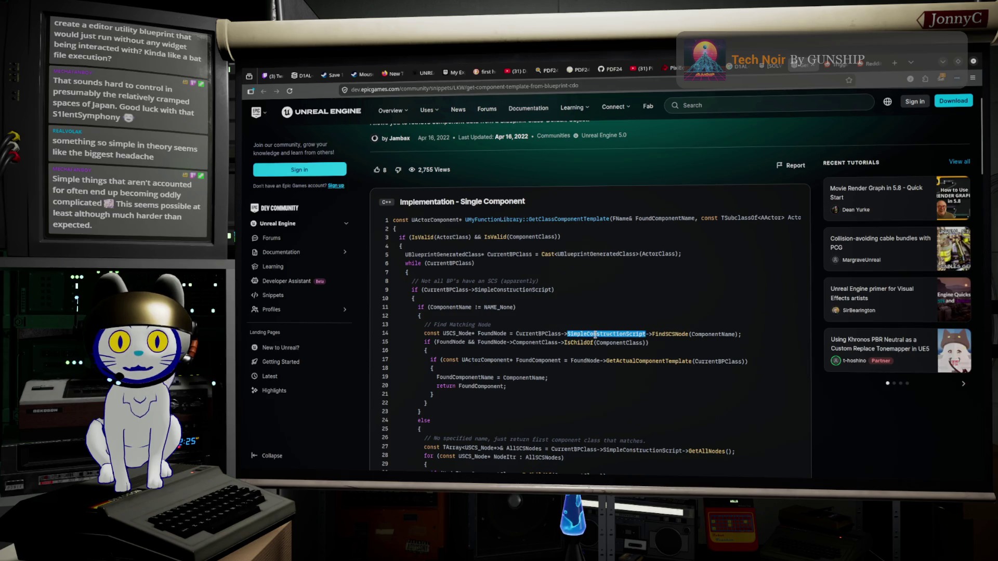
double_click(669, 334)
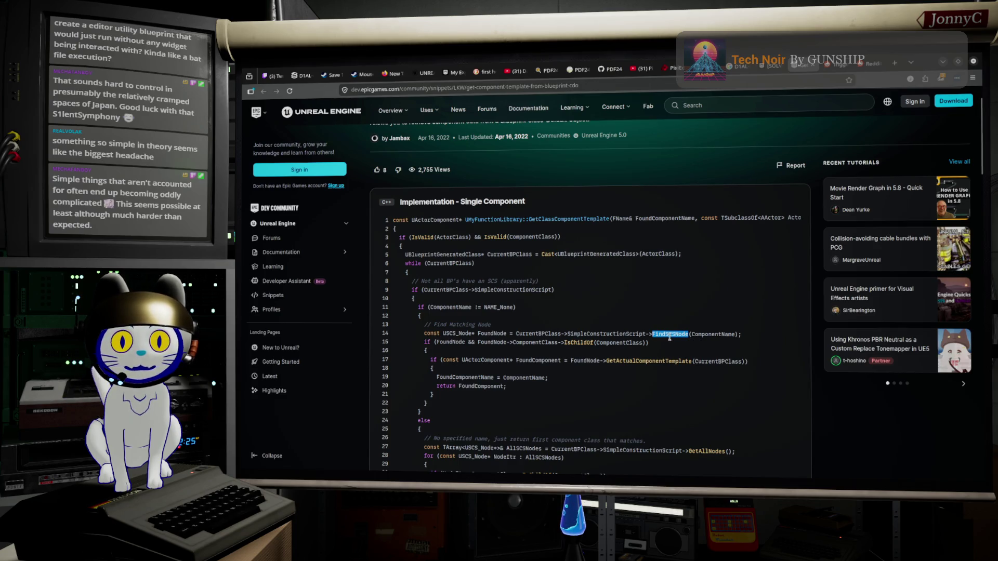
scroll(658, 343, up, 2)
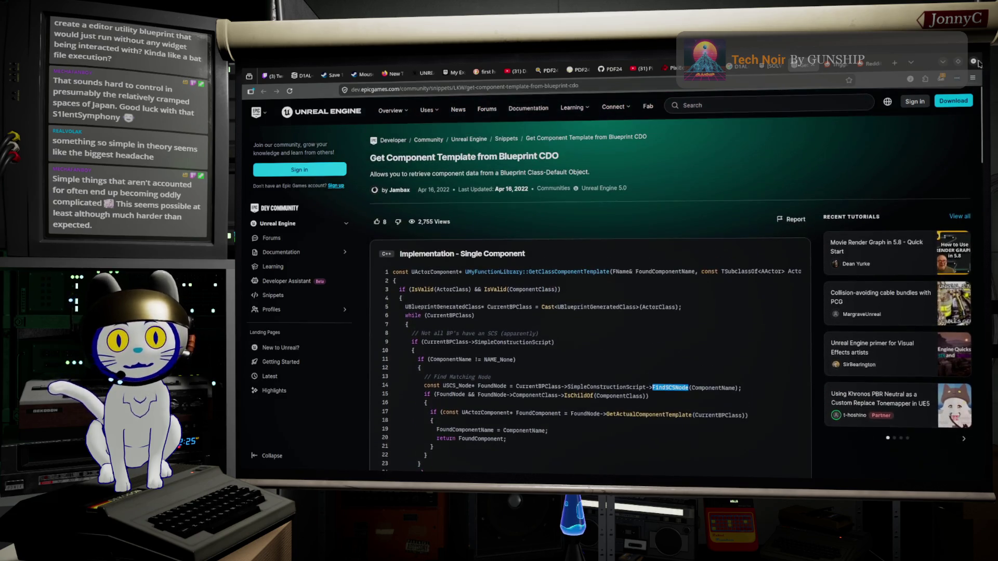
click(941, 63)
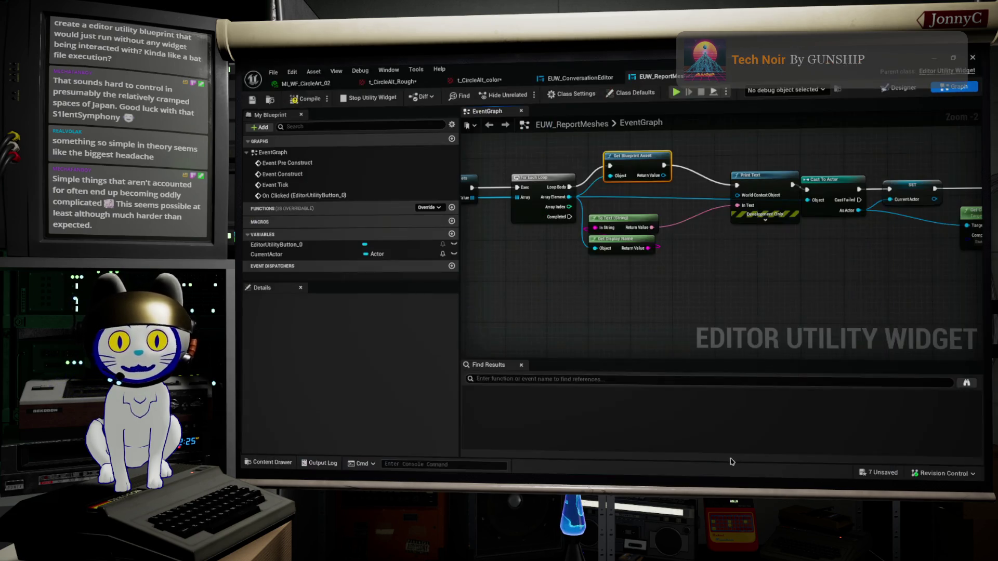
Search for a 'scene' node from Get Blueprint Asset's output, cancel without adding, and return to the browser
drag(676, 265, 614, 298)
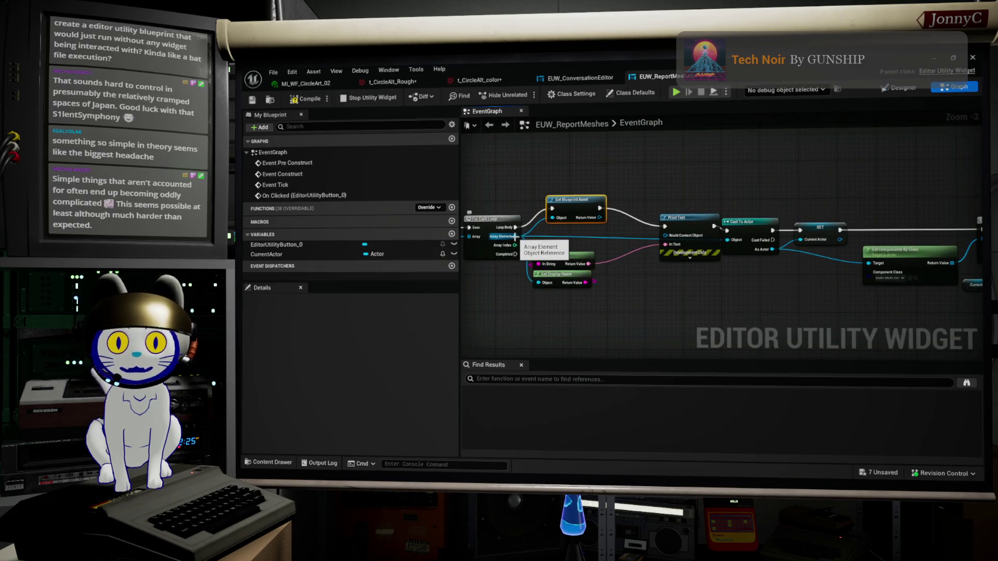
mouse_move(516, 235)
mouse_down()
mouse_move(551, 273)
mouse_move(657, 316)
mouse_up()
click(657, 316)
drag(600, 218, 654, 310)
text(scene)
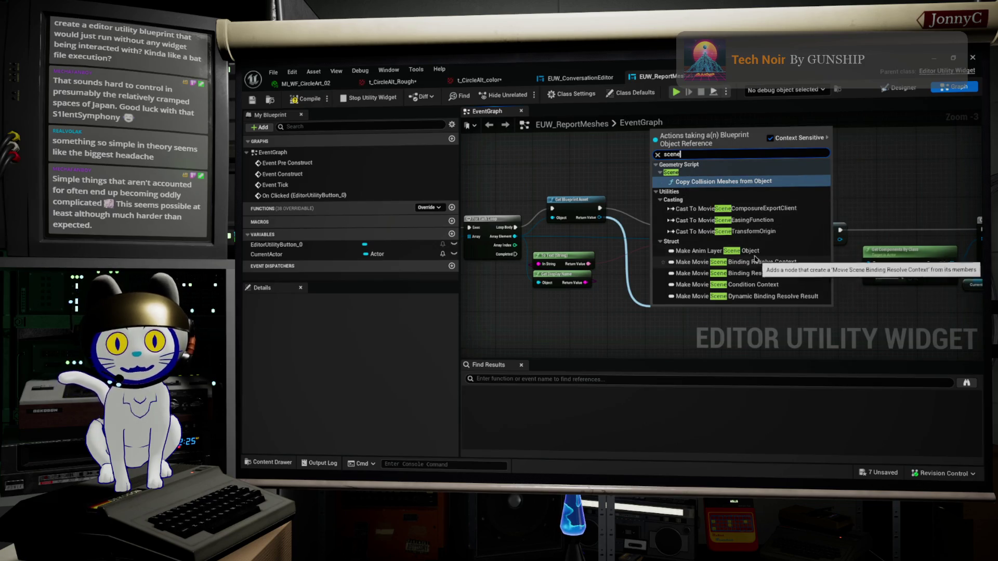
key(Escape)
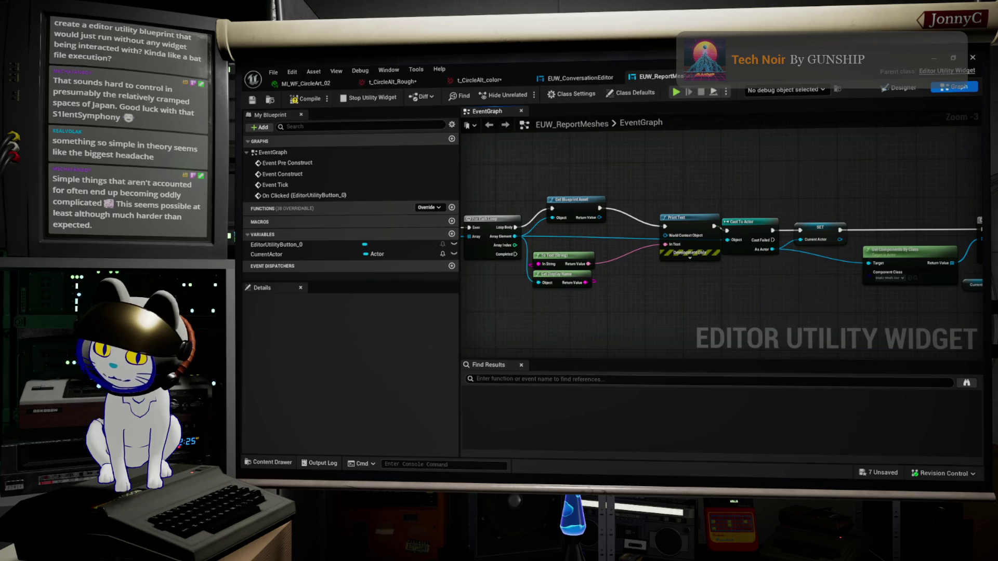
key(alt+Tab)
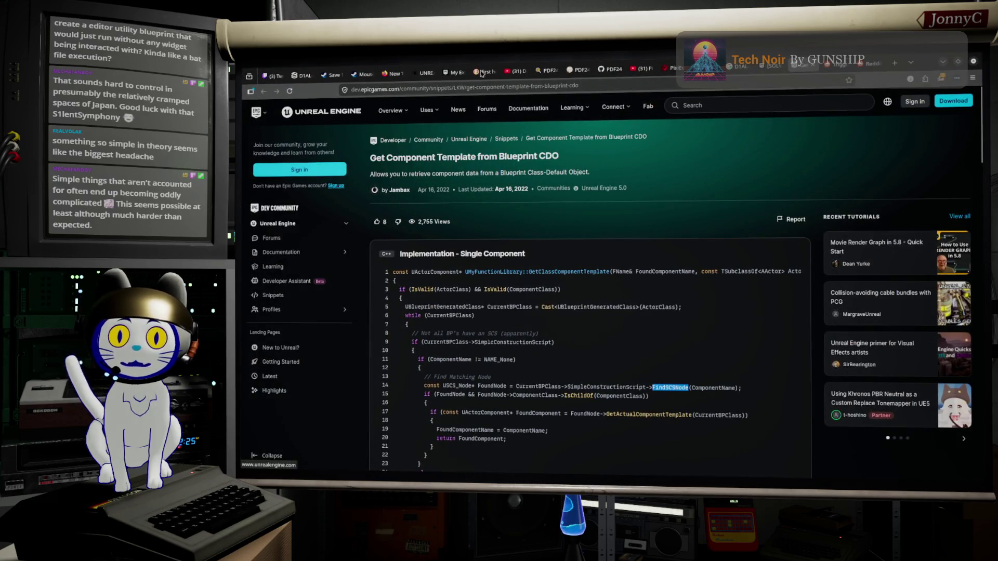
In the cast-to-Actor thread, view the Aug 2023 reply's blueprint screenshot full-size, then close it
click(769, 67)
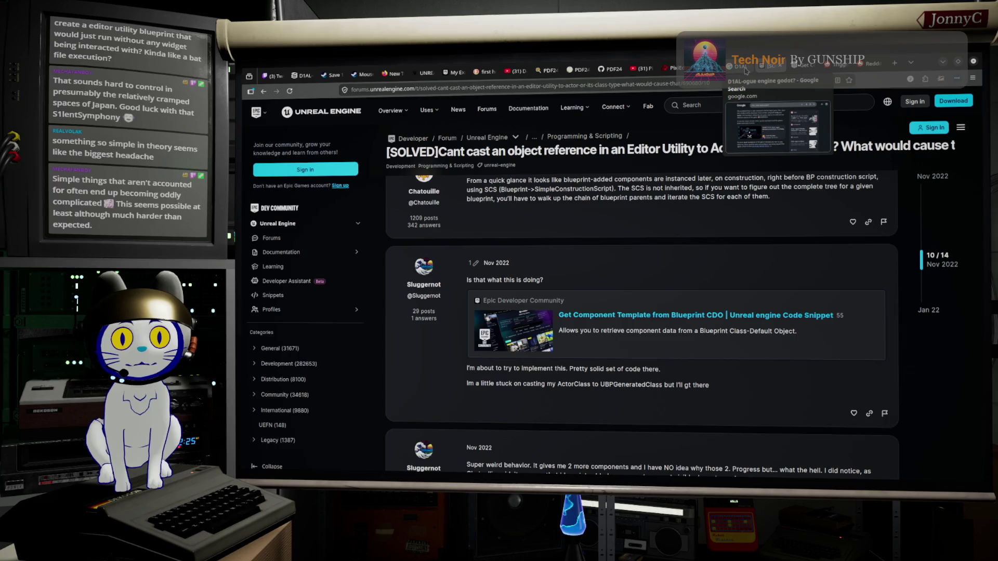
scroll(477, 227, down, 5)
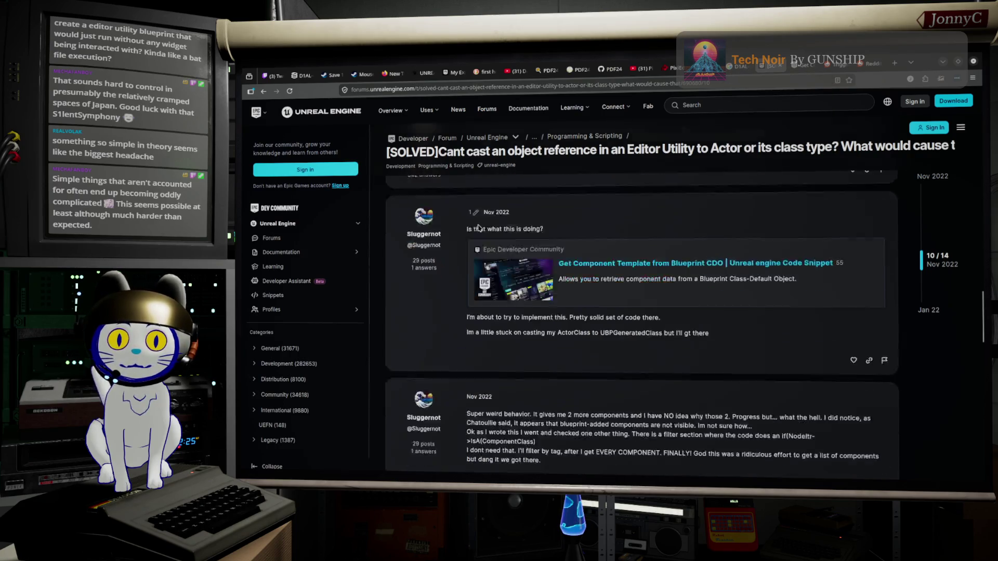
scroll(483, 239, down, 1)
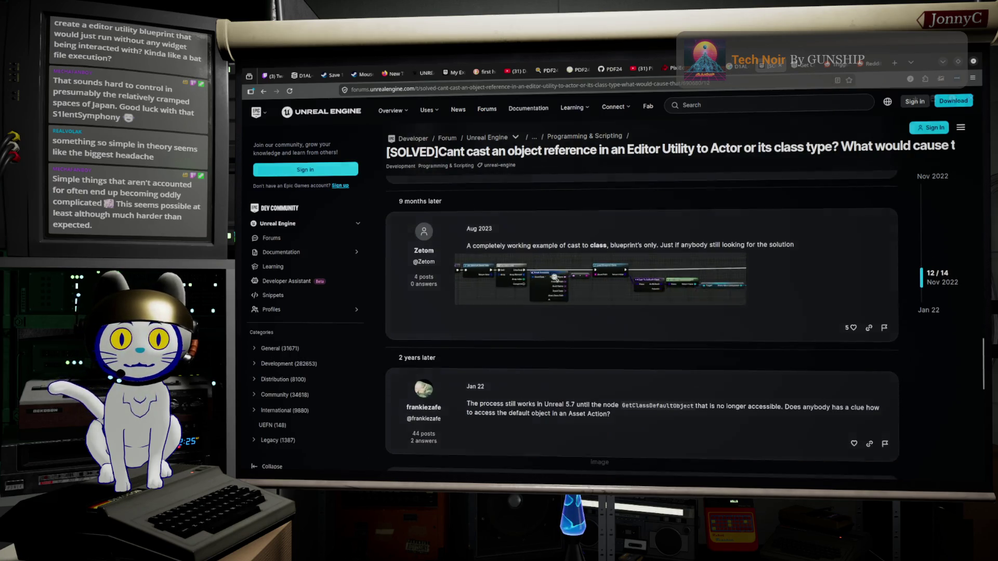
click(507, 302)
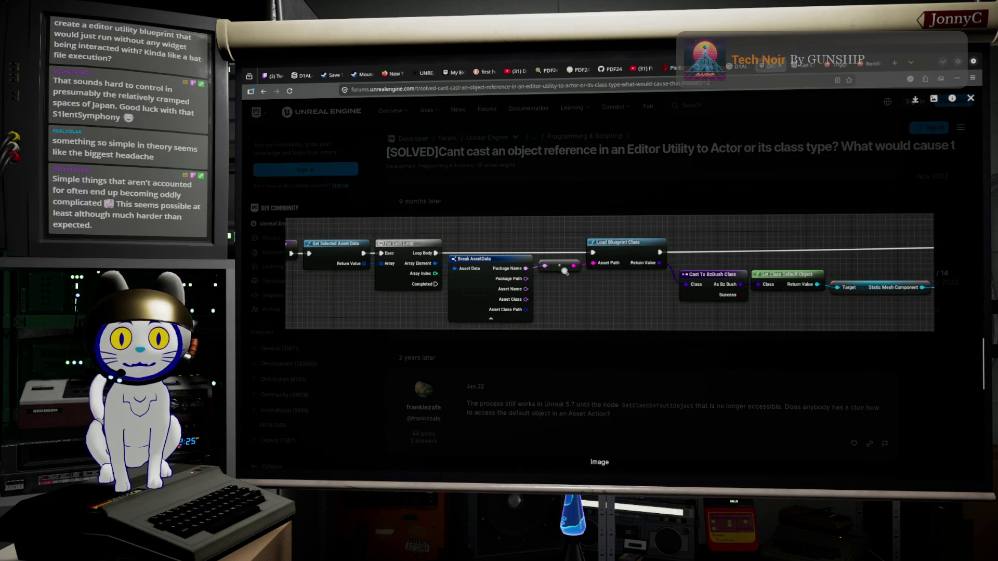
right_click(663, 286)
click(702, 242)
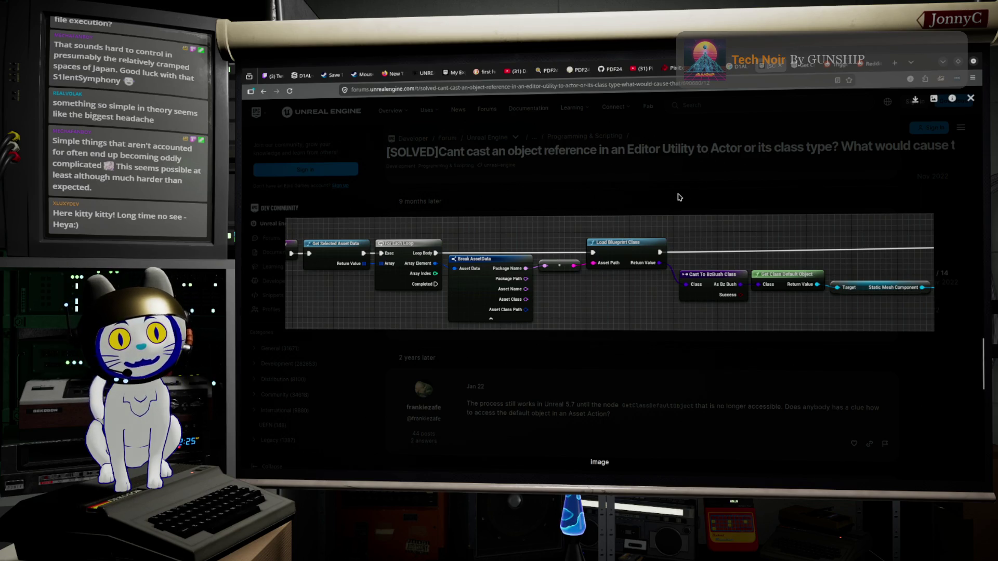
click(970, 98)
scroll(677, 258, down, 4)
scroll(677, 258, up, 4)
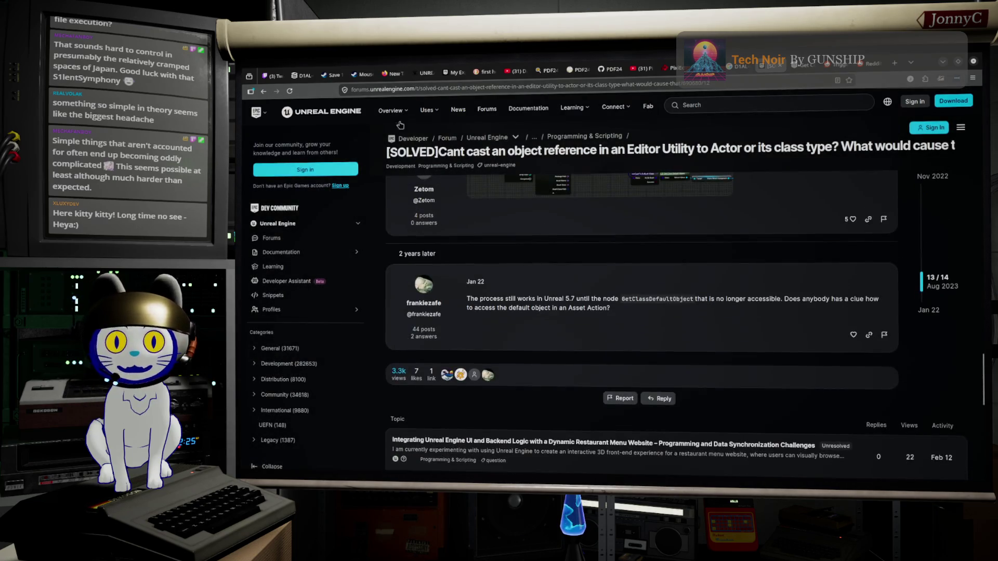
Return to the Google results and open the historia.co.jp Editor Utility Widget article in a new tab
click(263, 90)
scroll(452, 241, down, 3)
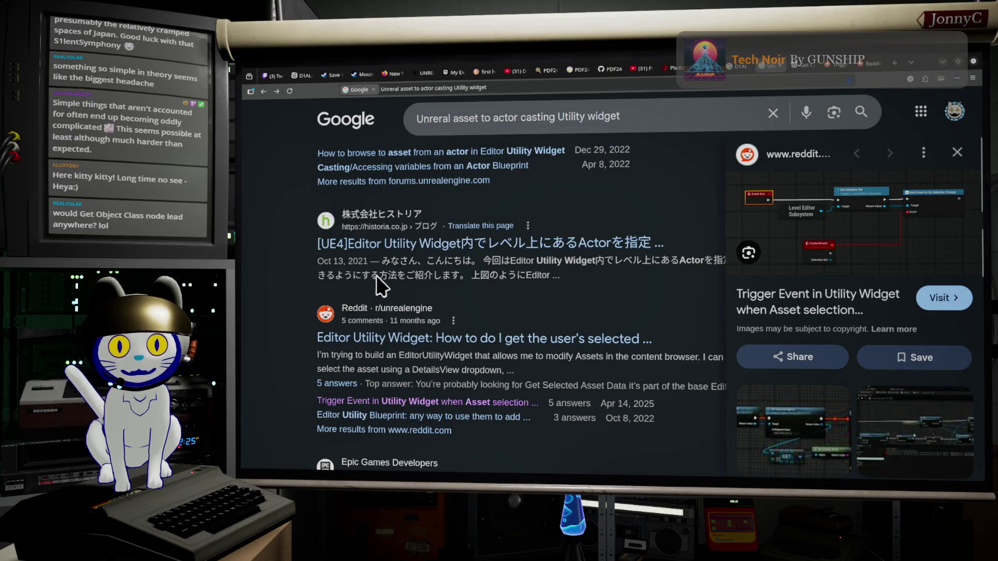
middle_click(410, 244)
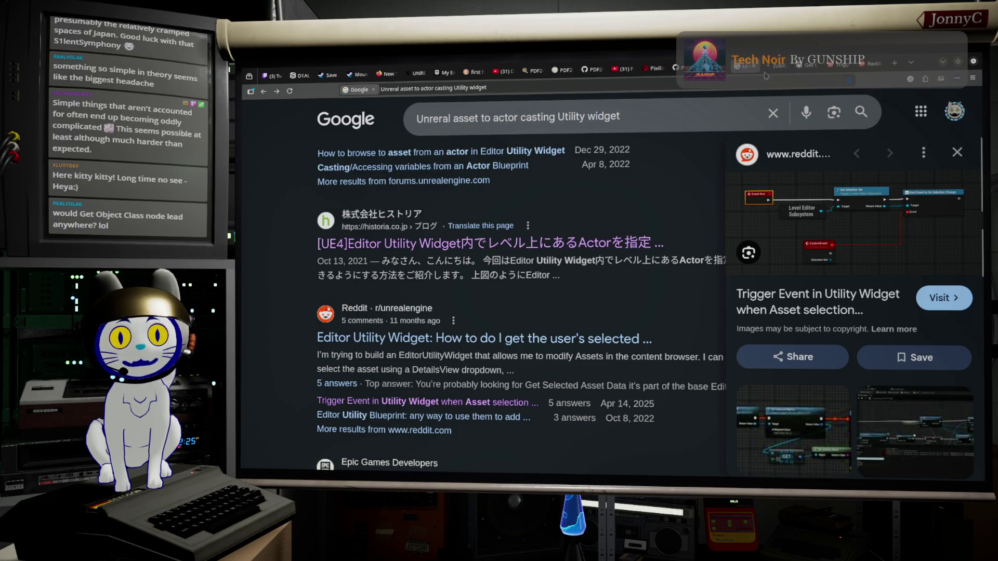
click(775, 65)
scroll(618, 291, down, 5)
Scroll through the historia article's cast and ADDUNIQUE Event Graph screenshots, then switch back to Unreal Editor
scroll(619, 293, down, 3)
scroll(531, 290, down, 5)
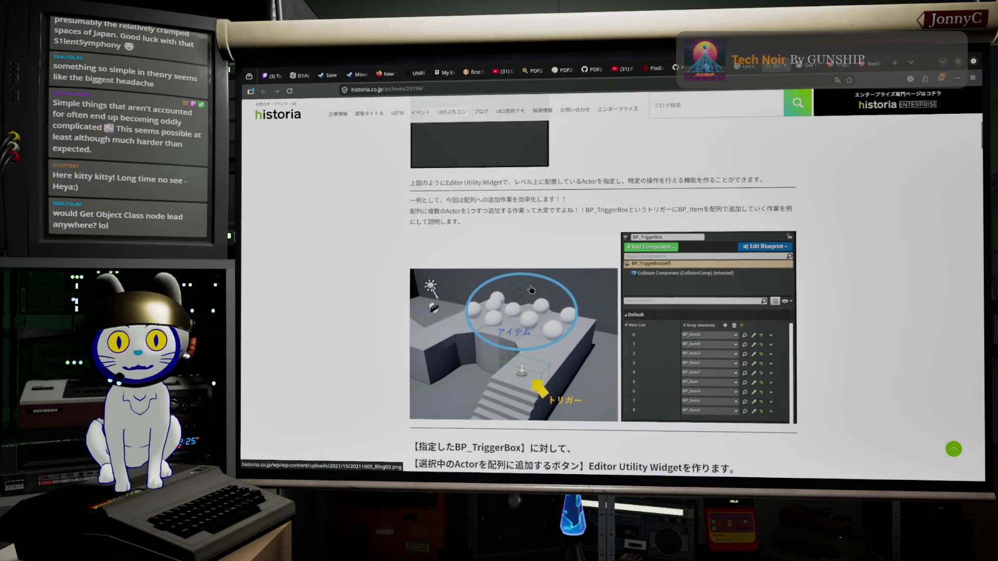
scroll(605, 285, down, 10)
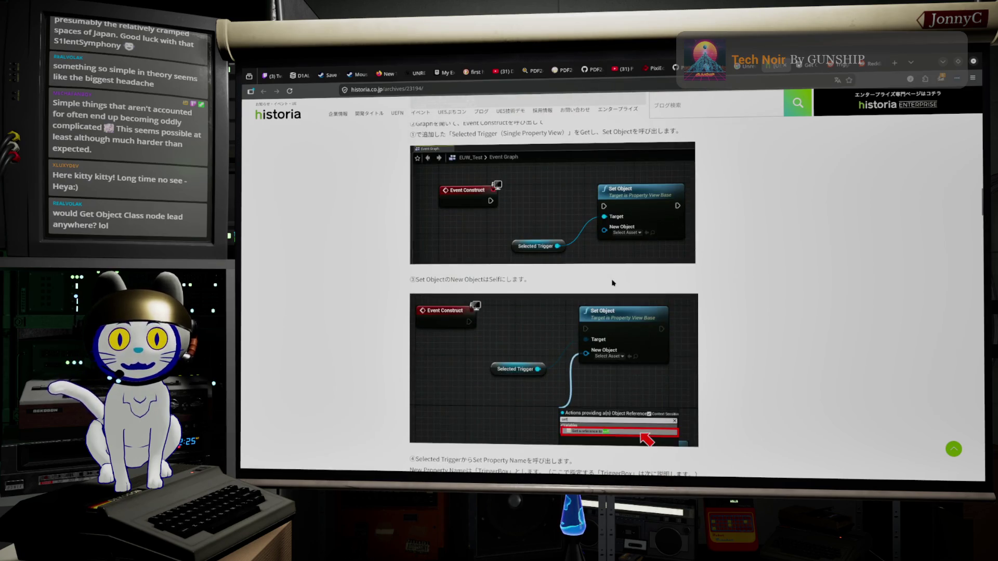
scroll(613, 283, down, 4)
scroll(609, 284, down, 6)
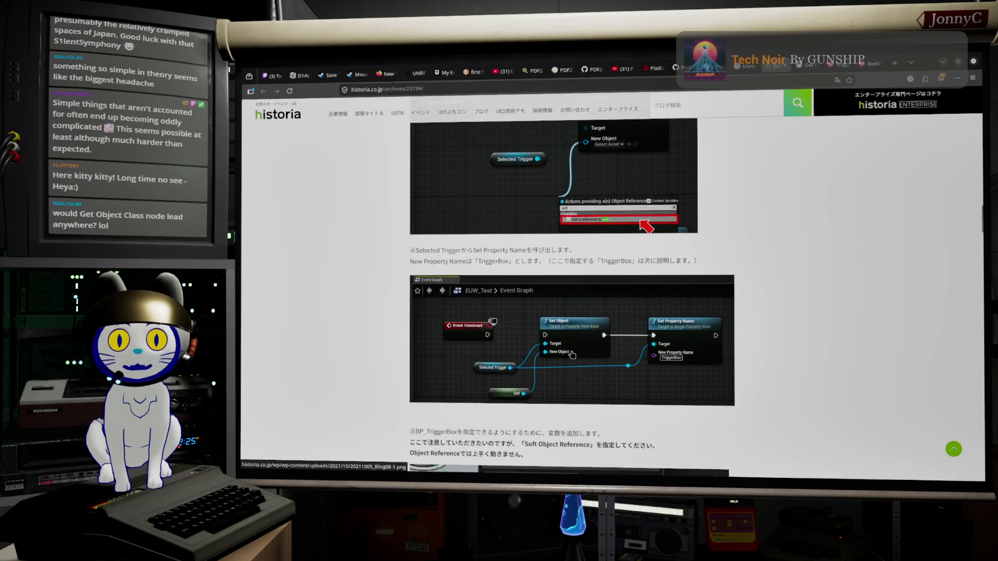
scroll(572, 355, down, 4)
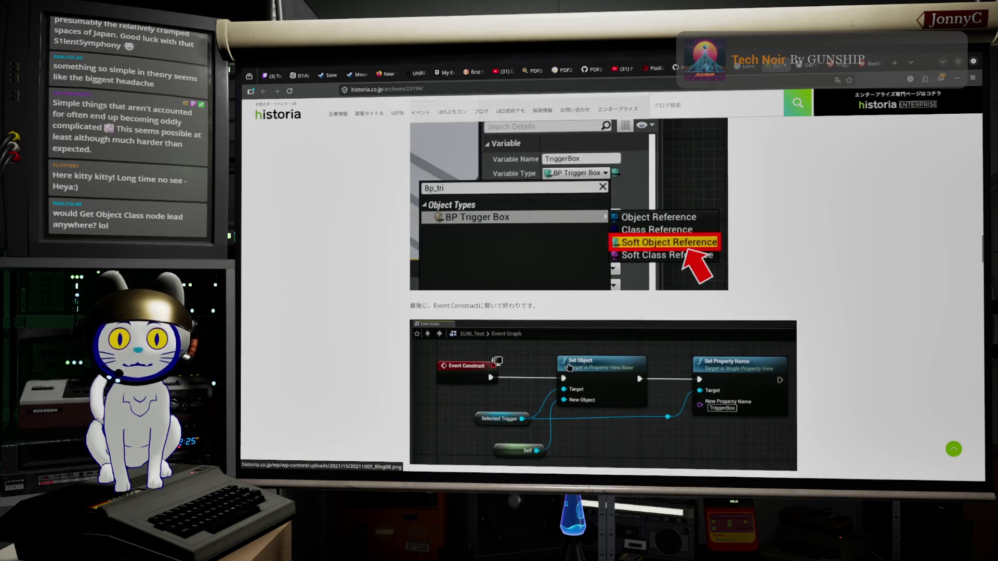
scroll(615, 358, down, 10)
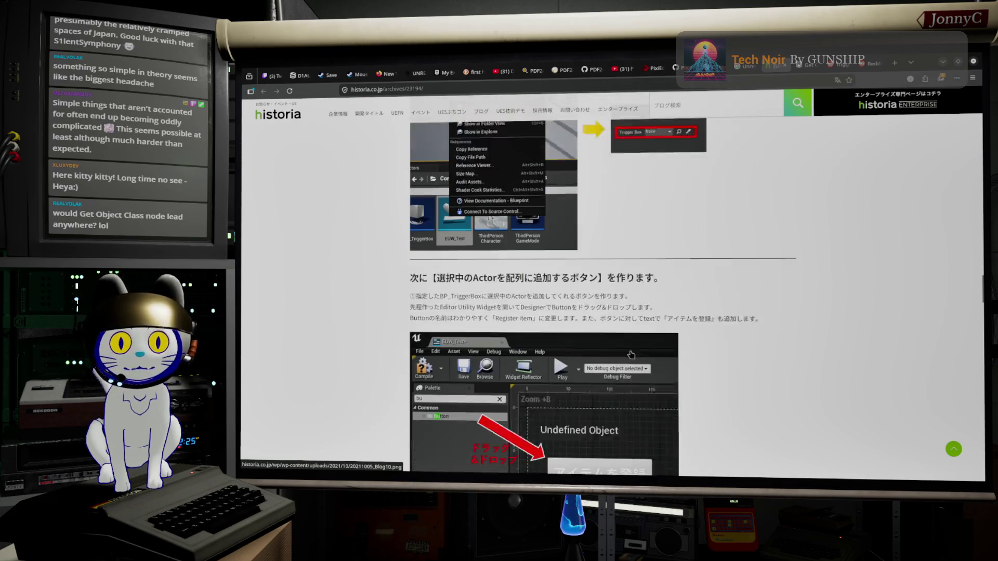
scroll(631, 355, down, 12)
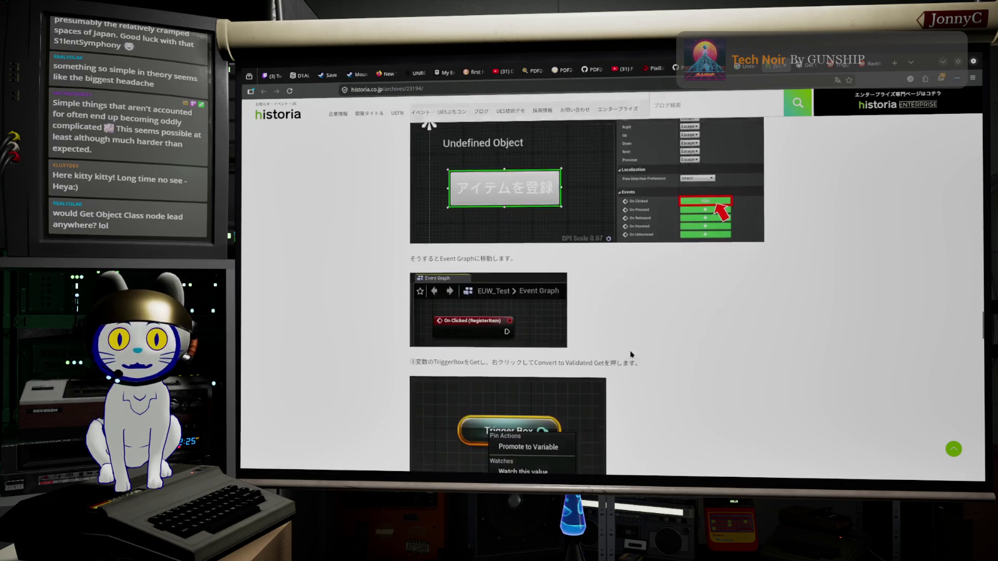
scroll(632, 352, down, 1)
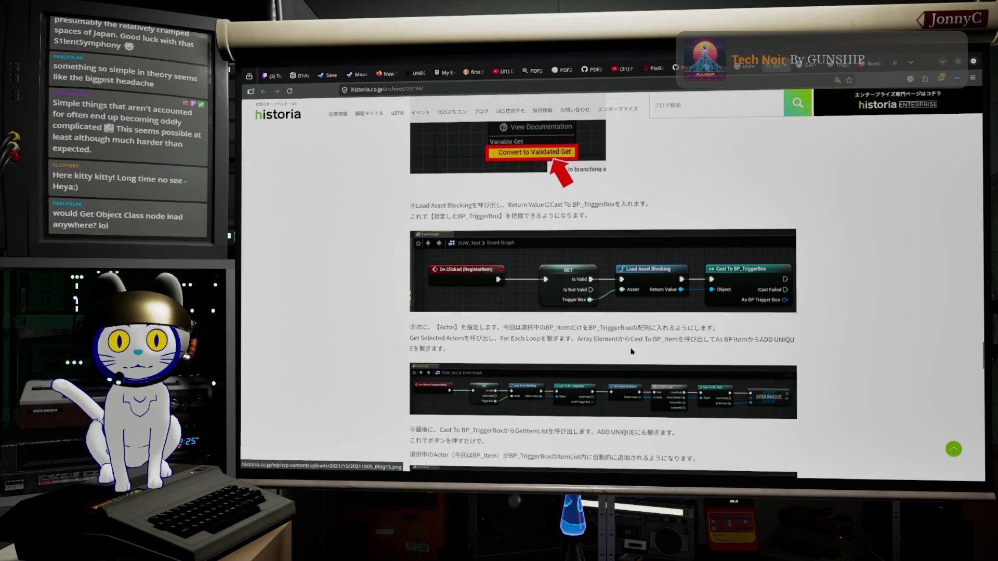
scroll(650, 292, down, 2)
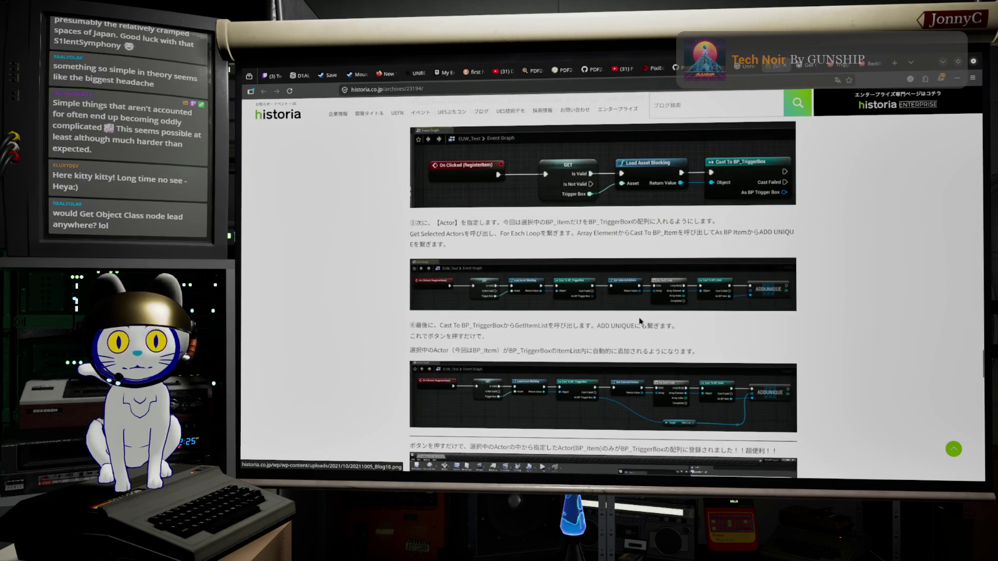
scroll(640, 320, down, 2)
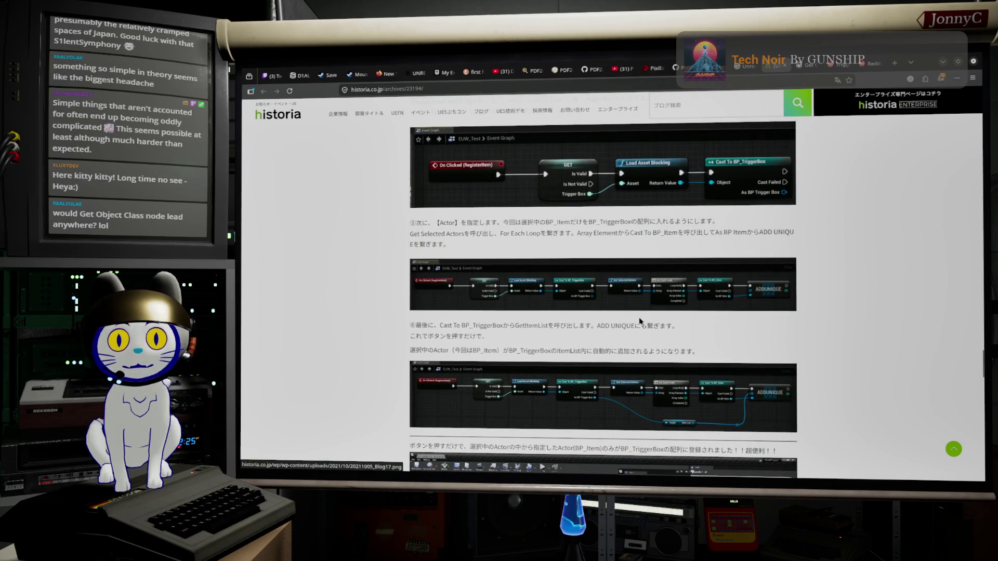
scroll(639, 320, down, 1)
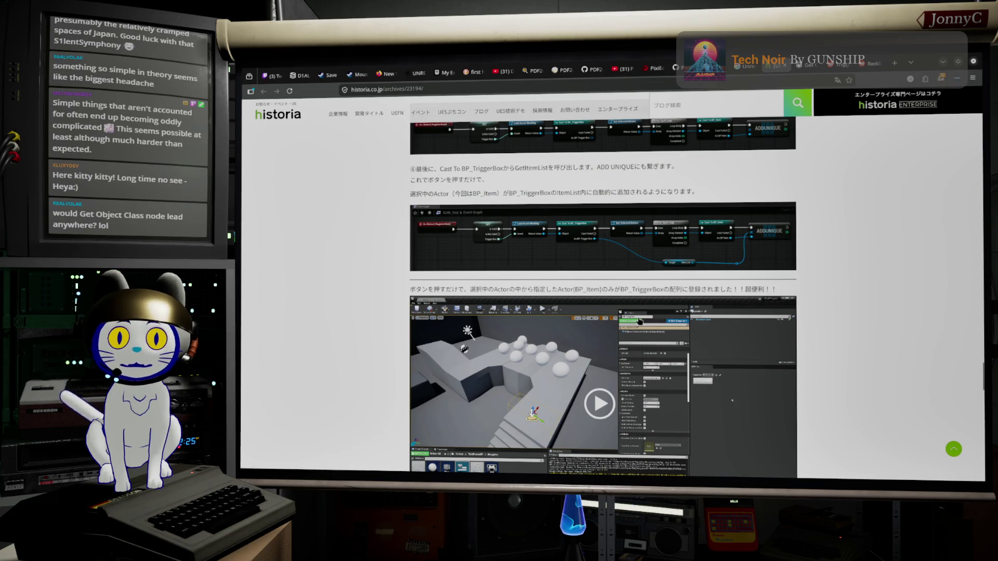
scroll(639, 320, down, 5)
scroll(639, 320, up, 6)
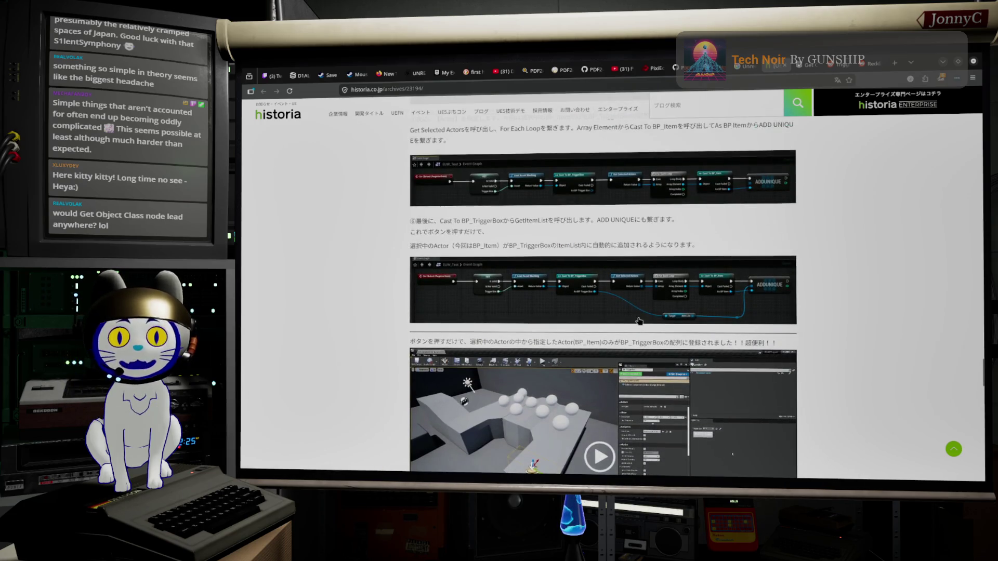
scroll(640, 320, up, 5)
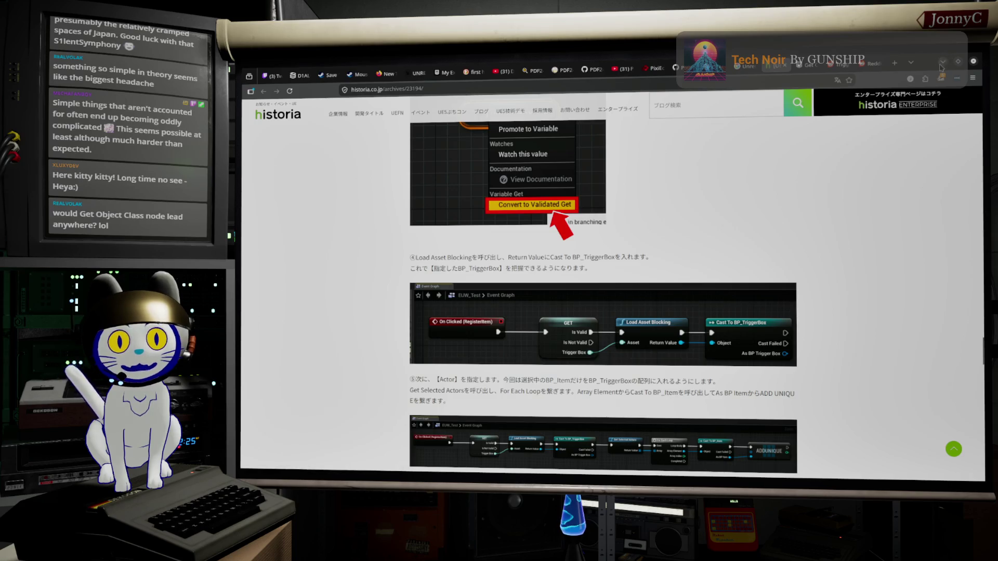
key(alt+Tab)
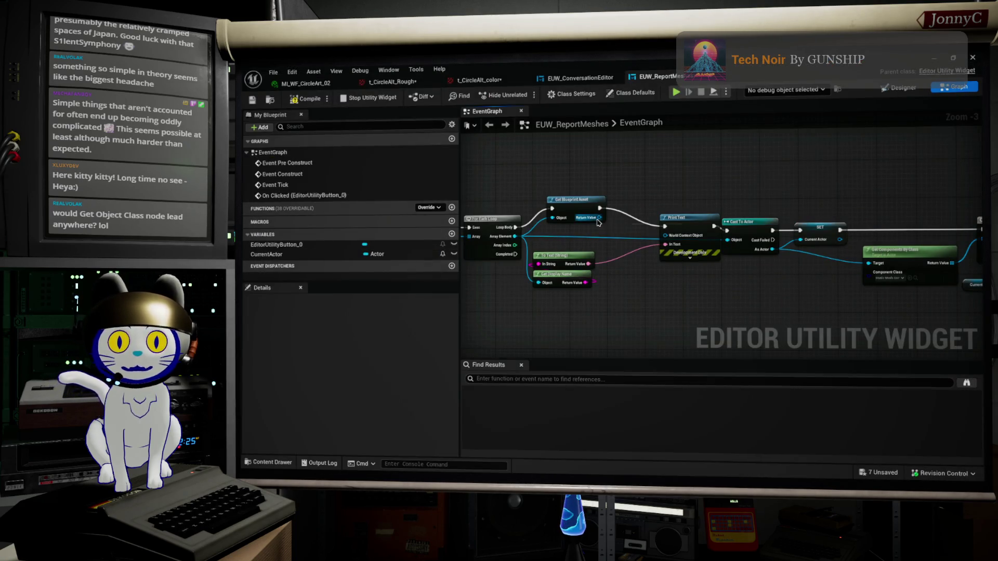
drag(600, 217, 645, 299)
text(load ass)
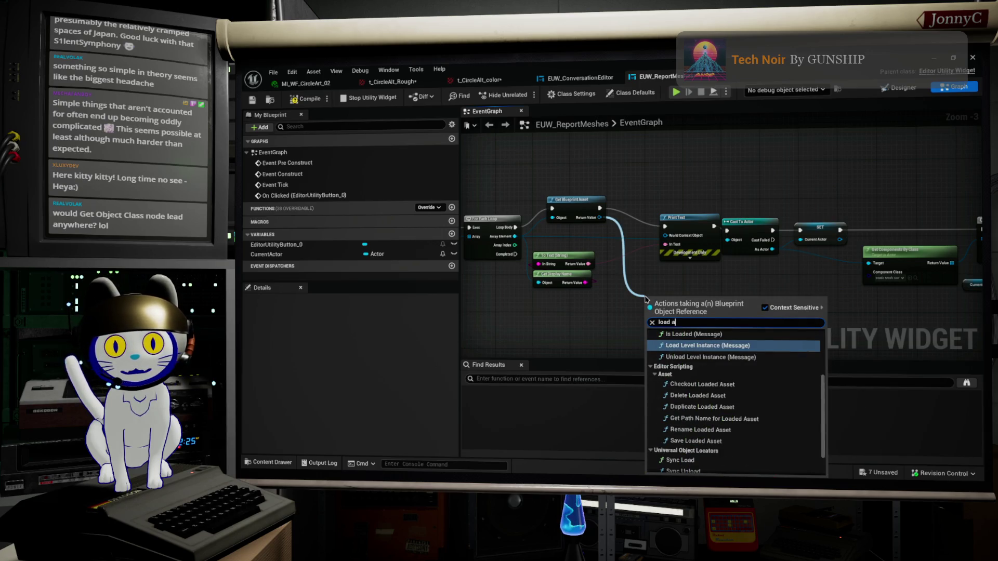
text(et)
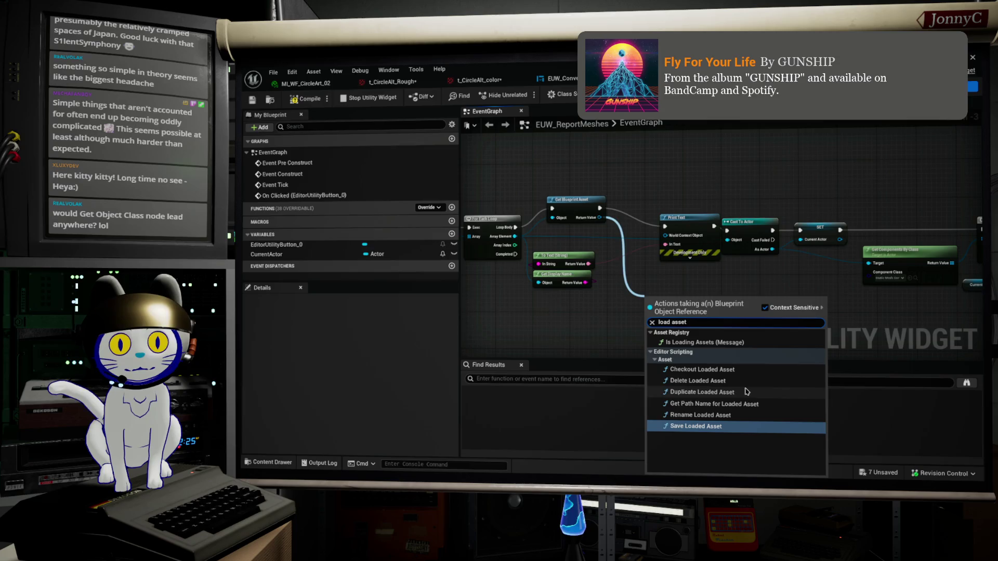
click(599, 215)
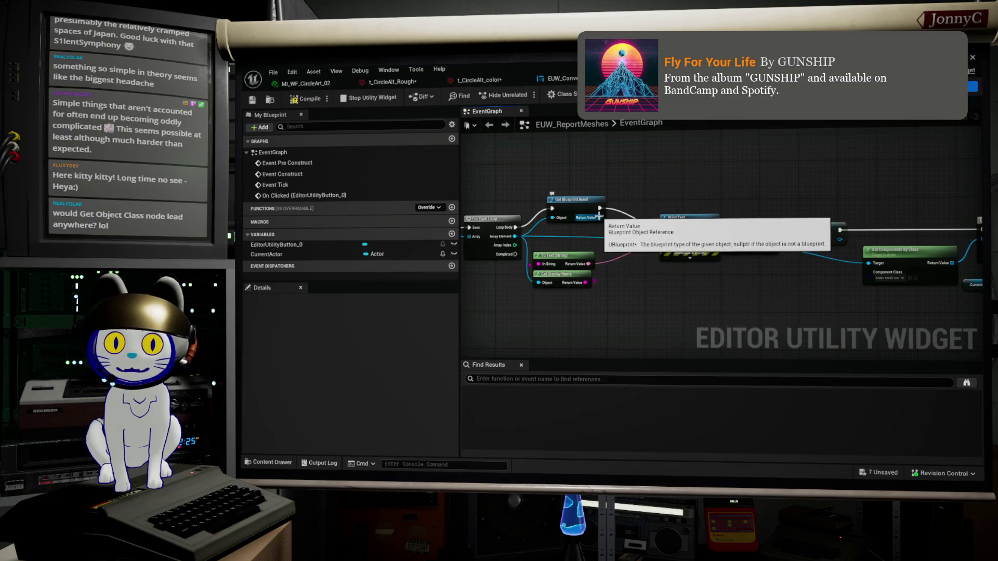
drag(599, 216, 638, 283)
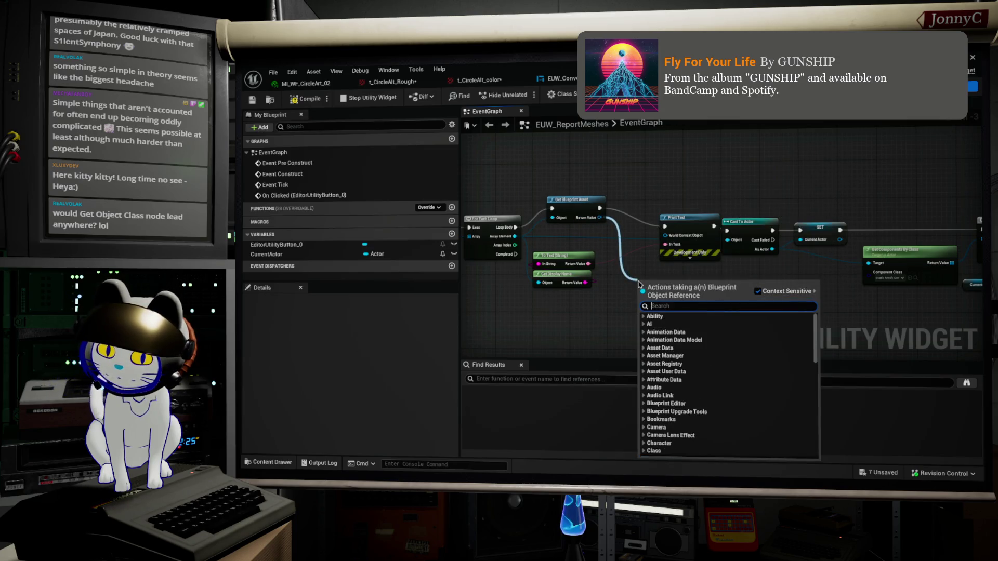
text(instan)
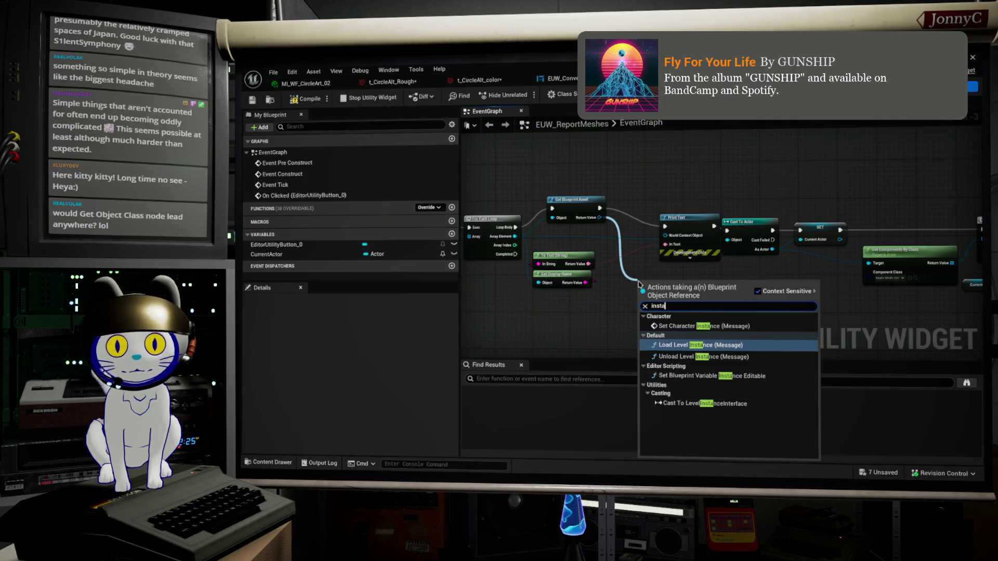
key(BackSpace)
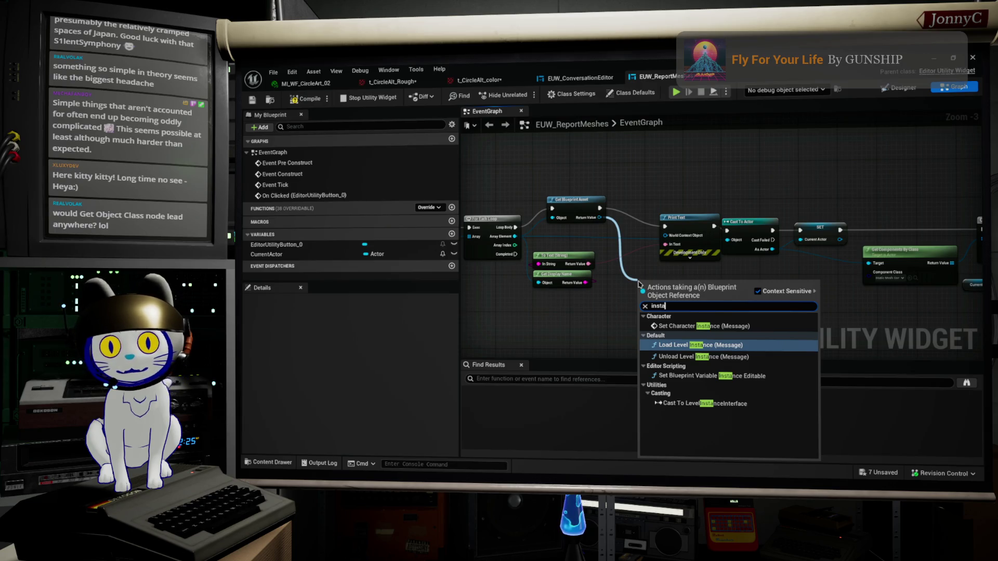
click(599, 208)
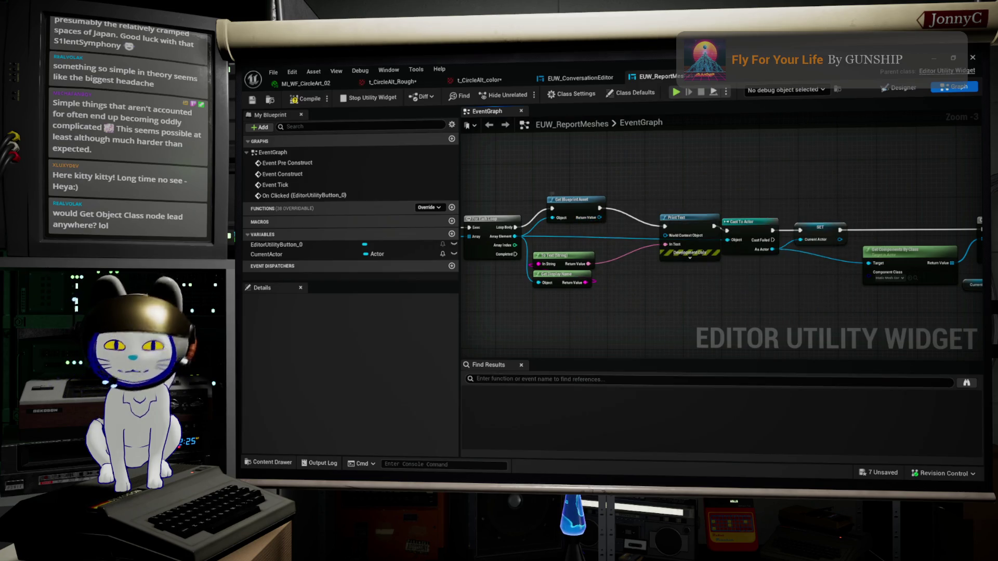
key(alt+Tab)
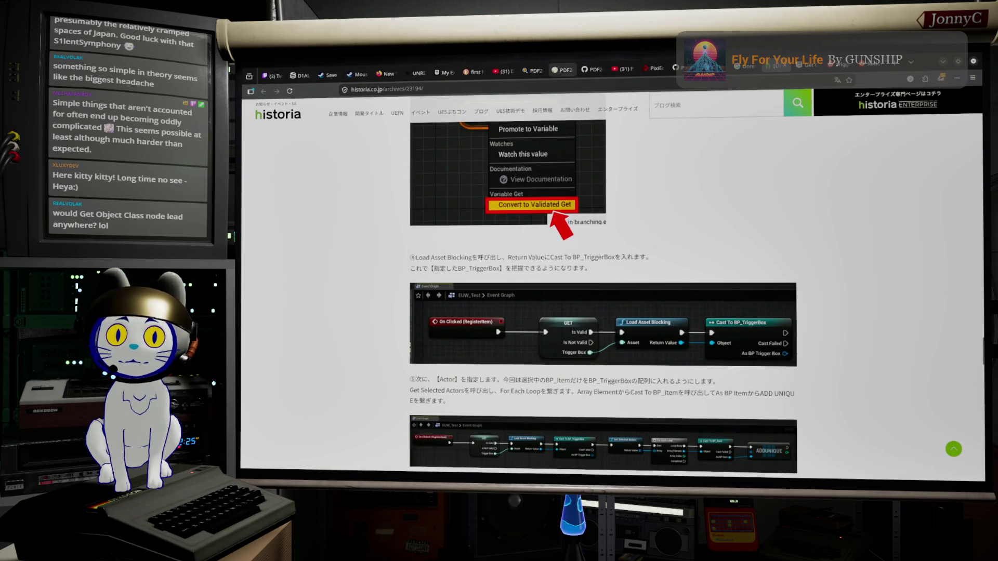
Search Google for 'blueprint object get components'
click(754, 65)
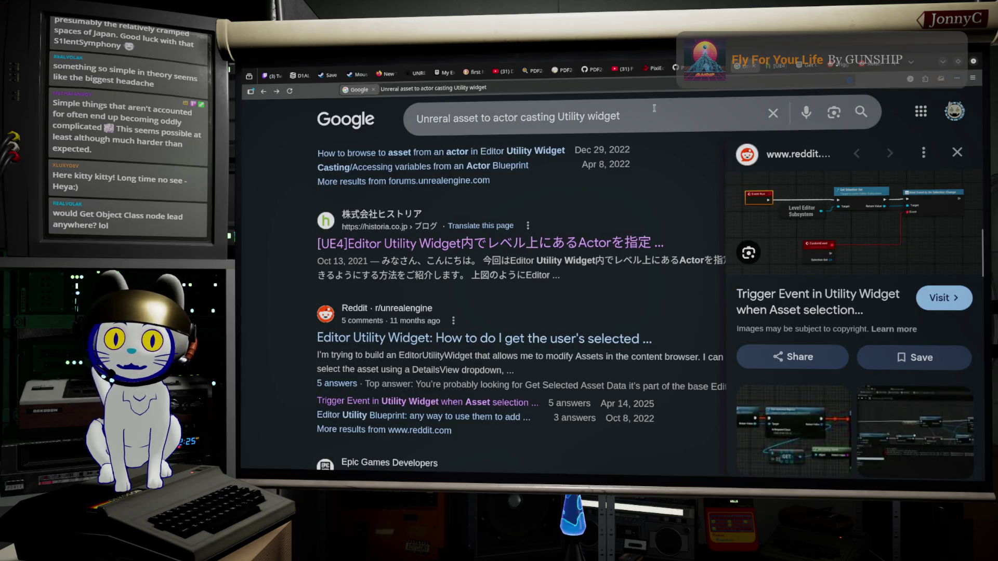
click(435, 122)
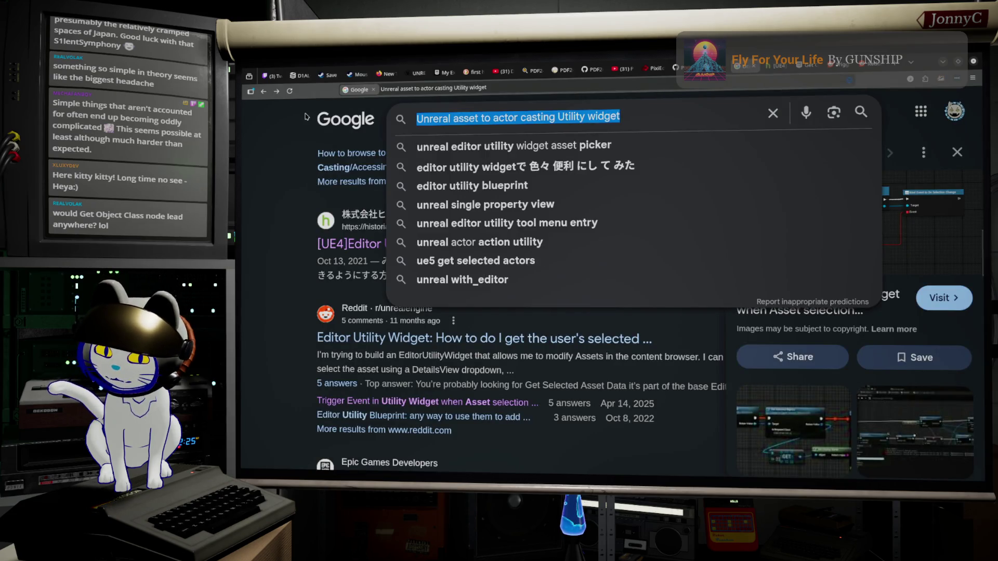
text(Bluprine)
key(BackSpace)
text(t )
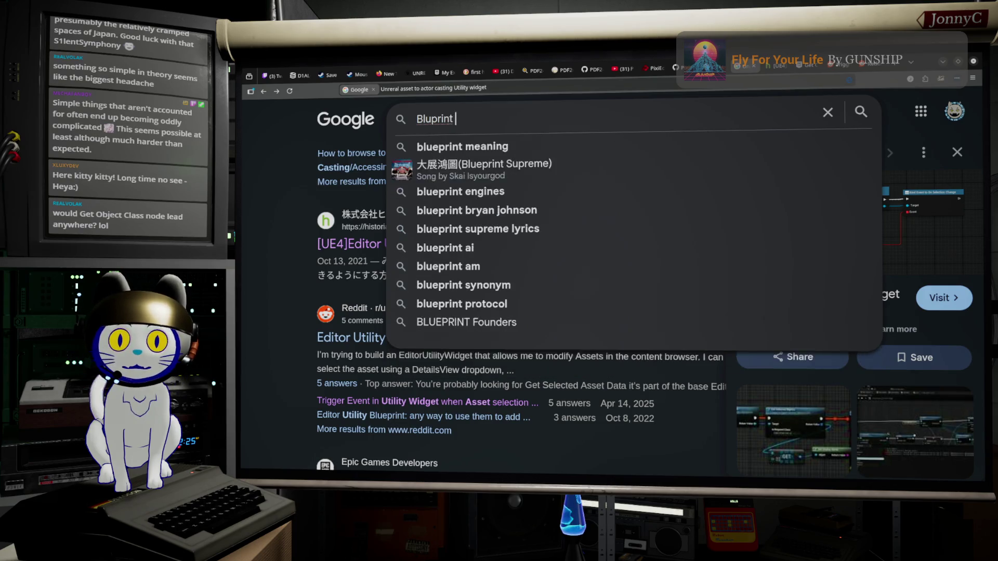
text(object)
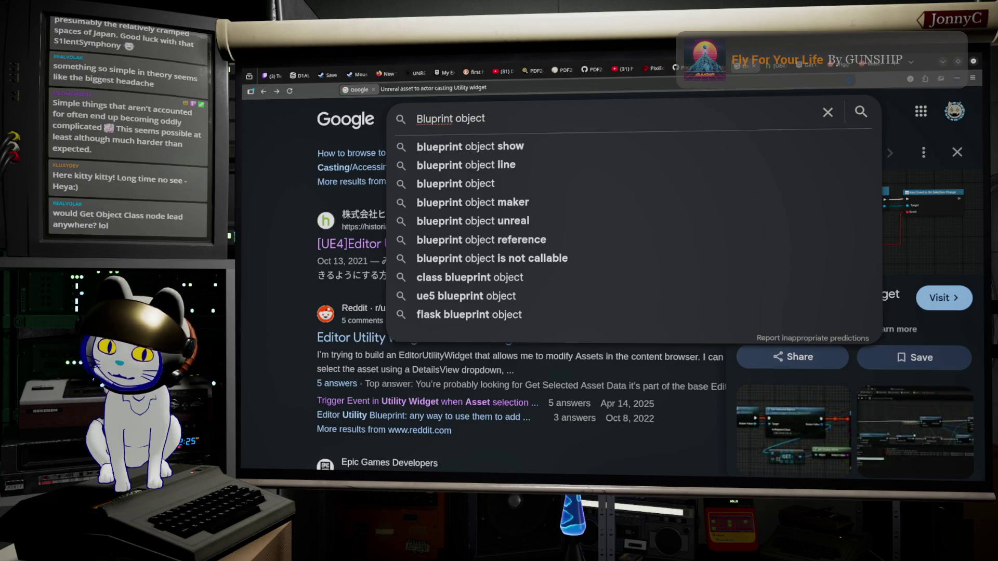
text( get compon)
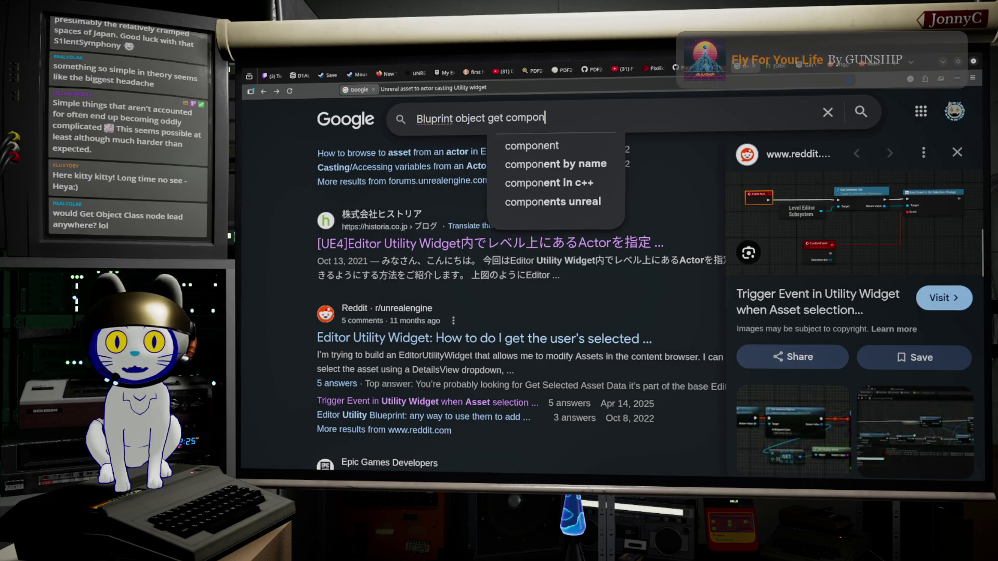
key(Down)
text(s)
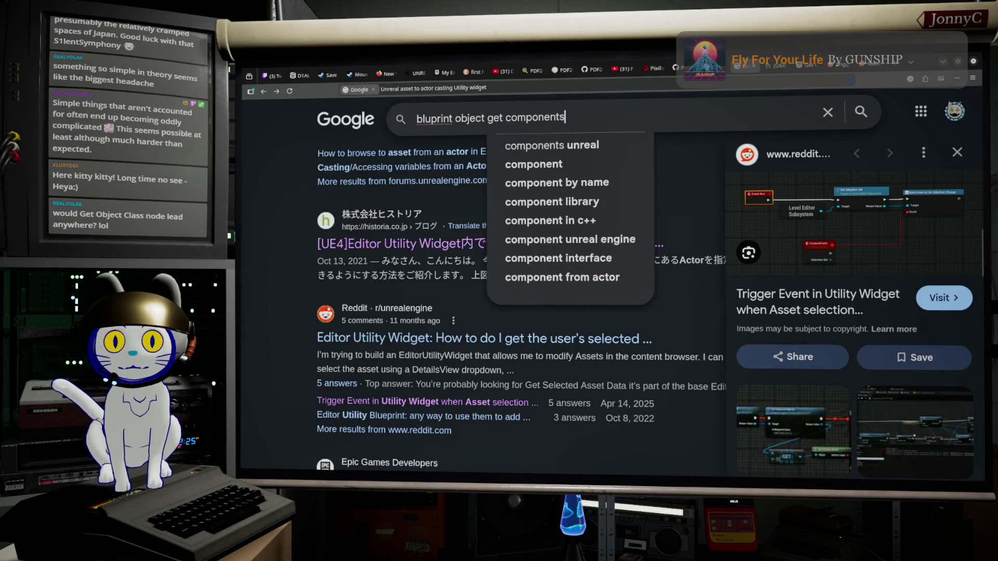
key(Return)
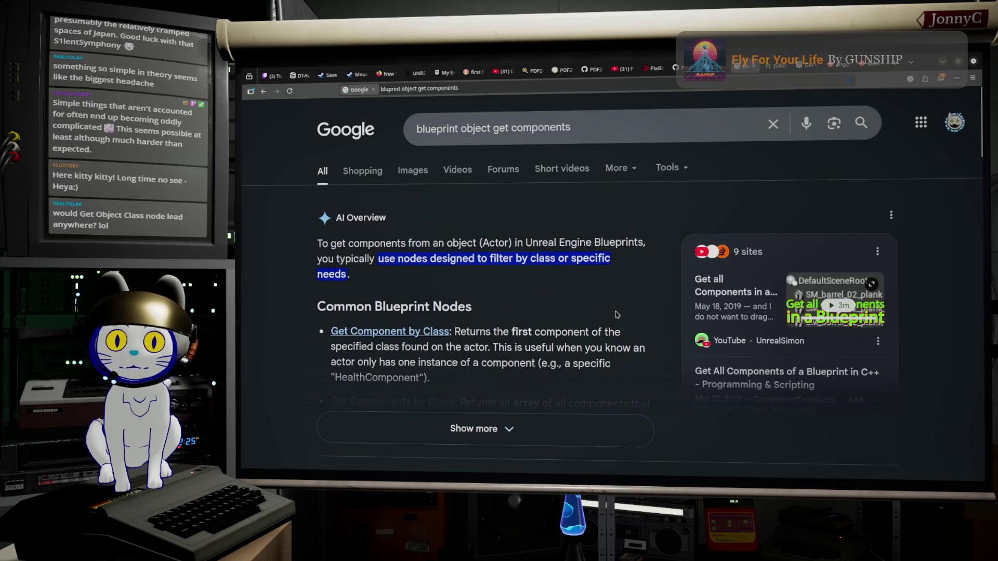
Expand and read the full AI overview, then switch back to Unreal Engine
scroll(561, 338, down, 3)
click(551, 337)
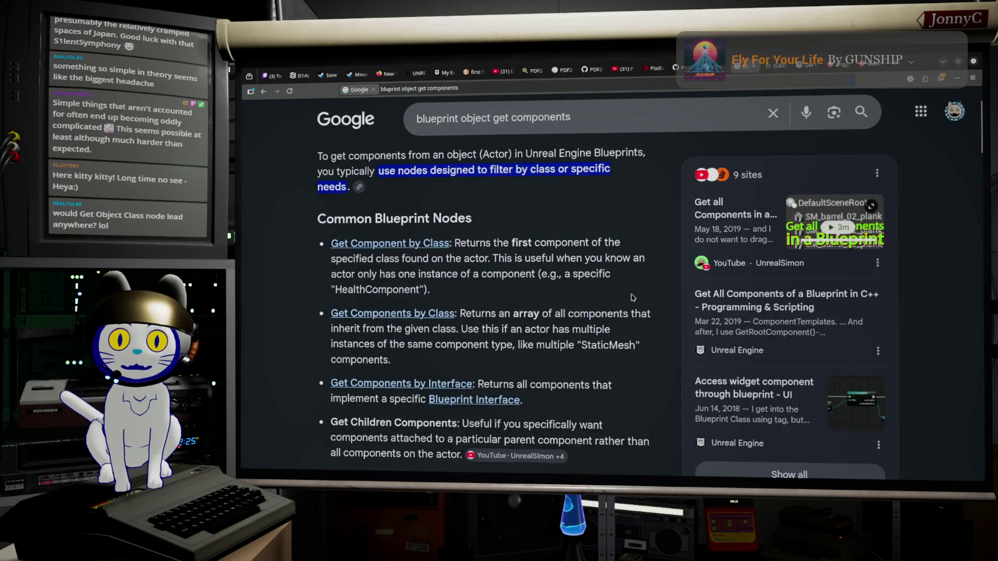
scroll(632, 297, down, 3)
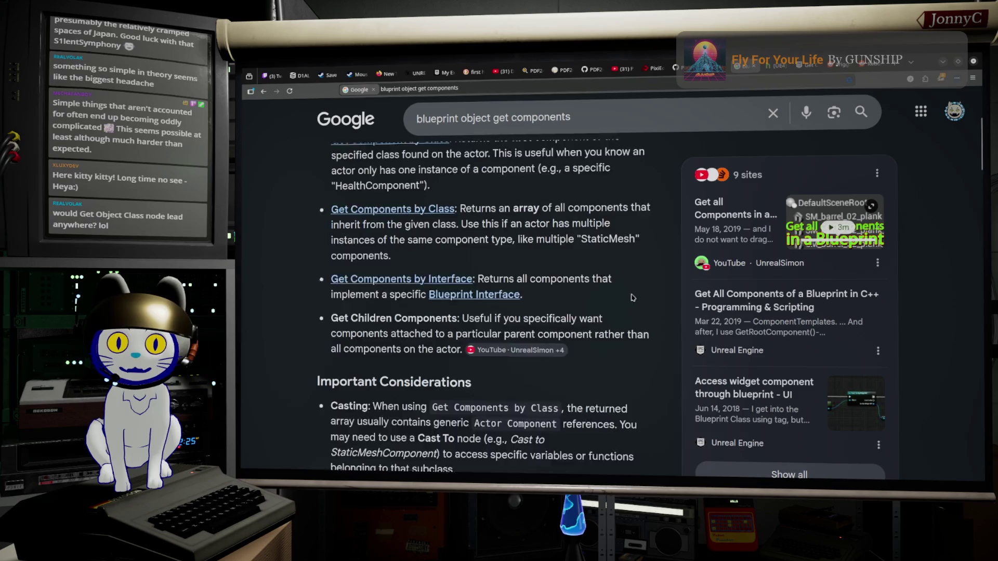
scroll(632, 298, down, 2)
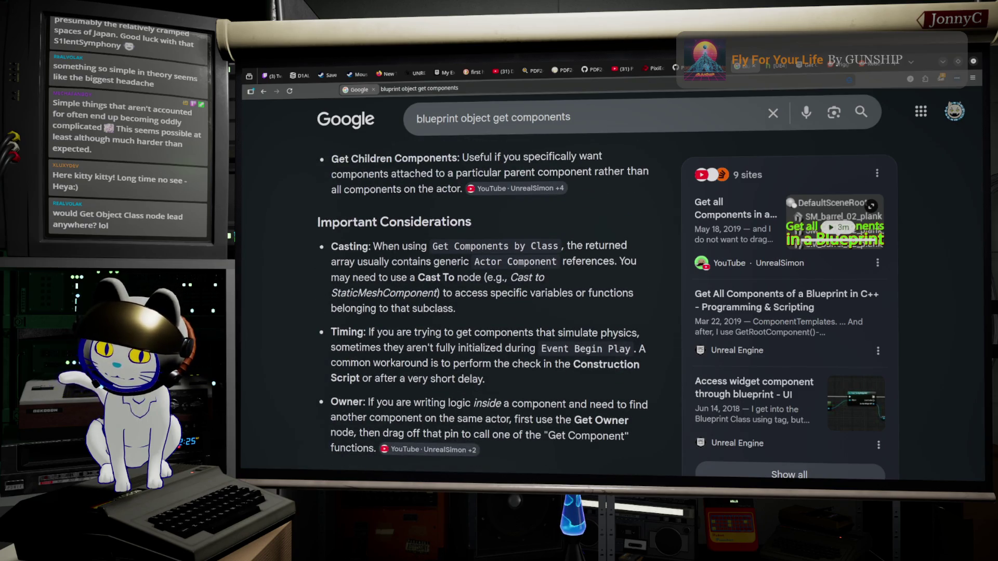
key(alt+Tab)
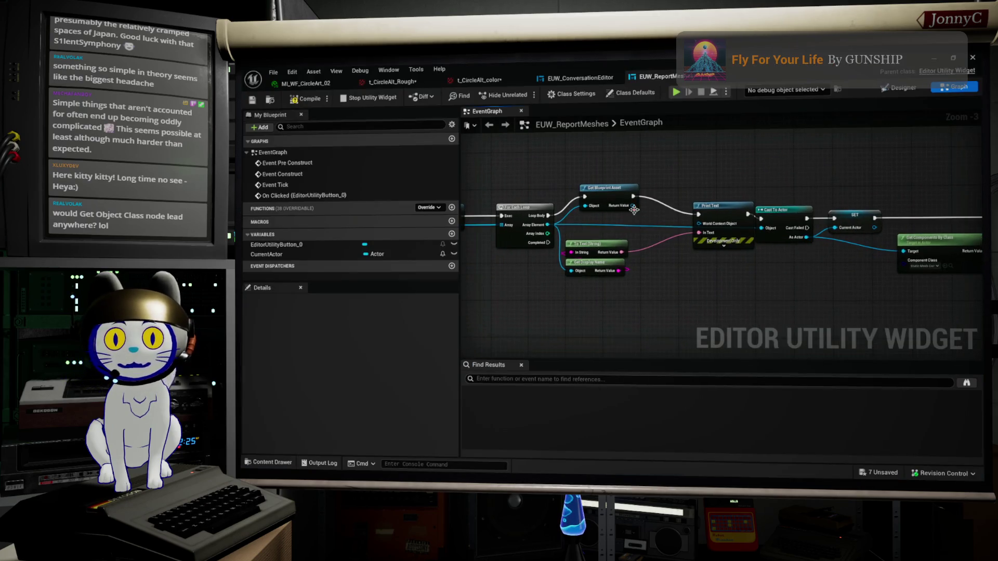
Search 'compon' from the Return Value output, dismiss it without adding a node, and return to Google
drag(634, 209, 687, 310)
text(compon)
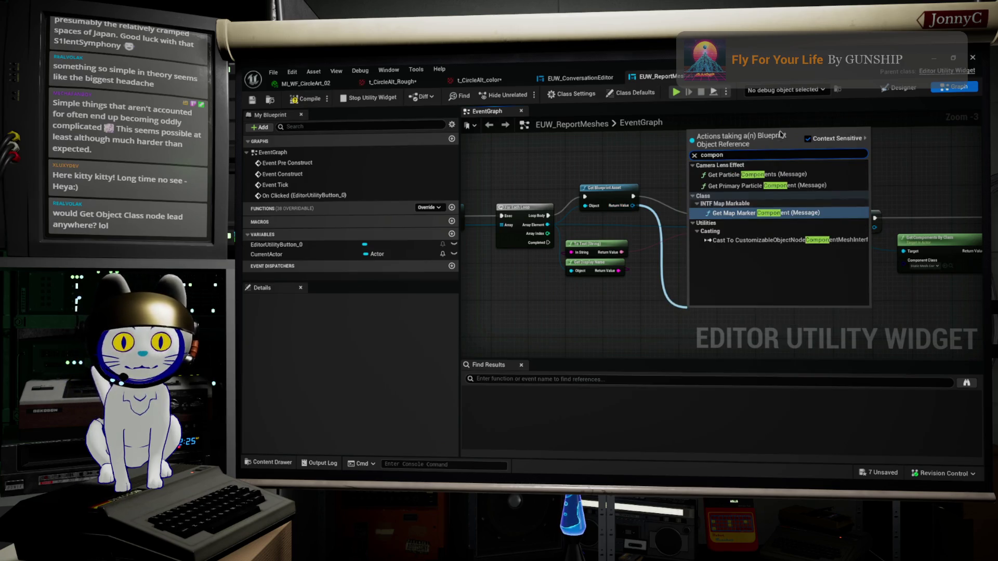
click(945, 64)
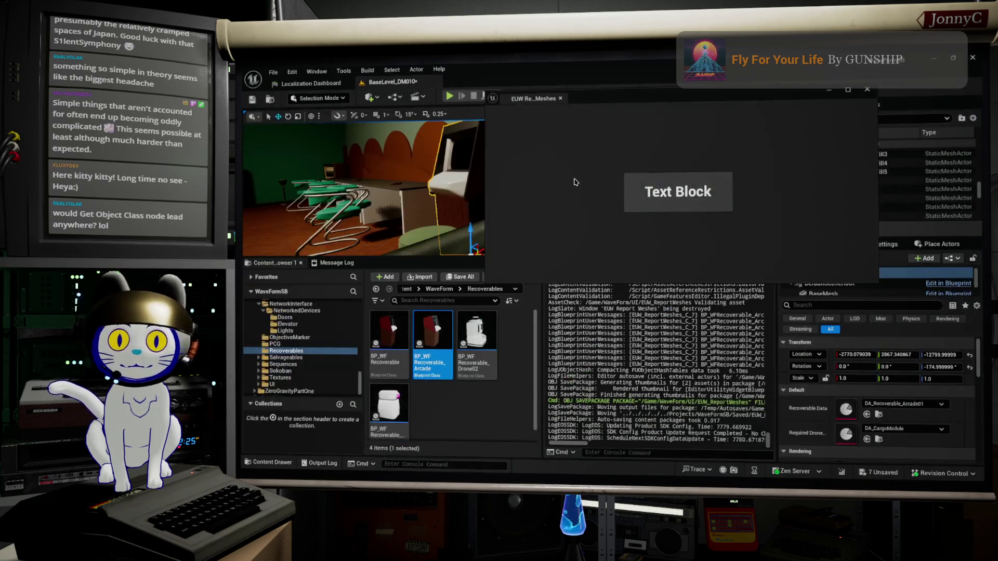
key(alt+Tab)
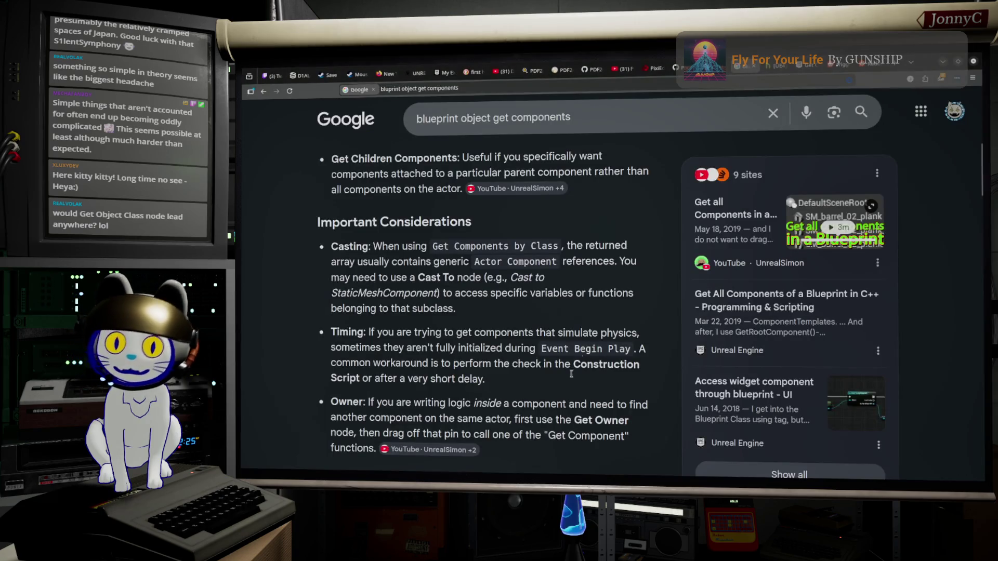
Scroll the results and open the forums.unrealengine.com thread 'Access blueprint components from c++'
scroll(443, 338, down, 5)
scroll(443, 337, down, 2)
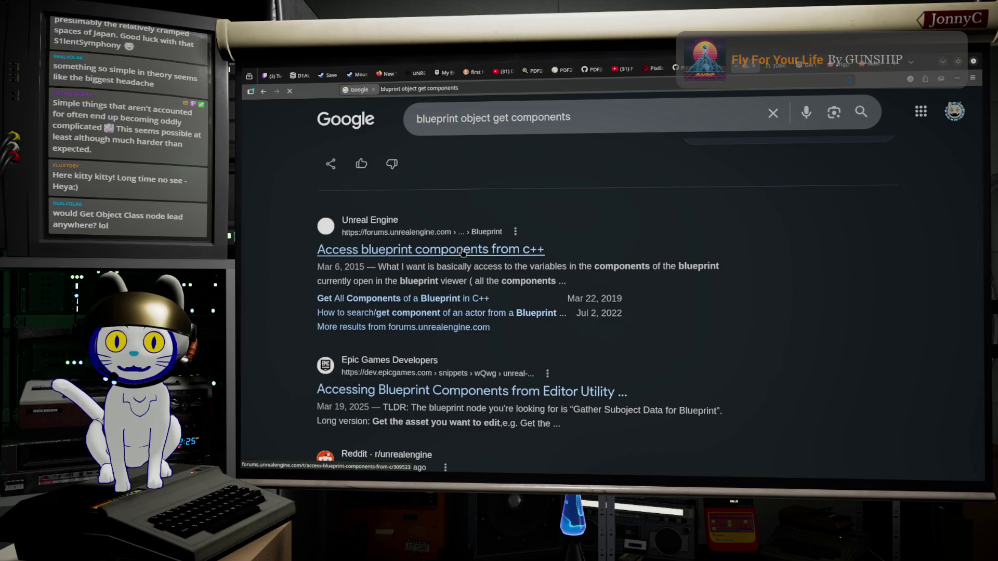
click(462, 253)
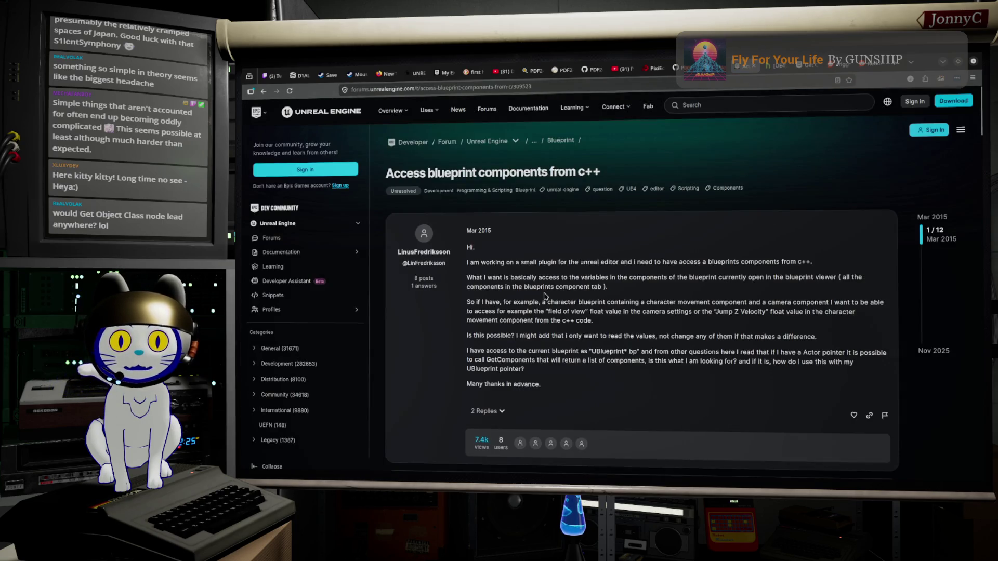
Read down the thread's answers, highlighting the GetComponents call in the code
scroll(545, 295, down, 5)
scroll(544, 296, down, 1)
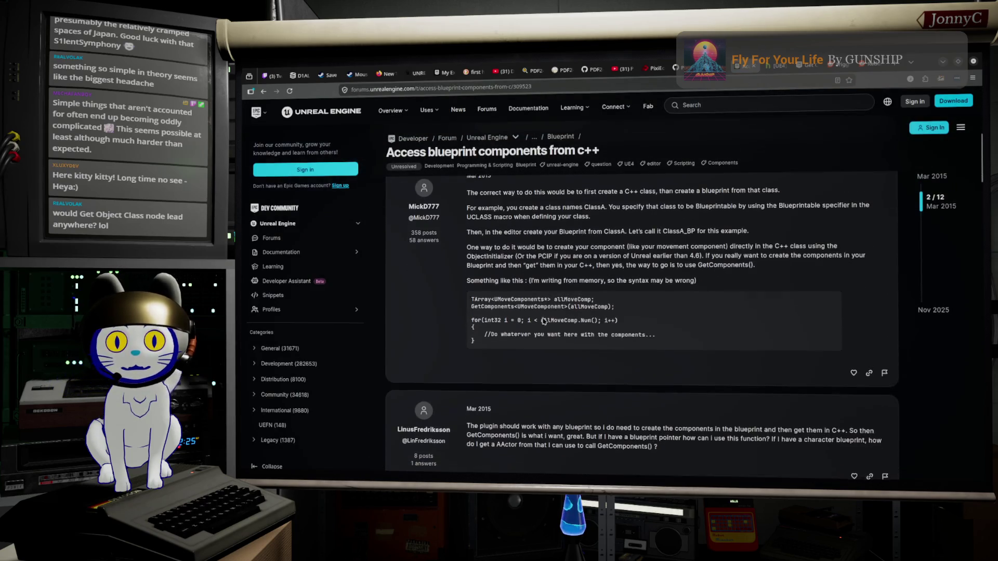
double_click(494, 306)
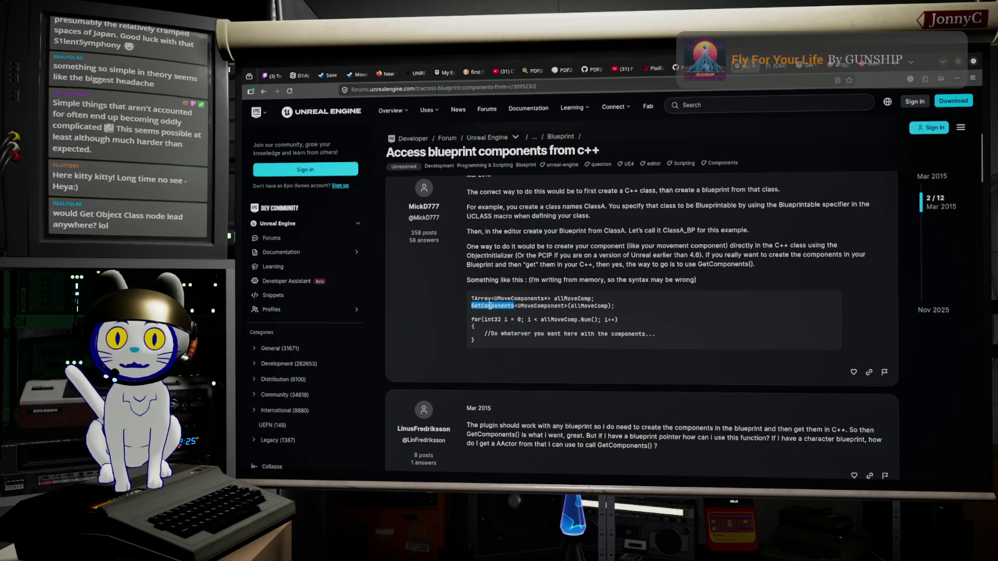
scroll(628, 305, down, 1)
scroll(628, 305, down, 2)
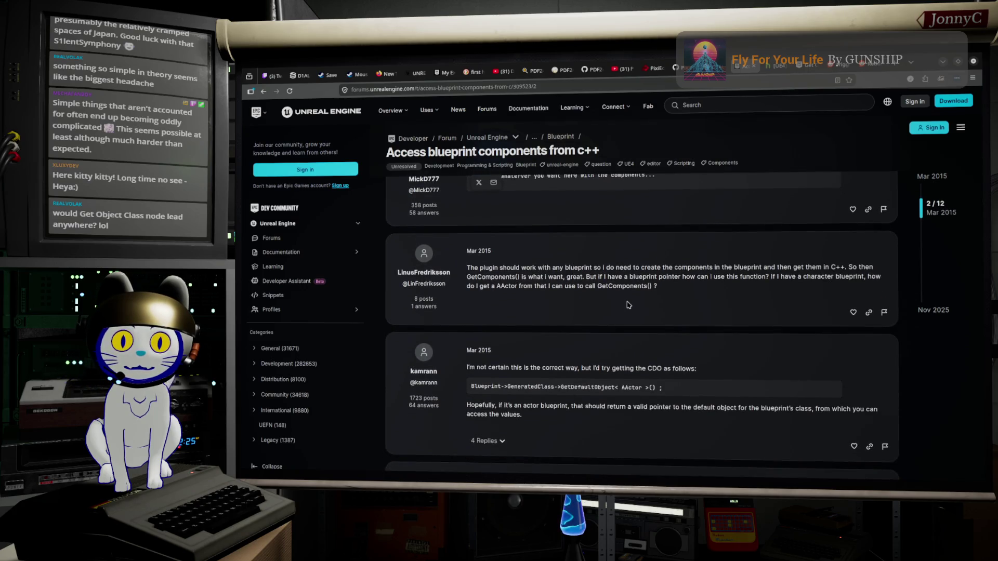
scroll(628, 305, down, 1)
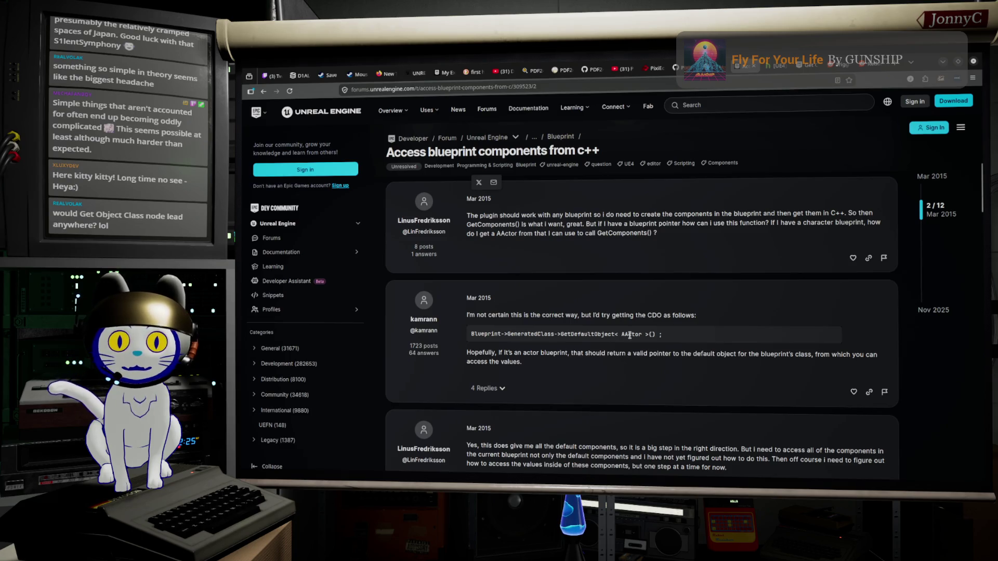
scroll(629, 335, down, 1)
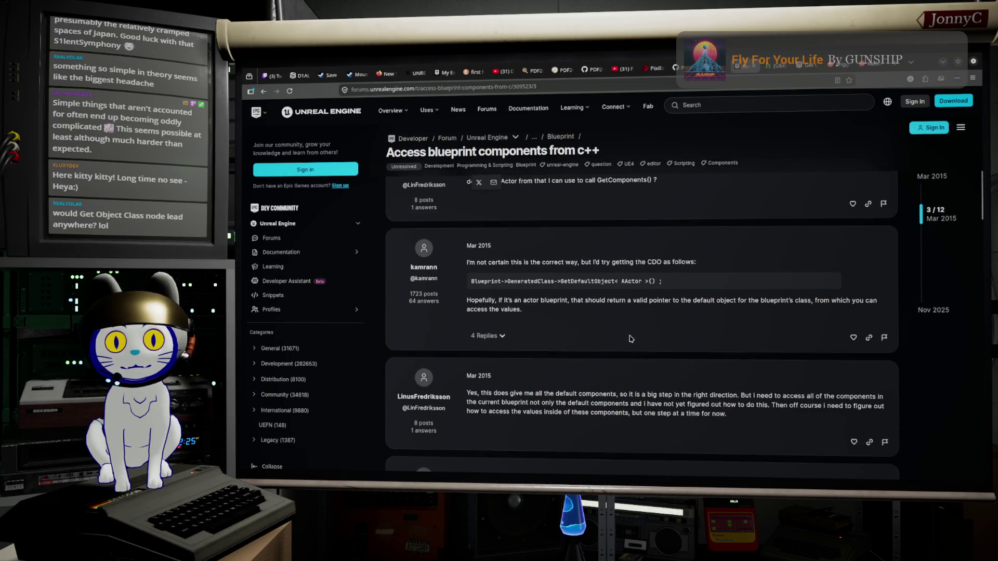
scroll(629, 339, down, 8)
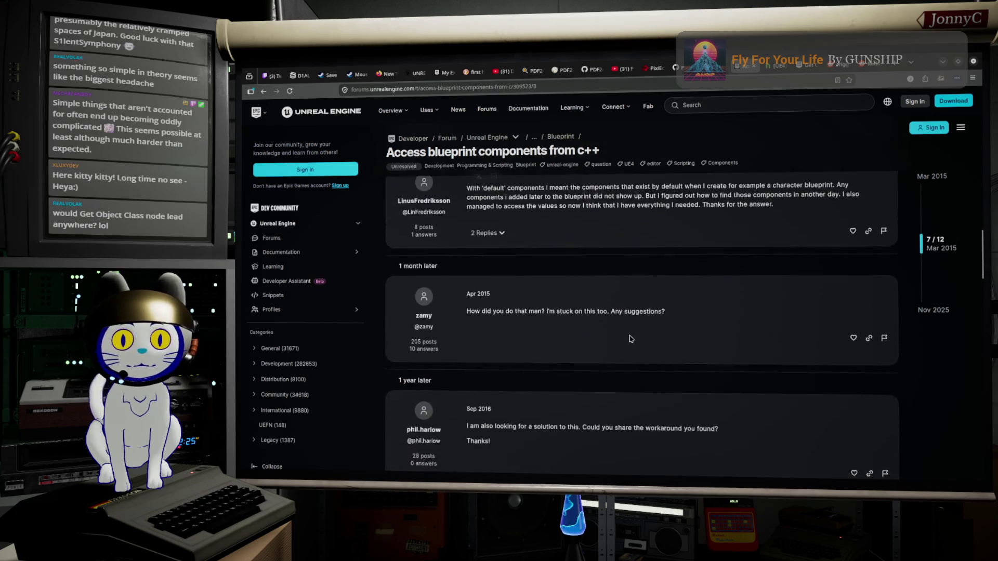
scroll(629, 338, down, 4)
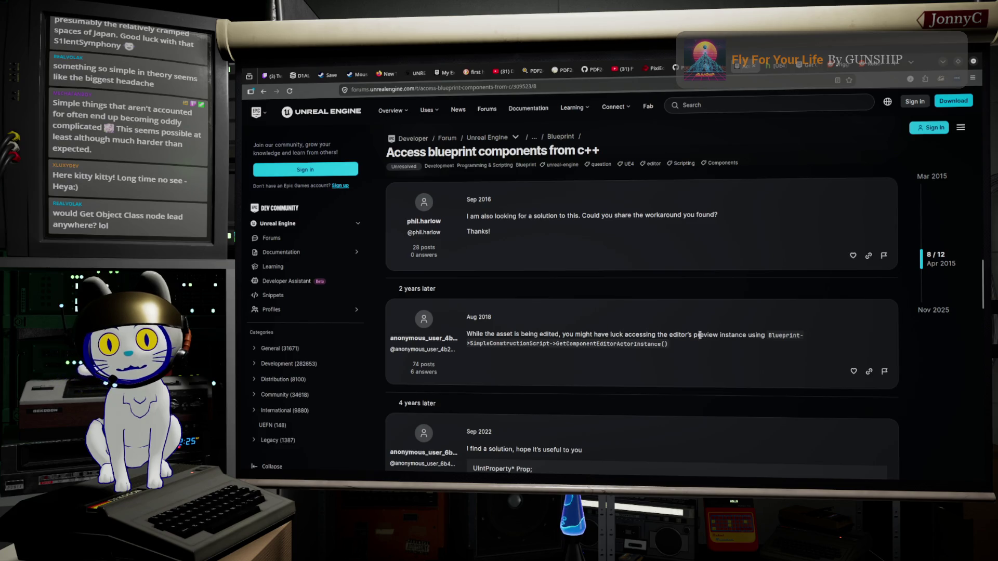
scroll(726, 335, down, 3)
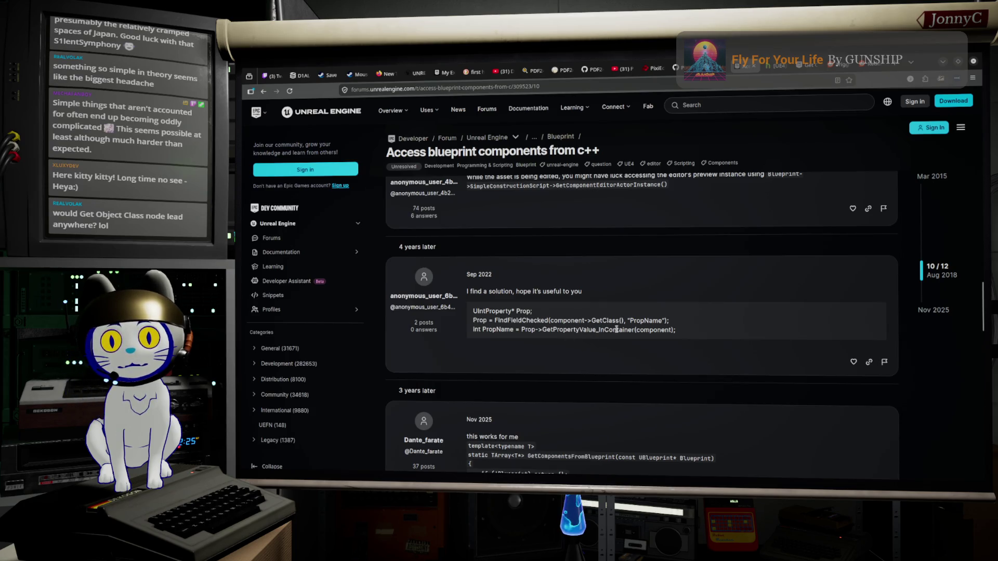
scroll(616, 330, down, 3)
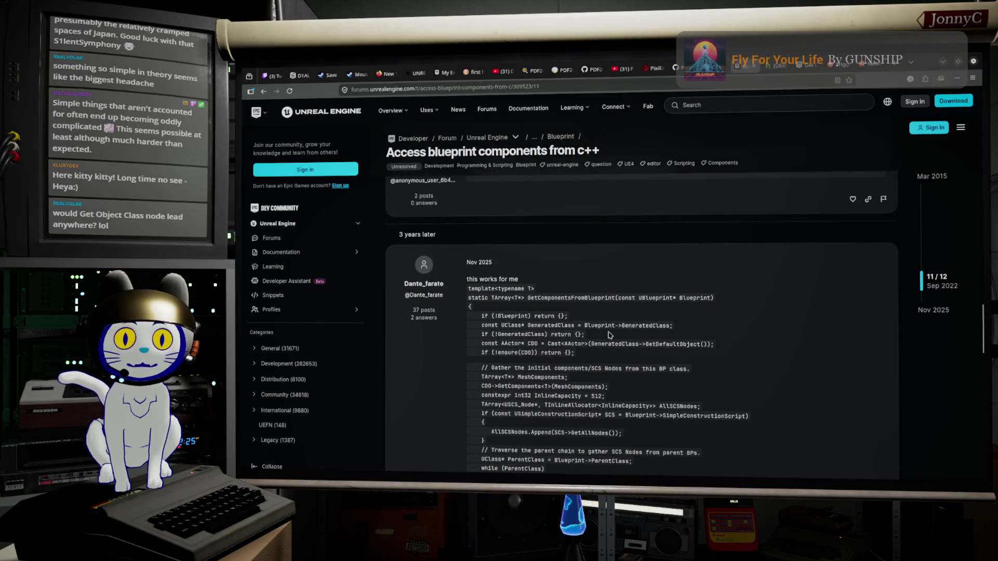
scroll(610, 336, down, 1)
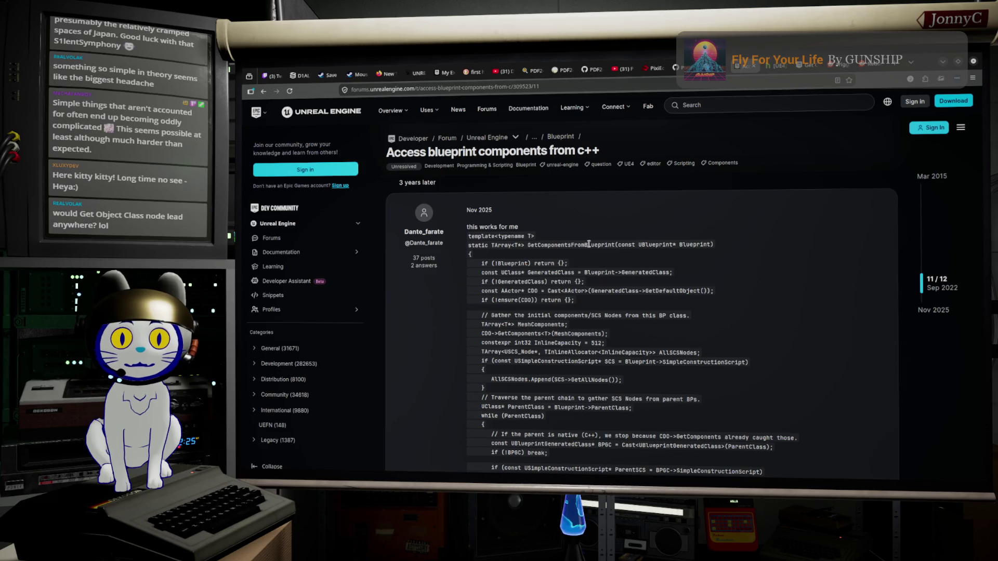
Study the GetComponentsFromBlueprint solution, finding every CDO and GetDefaultObject use, then return to Unreal Editor
double_click(588, 244)
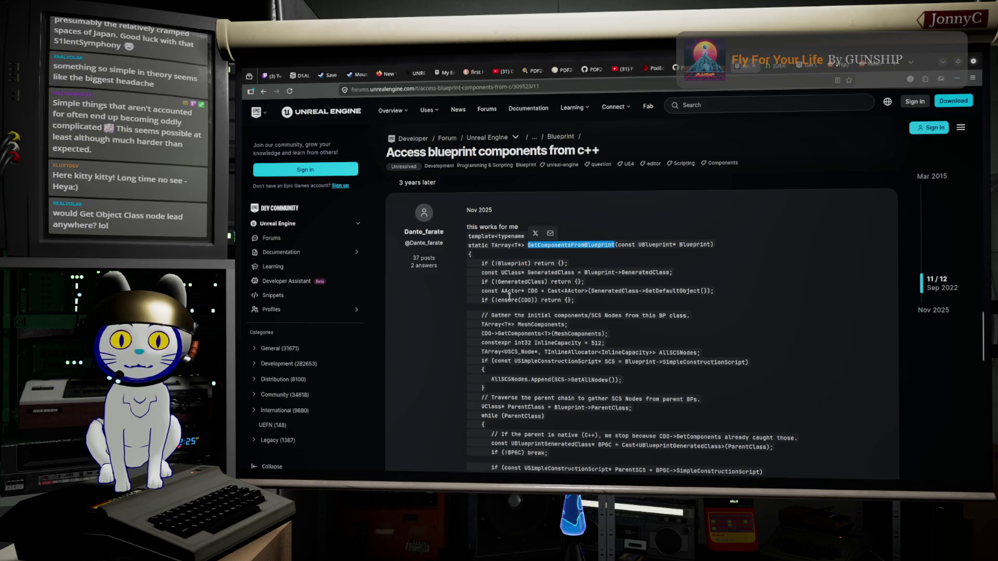
scroll(515, 318, down, 1)
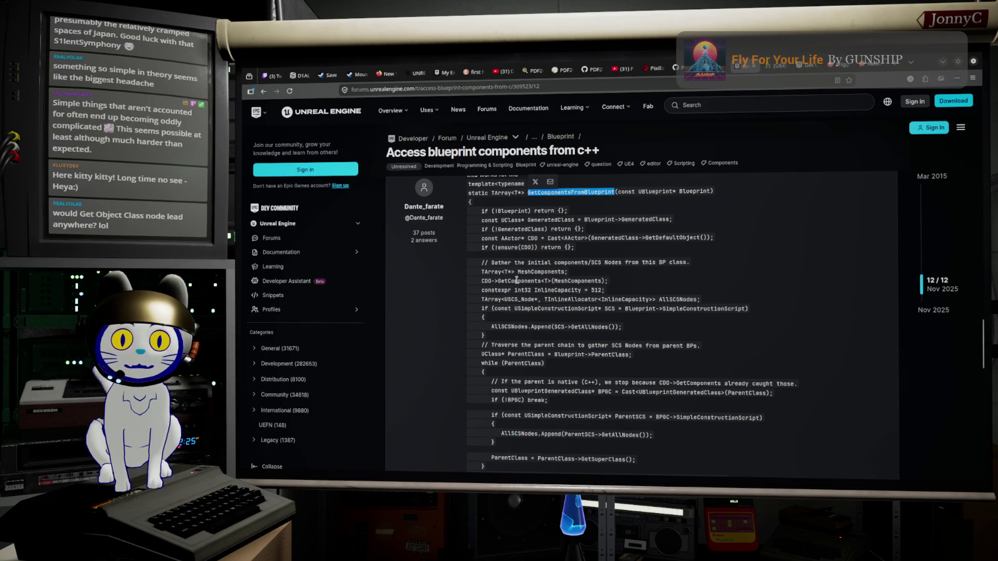
double_click(517, 281)
scroll(599, 270, up, 1)
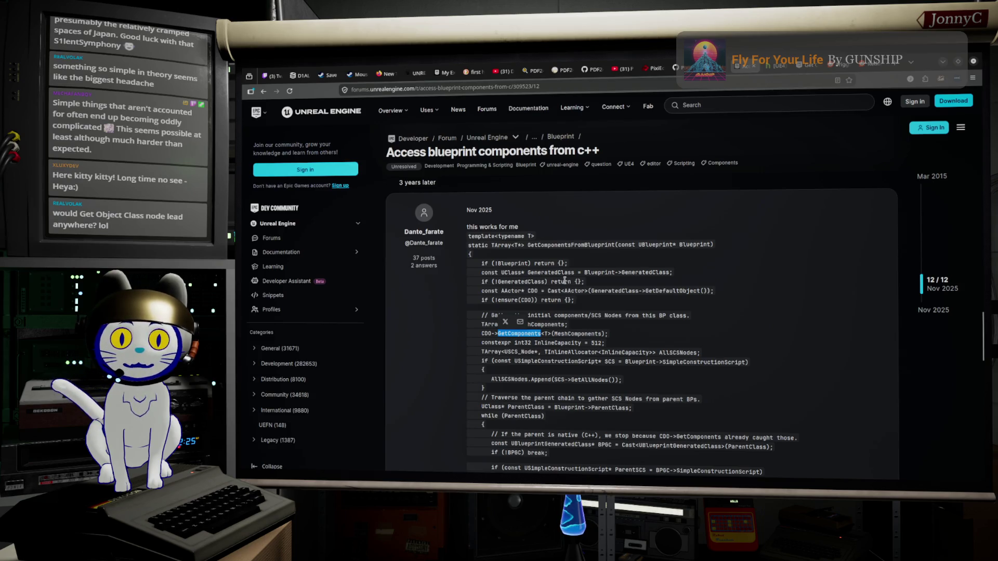
double_click(485, 334)
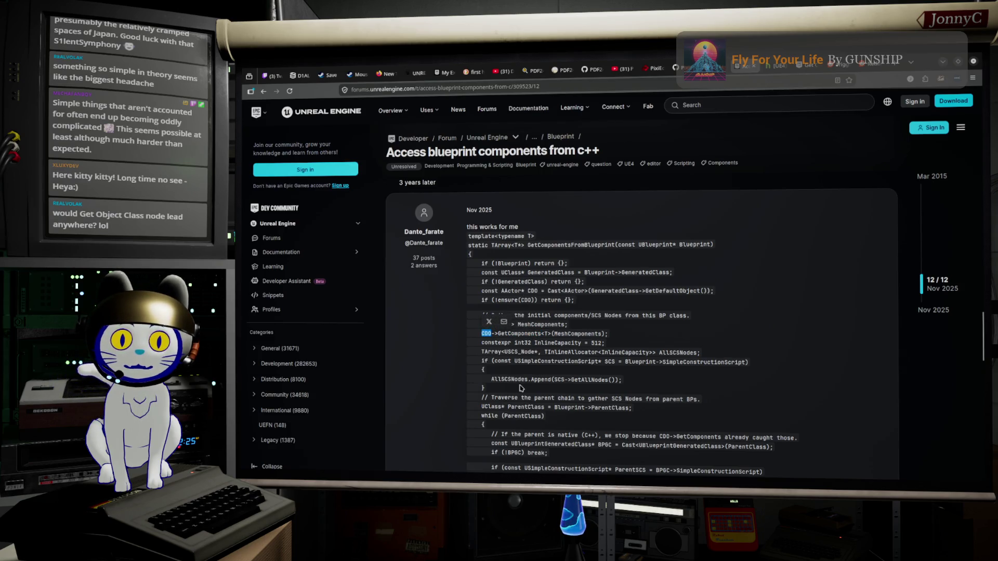
click(681, 350)
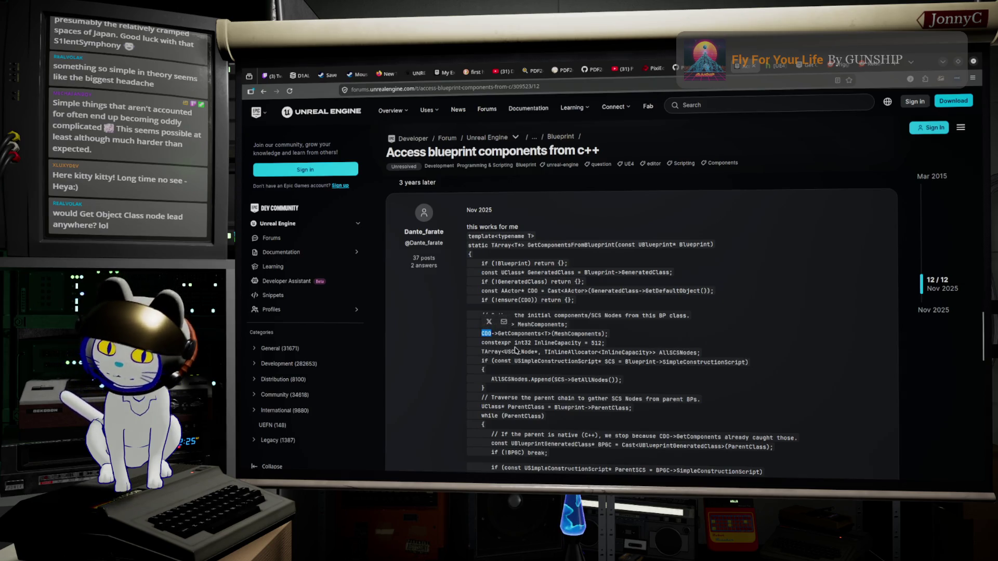
key(ctrl+f)
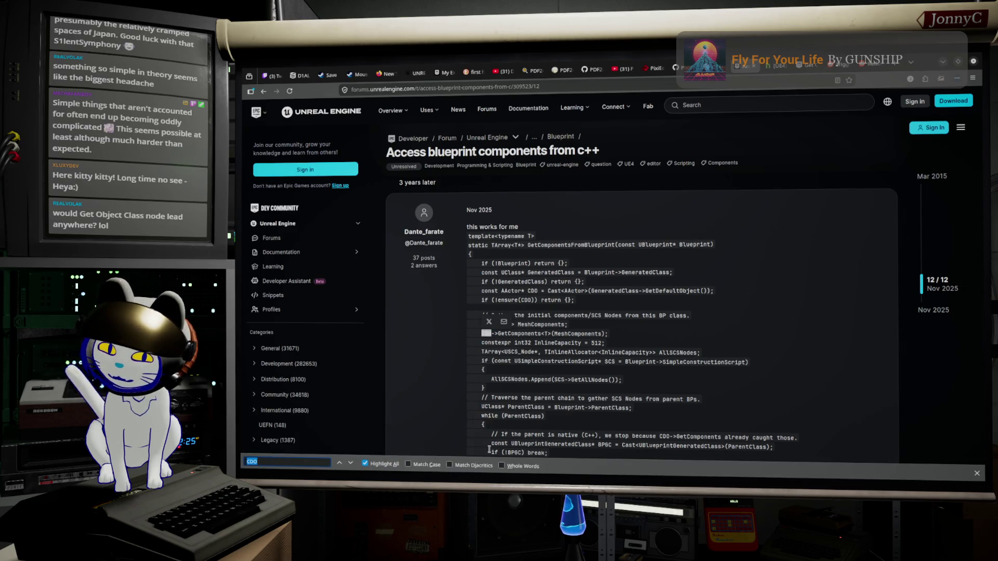
key(Return)
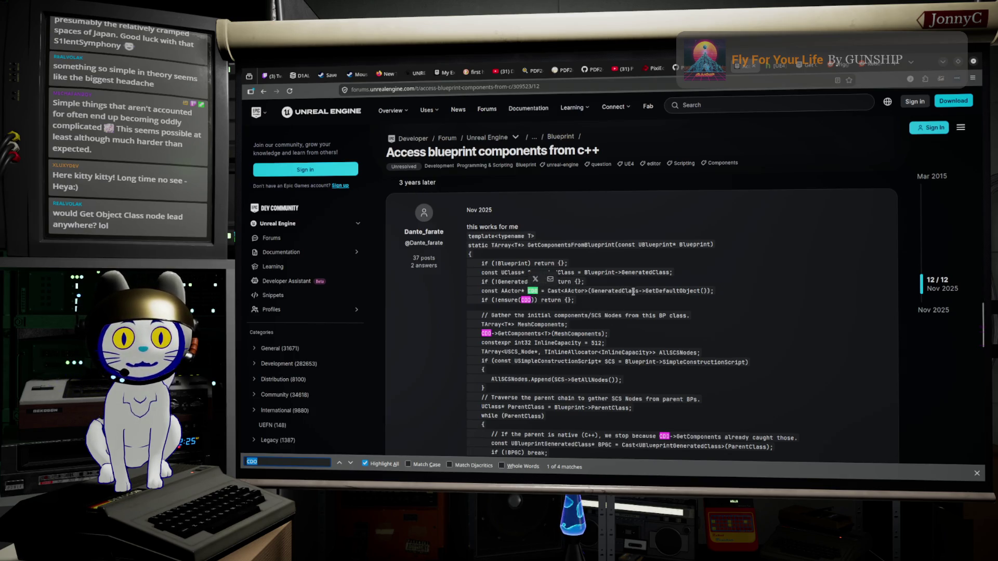
double_click(656, 290)
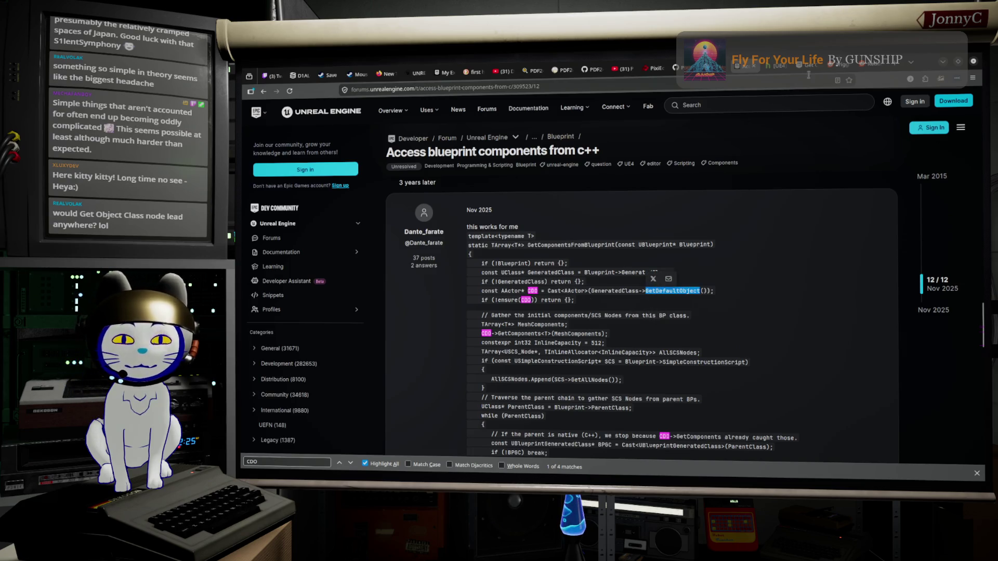
key(alt+Tab)
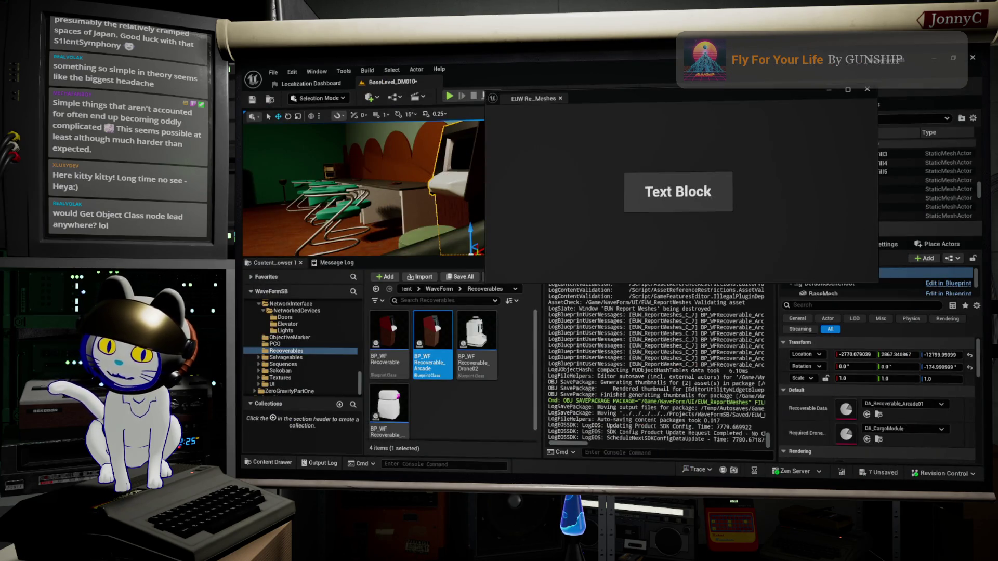
Connect a new Generated Class node to Get Blueprint Asset's Return Value
key(alt+Tab)
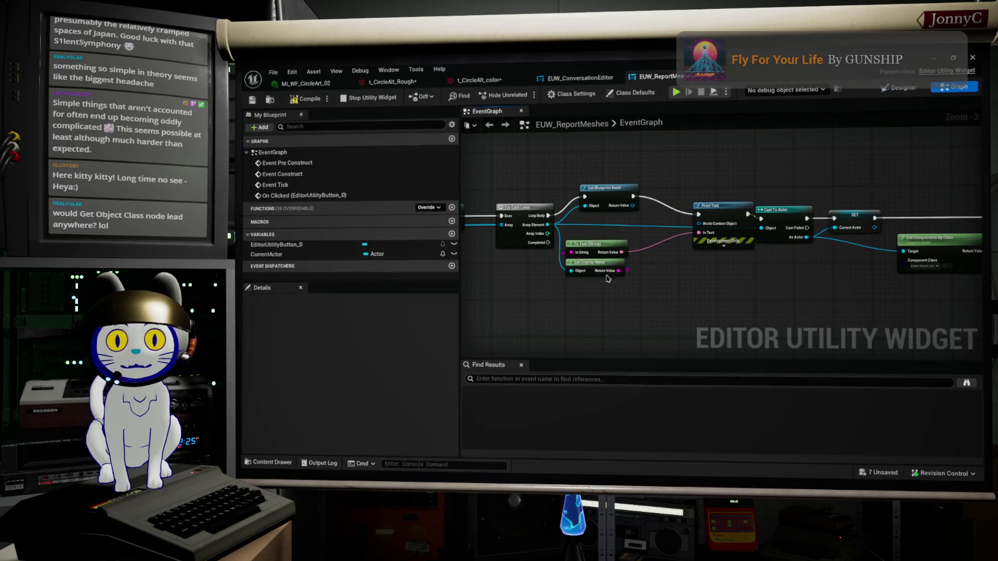
drag(632, 206, 669, 267)
text(glass)
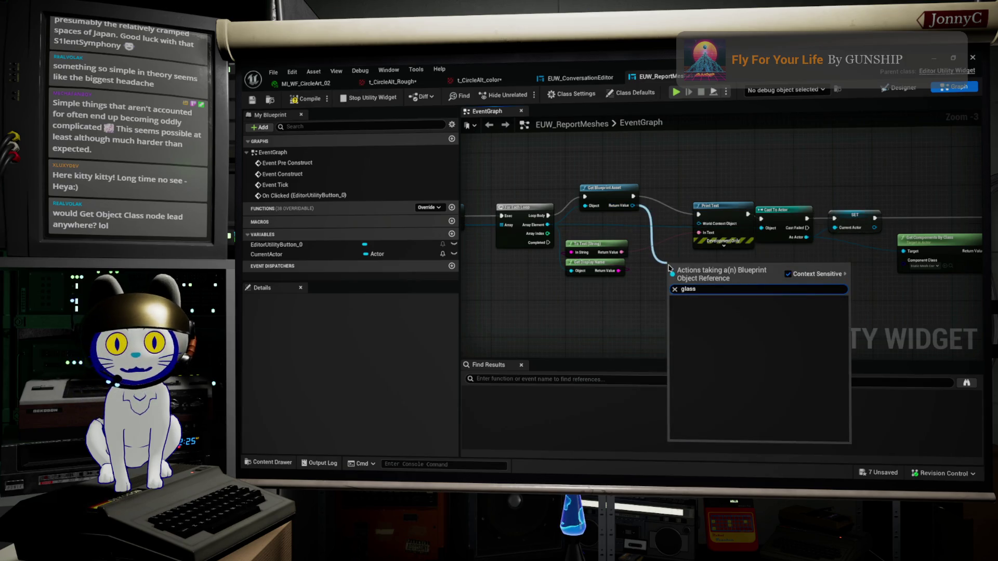
key(BackSpace)
key(BackSpace)
key(BackSpace)
text(class)
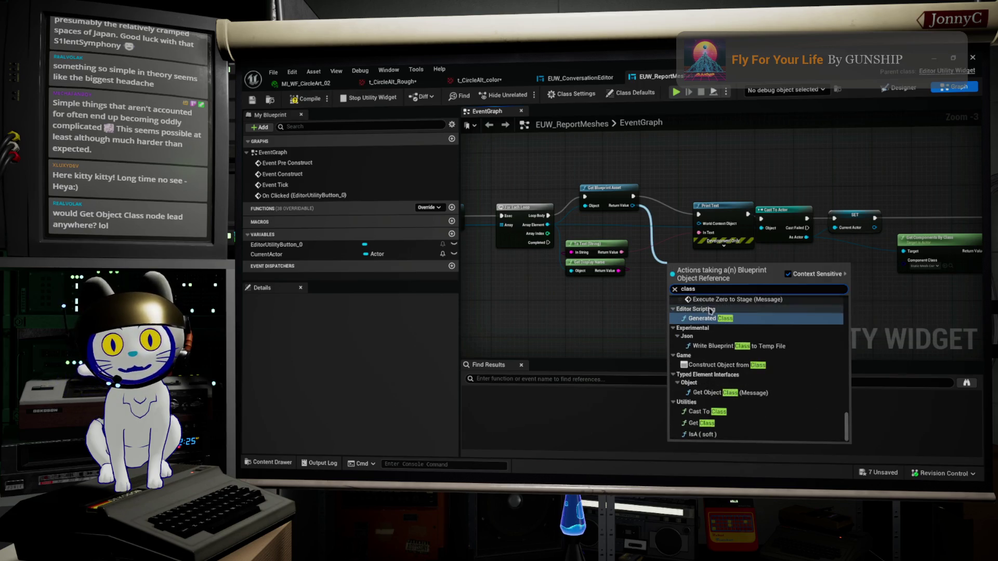
click(709, 319)
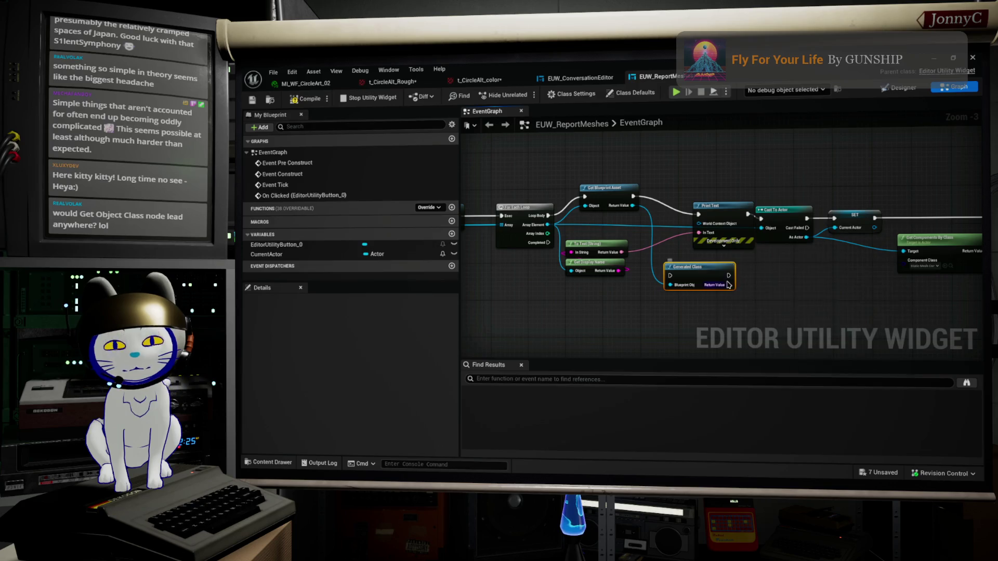
Search 'insta' from the Generated Class output, then switch back to the forum thread
scroll(728, 285, up, 3)
drag(756, 280, 806, 290)
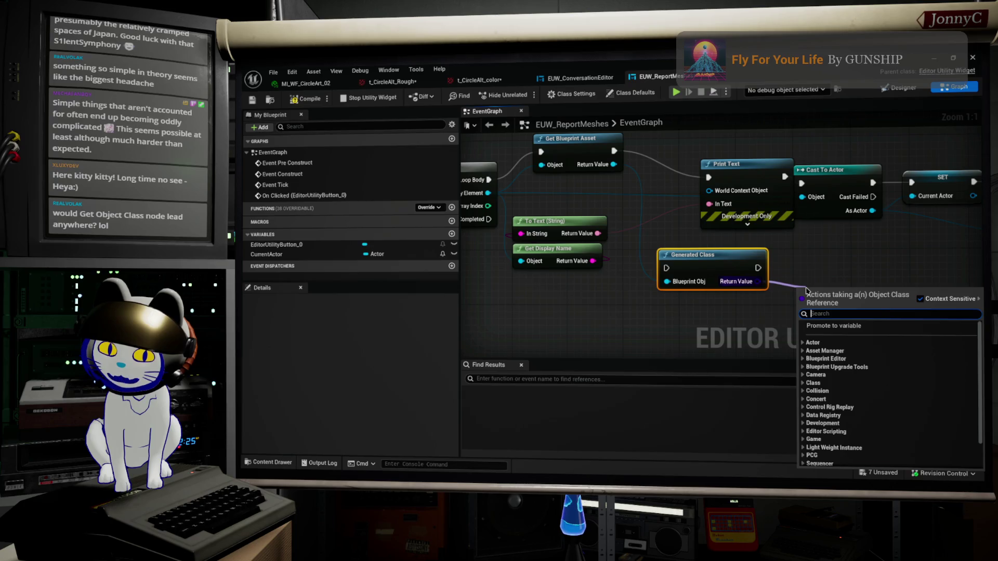
text(insta)
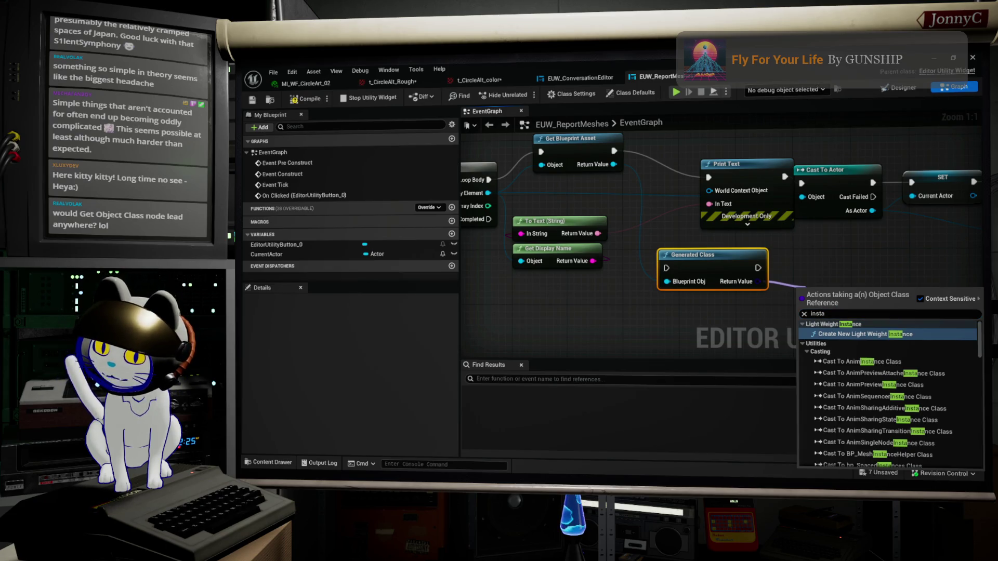
key(alt+Tab)
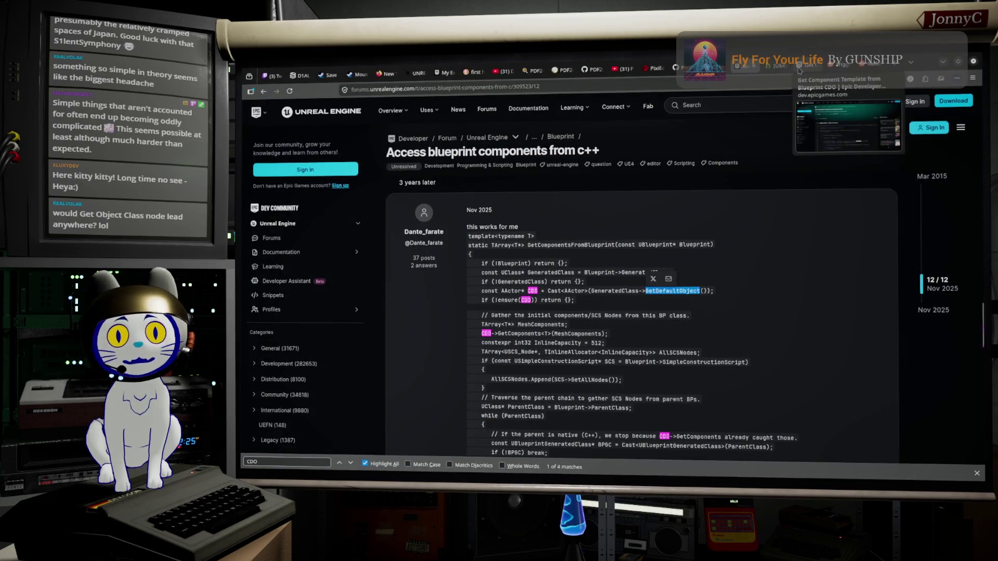
Compare the Get Component Template from Blueprint CDO page, the Reddit thread and the historia article
click(800, 69)
click(838, 70)
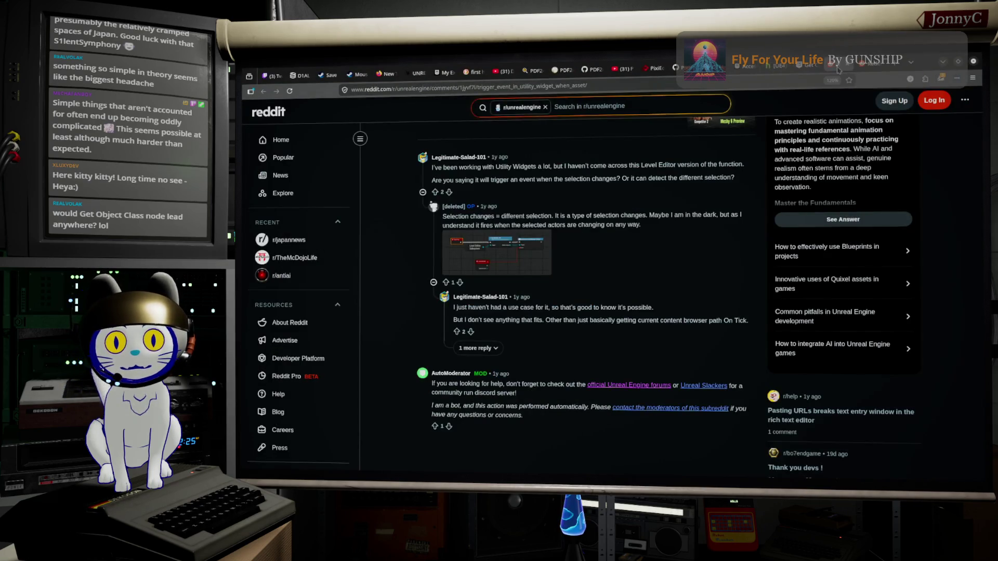
click(810, 69)
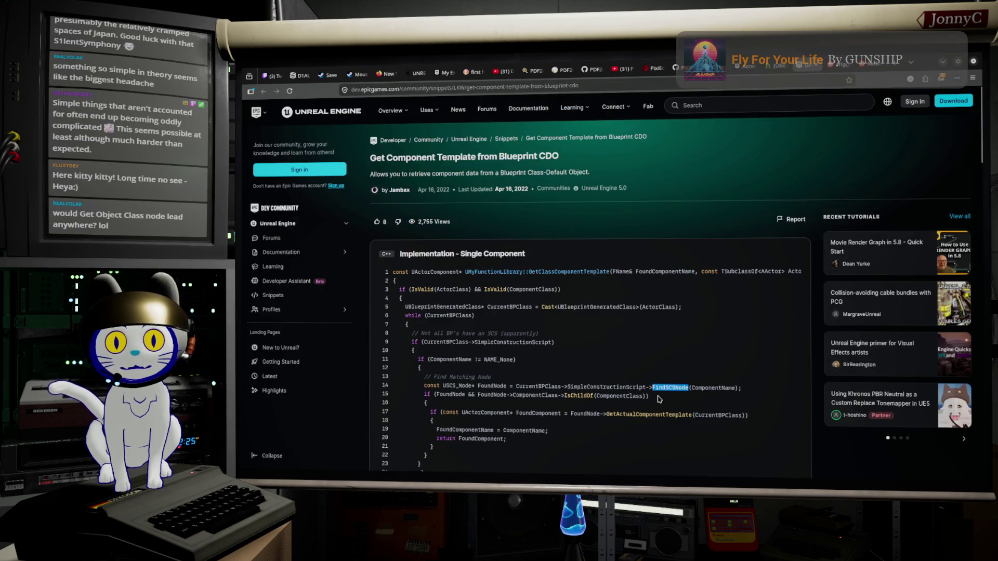
double_click(615, 386)
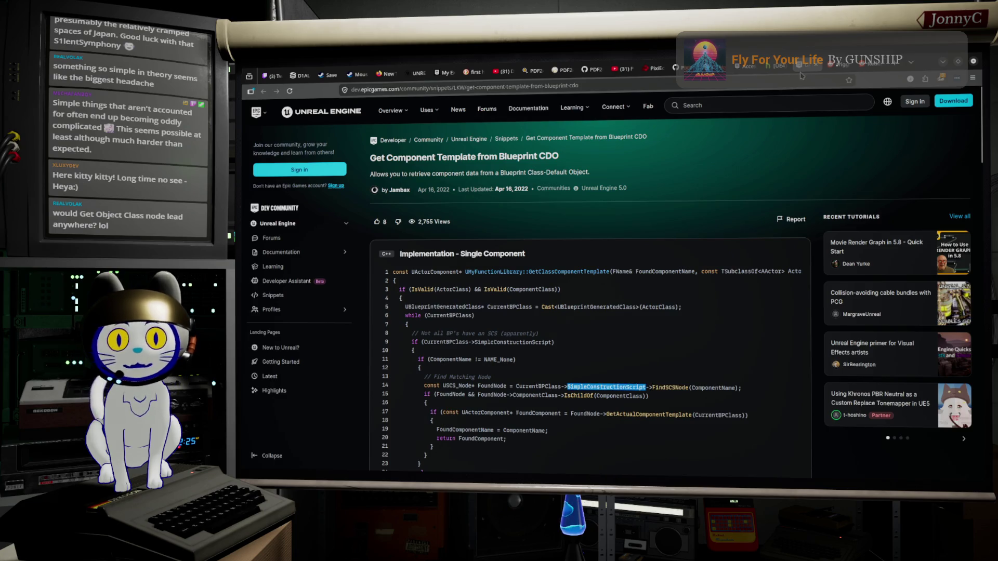
click(864, 65)
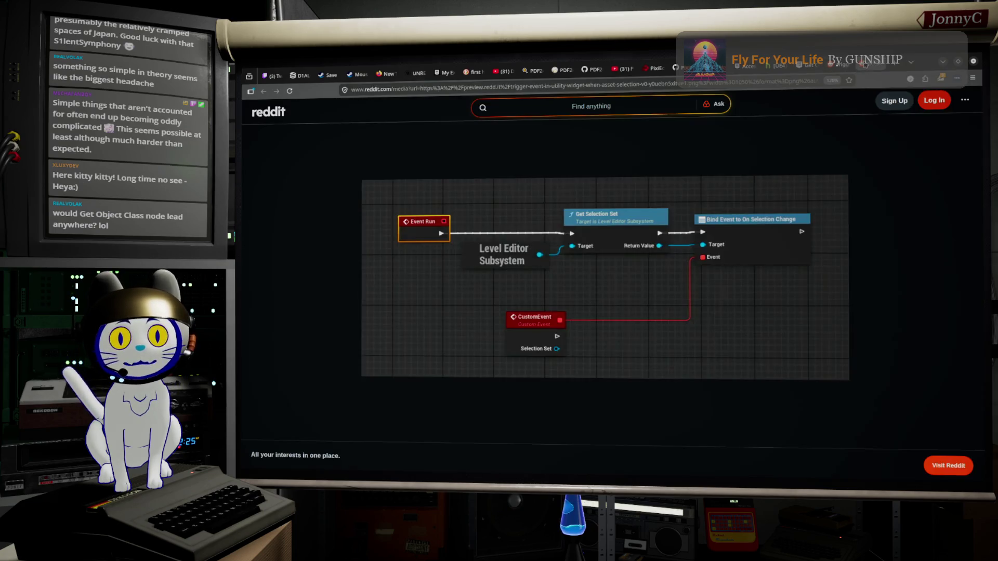
click(832, 66)
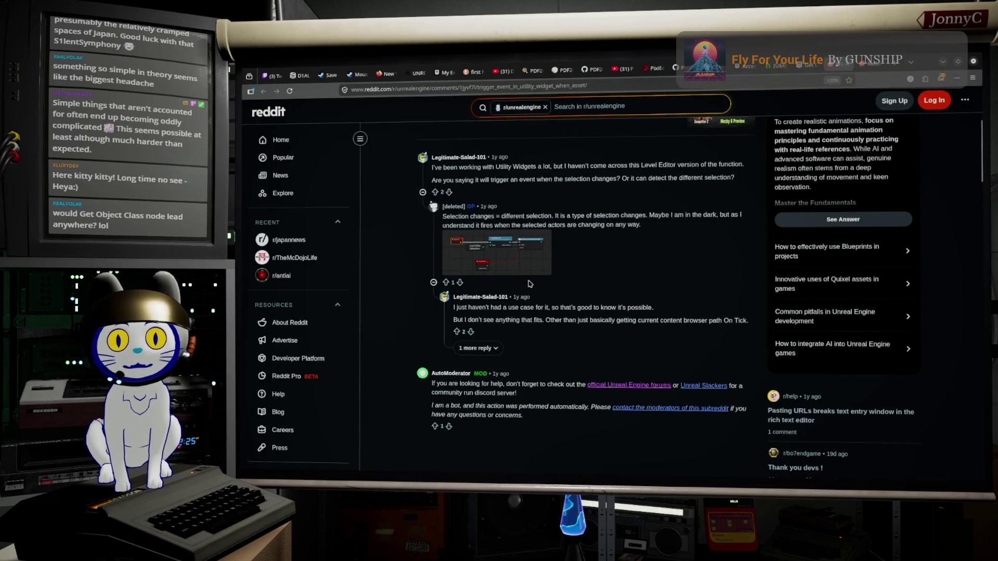
click(804, 67)
click(749, 68)
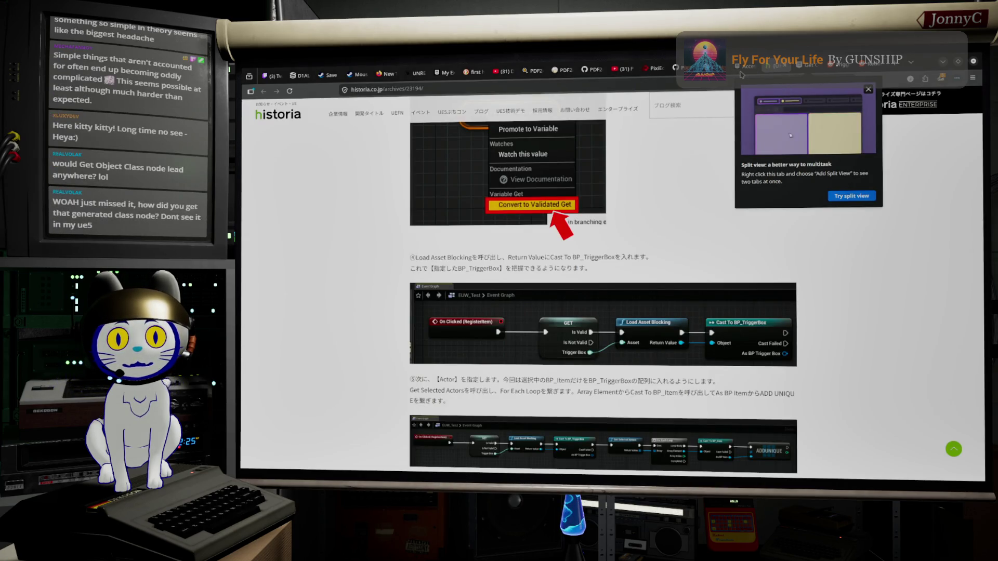
click(743, 68)
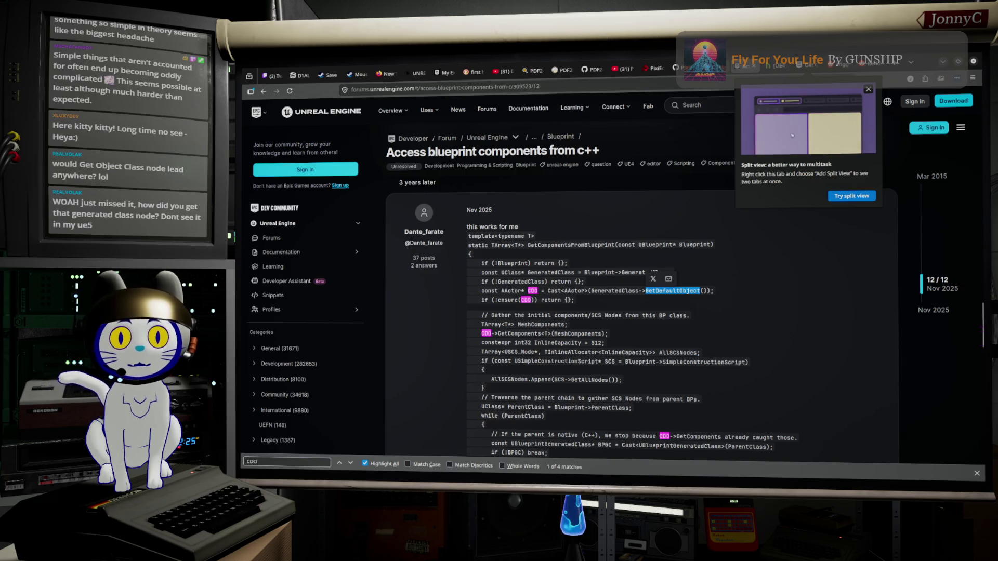
Highlight SimpleConstructionScript, InlineCapacity and USimpleConstructionScript in the CDO code, then go back to Google
key(ctrl+Tab)
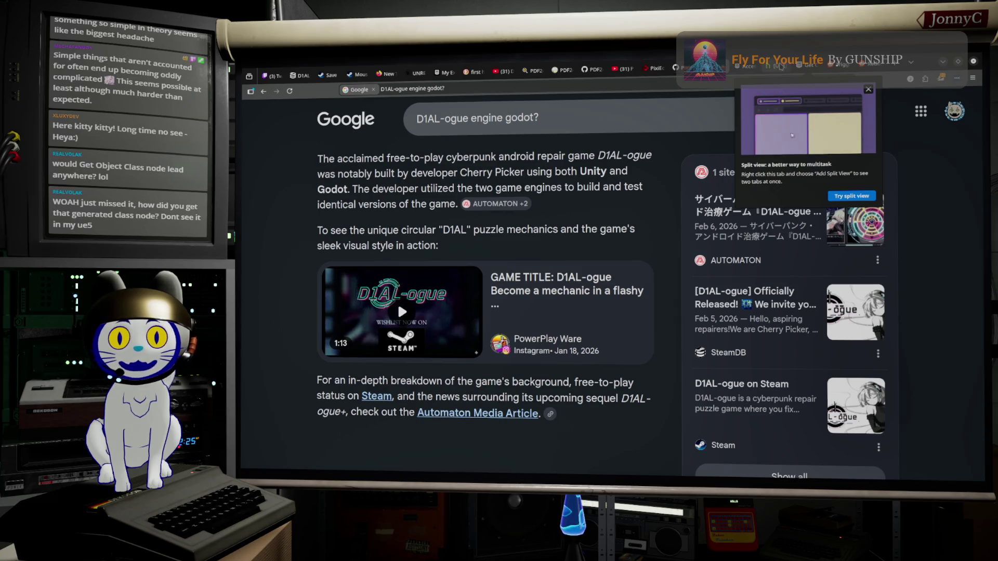
key(ctrl+Tab)
key(ctrl+Tab)
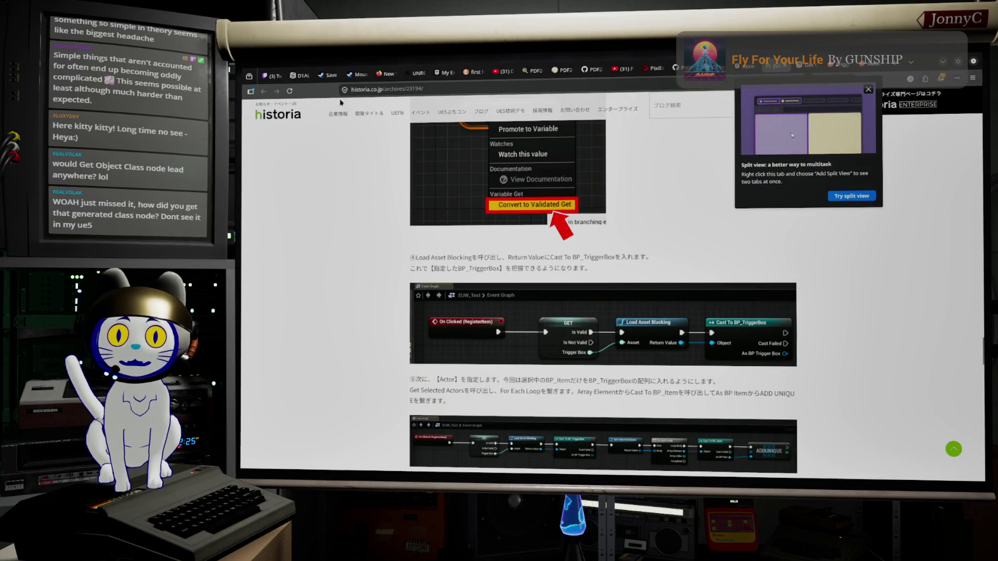
key(ctrl+shift+Tab)
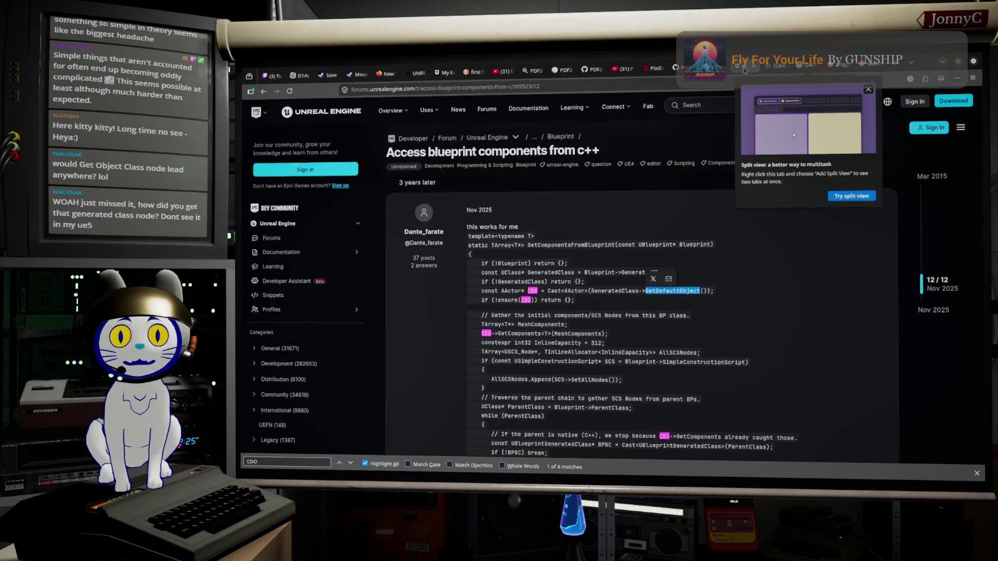
scroll(525, 229, down, 2)
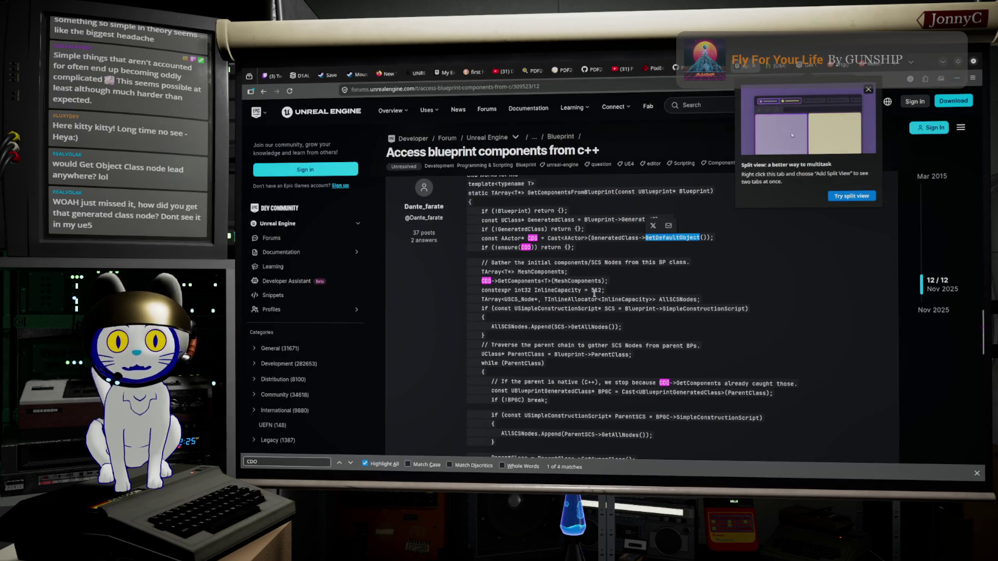
double_click(681, 308)
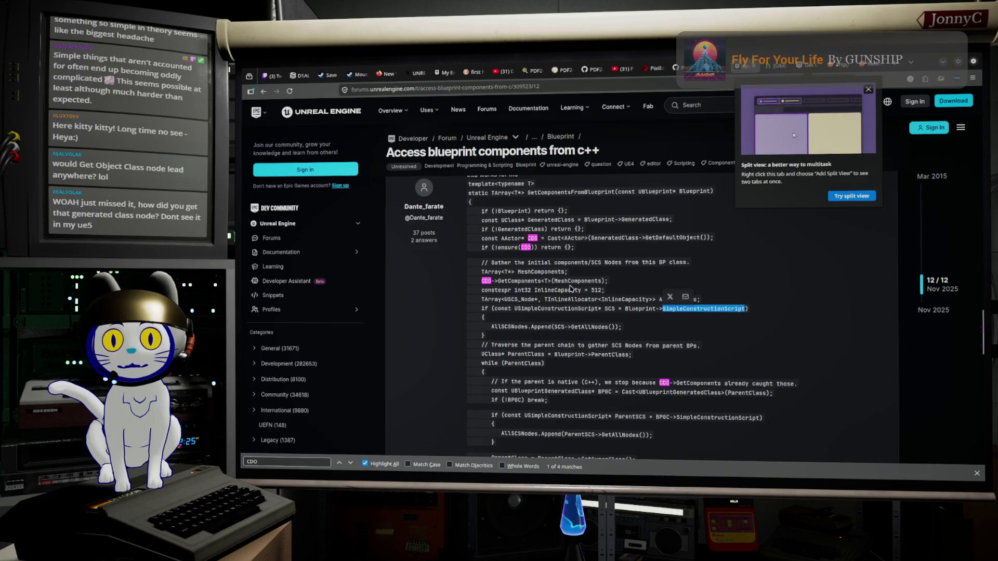
double_click(609, 300)
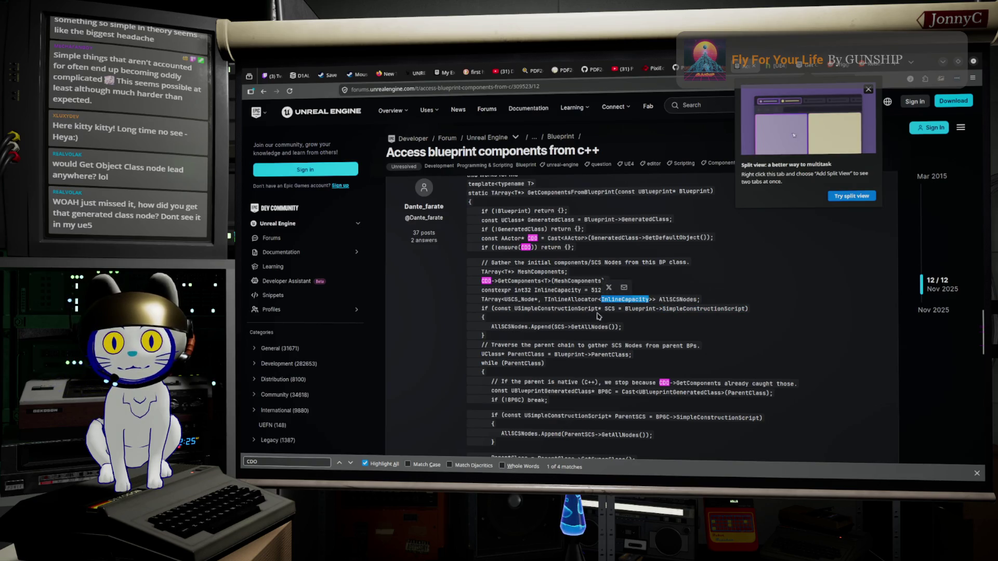
double_click(538, 309)
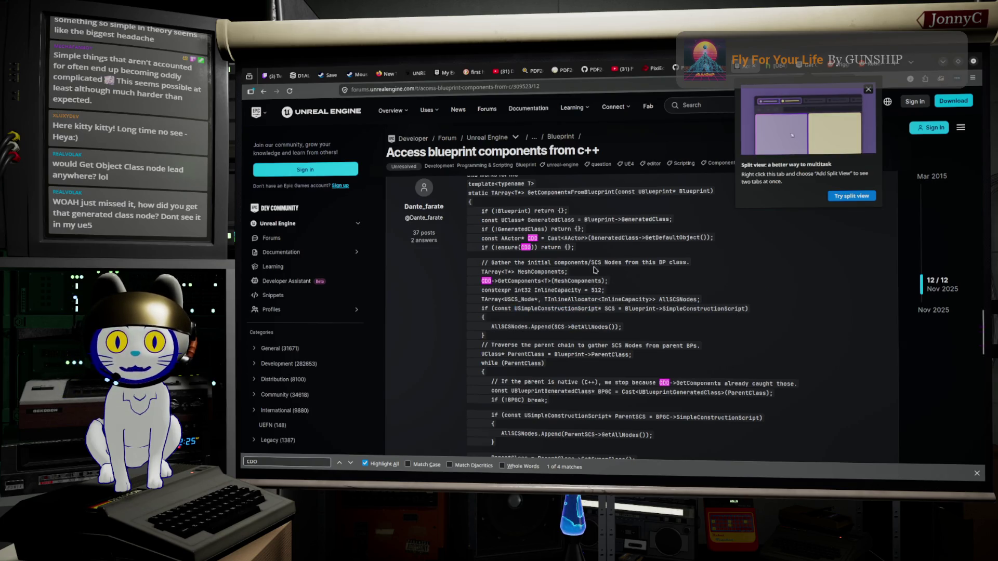
click(264, 91)
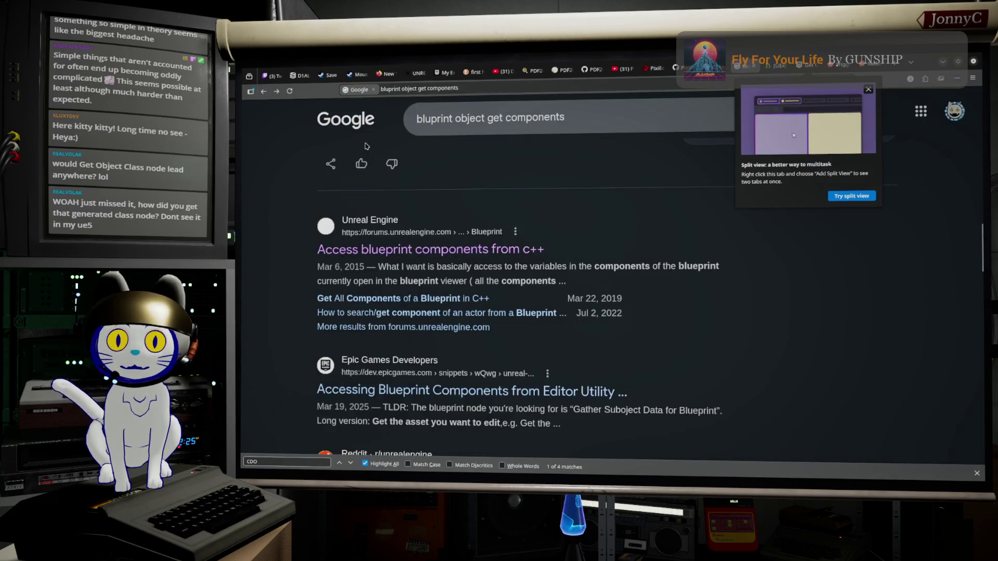
Read the get-component-of-an-actor thread, including its enlarged Blueprint screenshot
scroll(371, 185, down, 5)
scroll(433, 296, up, 5)
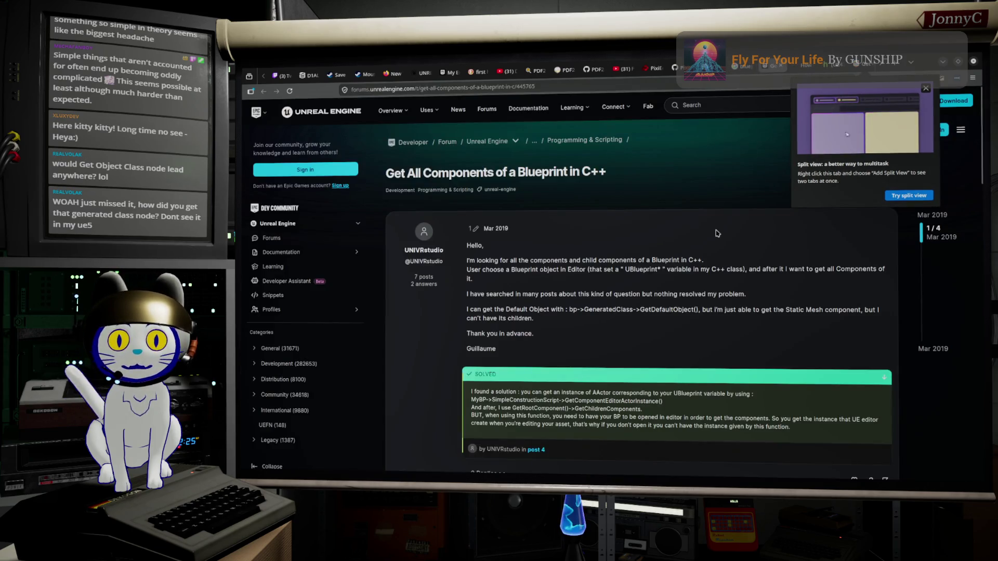
scroll(717, 233, down, 2)
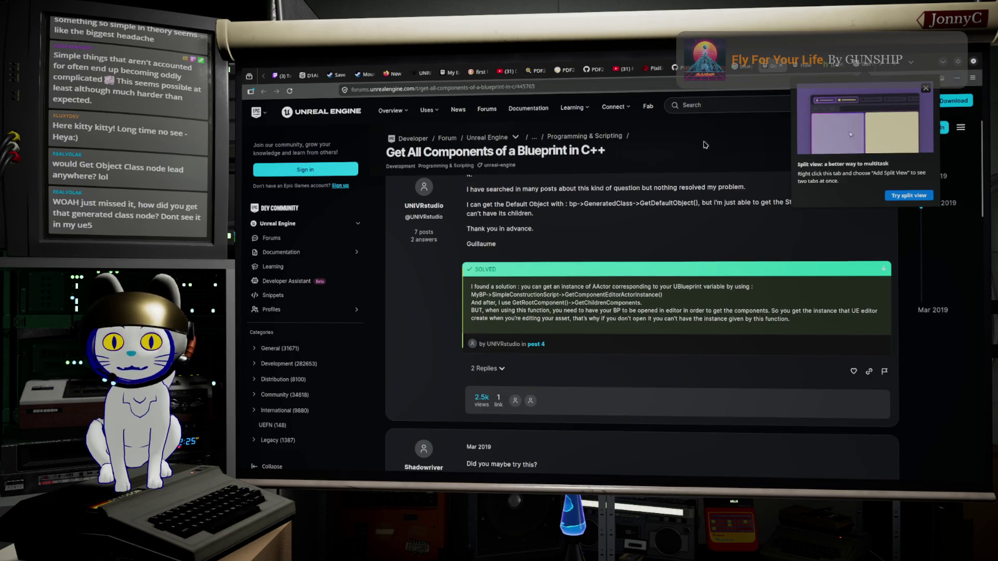
click(800, 68)
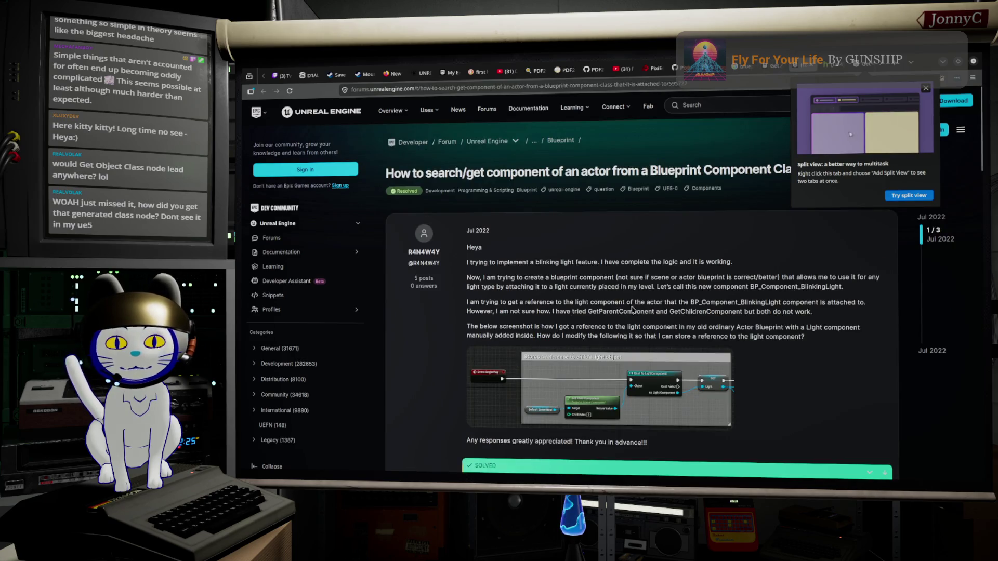
scroll(632, 310, down, 1)
click(671, 327)
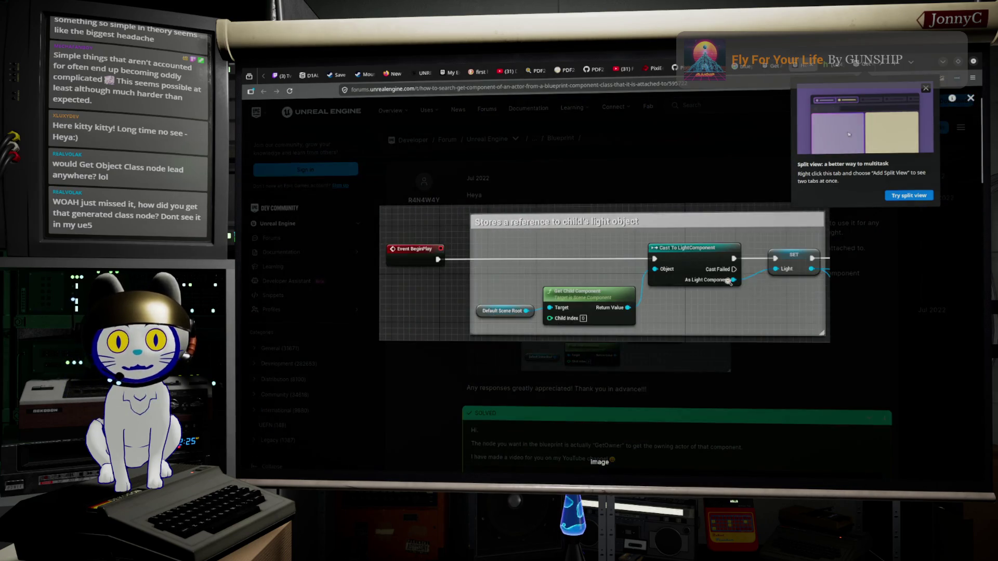
click(876, 293)
scroll(746, 331, down, 3)
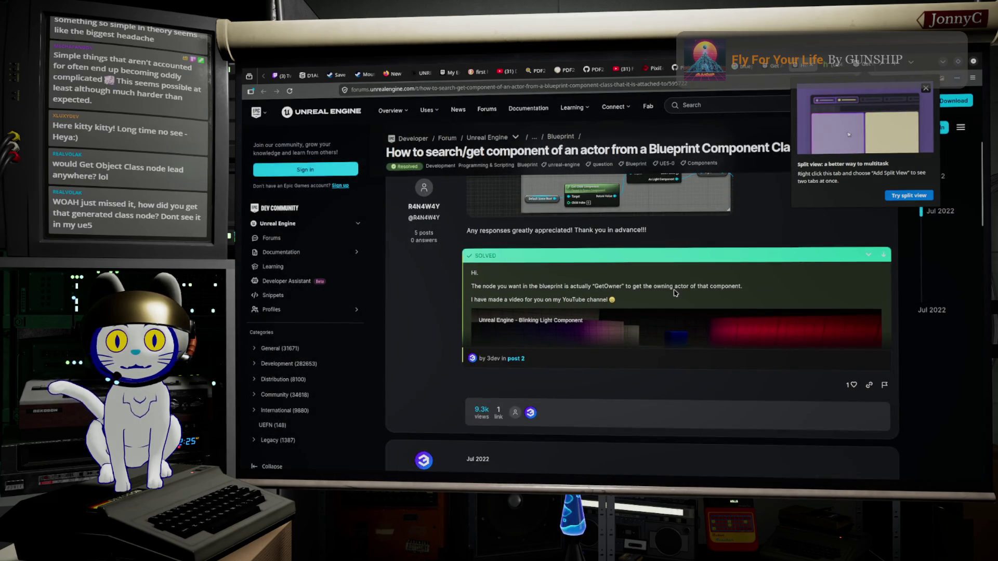
scroll(638, 301, down, 8)
scroll(638, 302, down, 5)
scroll(638, 301, up, 20)
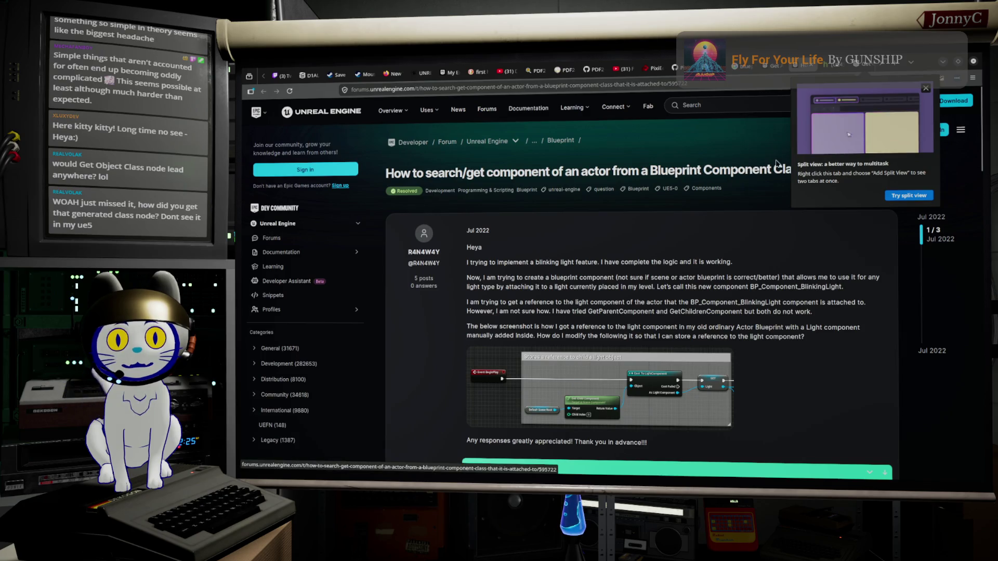
scroll(623, 329, down, 4)
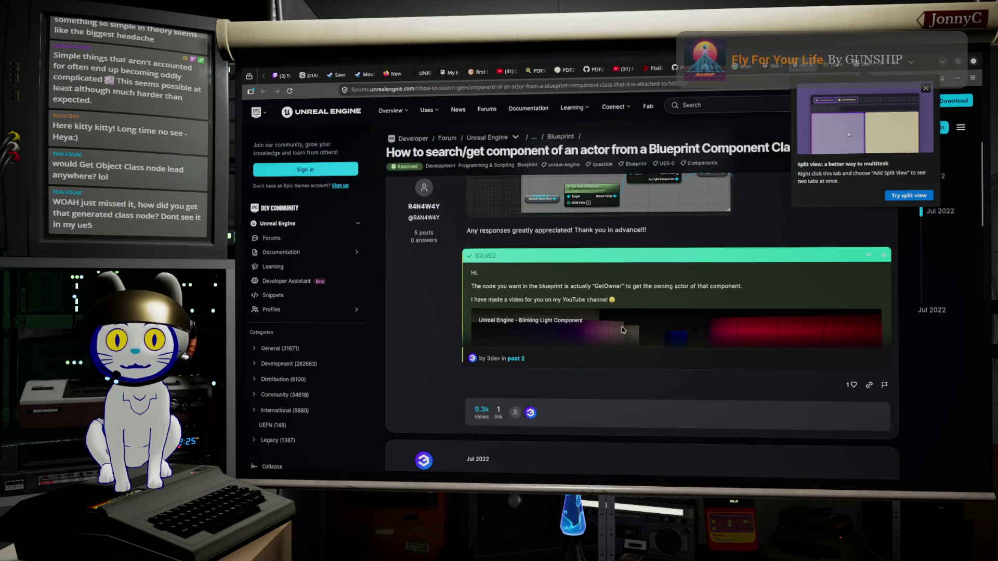
scroll(624, 329, down, 5)
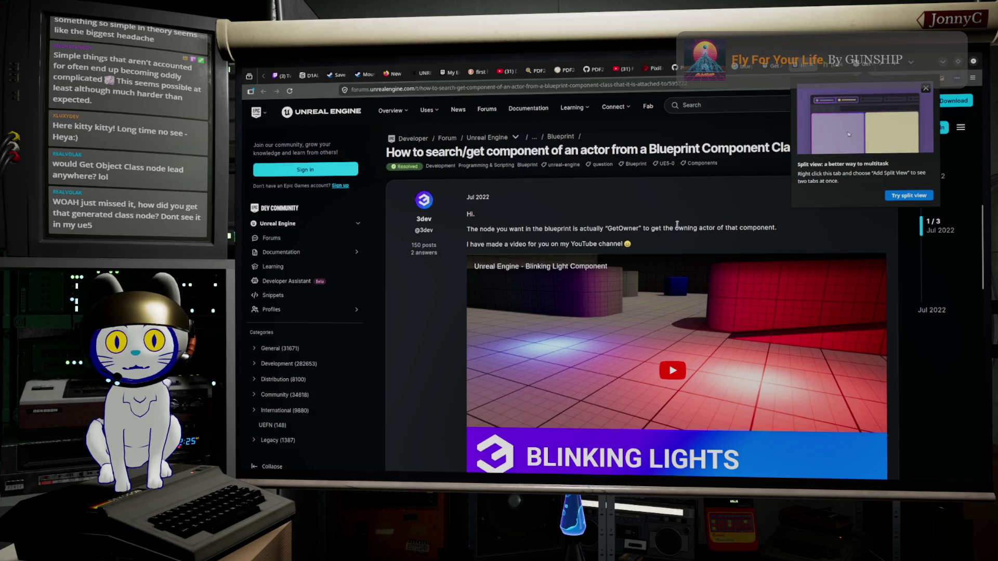
Highlight GetComponentEditorActorInstance in the Get All Components solution, then return to the EUW_ReportMeshes graph
click(772, 68)
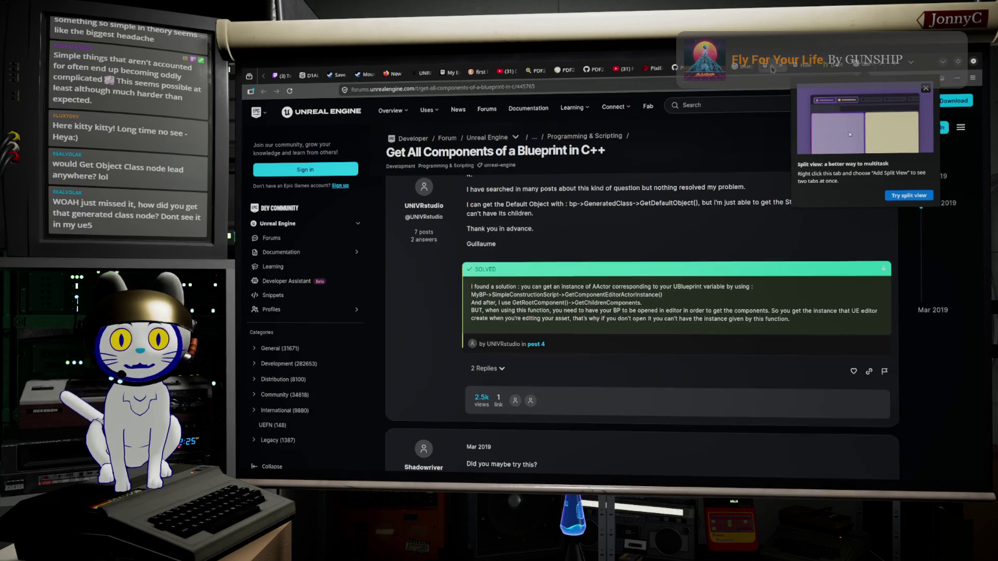
scroll(601, 319, down, 5)
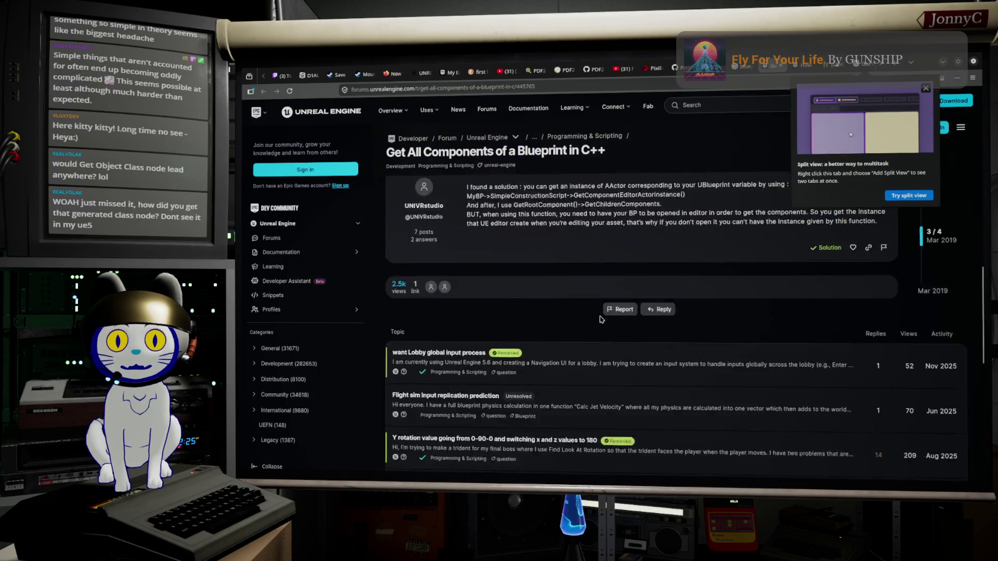
scroll(601, 319, up, 2)
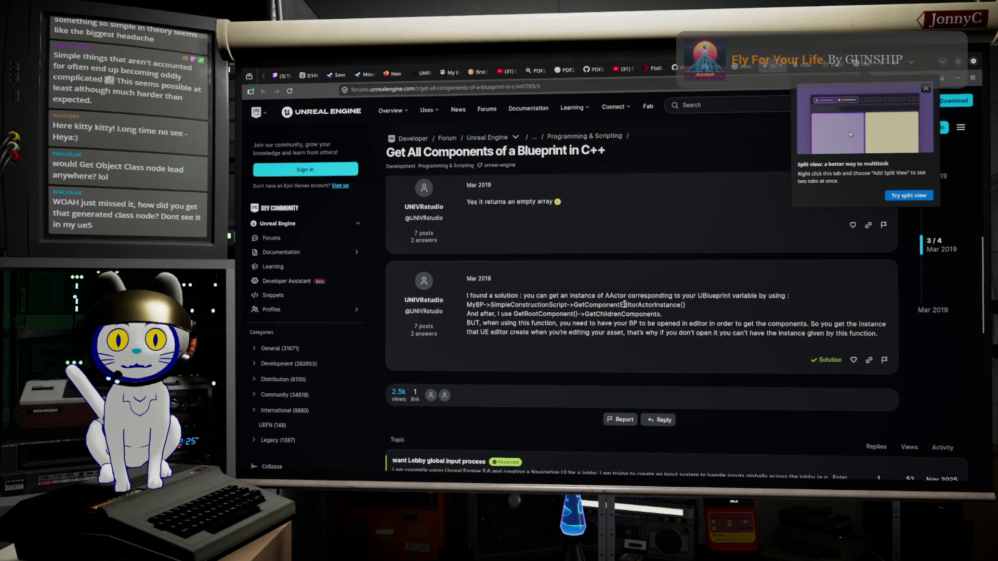
double_click(638, 304)
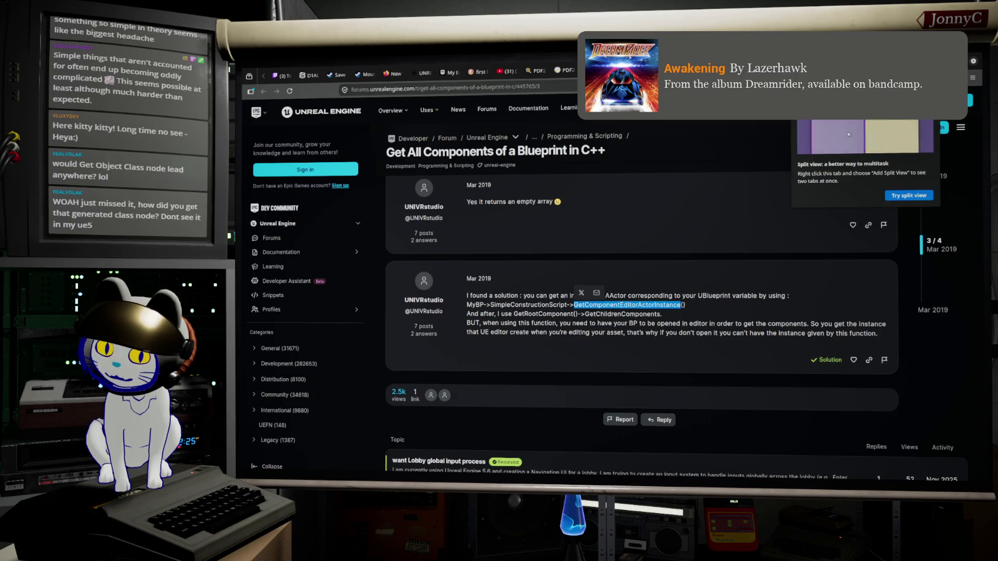
key(alt+Tab)
drag(757, 282, 800, 285)
Add a Construct Object node fed by the Generated Class output
text(contruc)
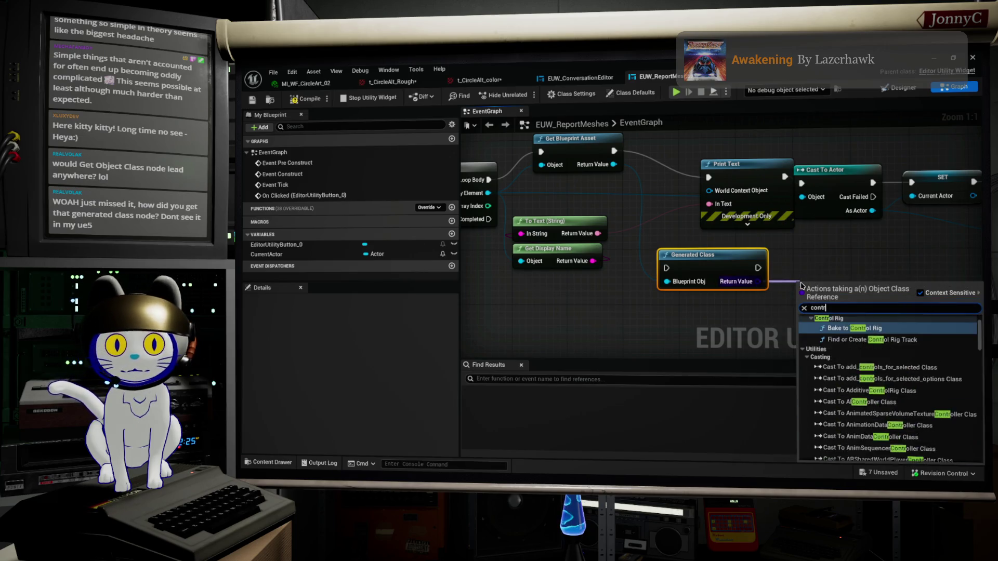
key(BackSpace)
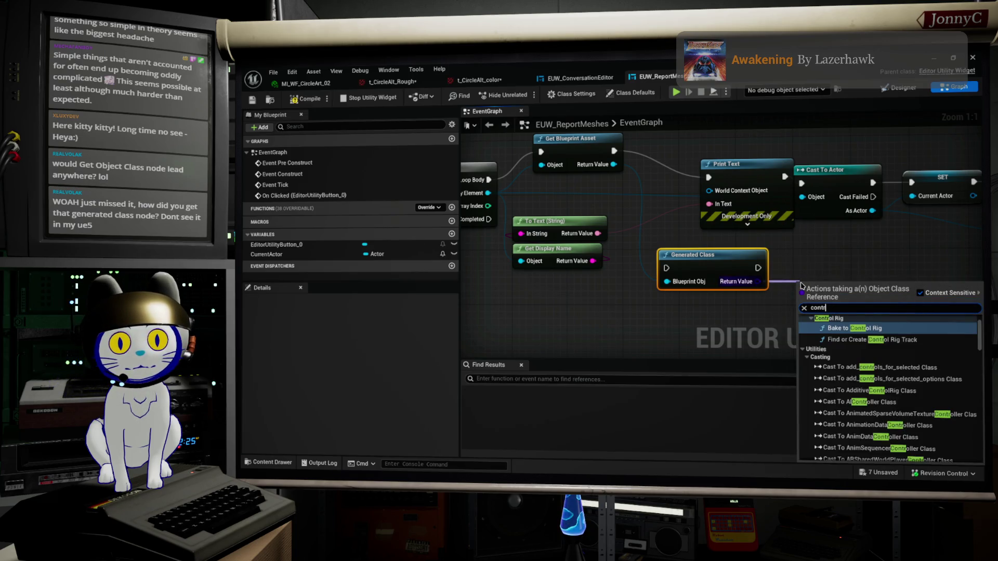
key(BackSpace)
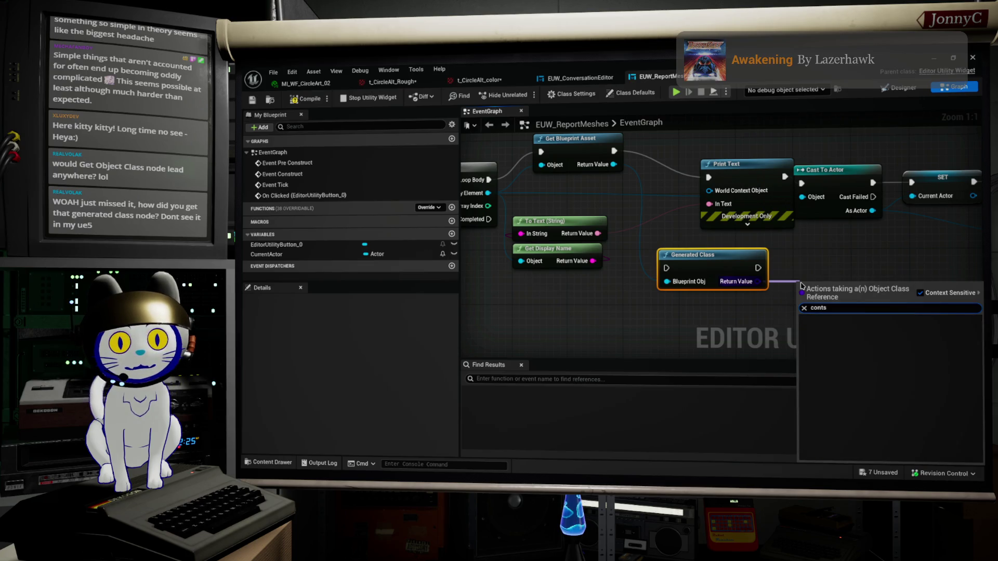
key(BackSpace)
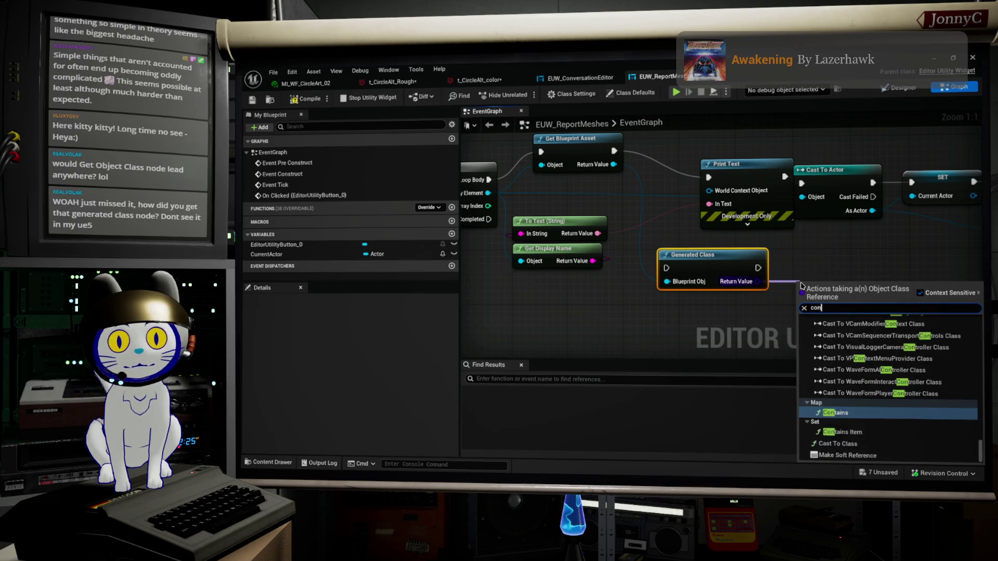
text(stru)
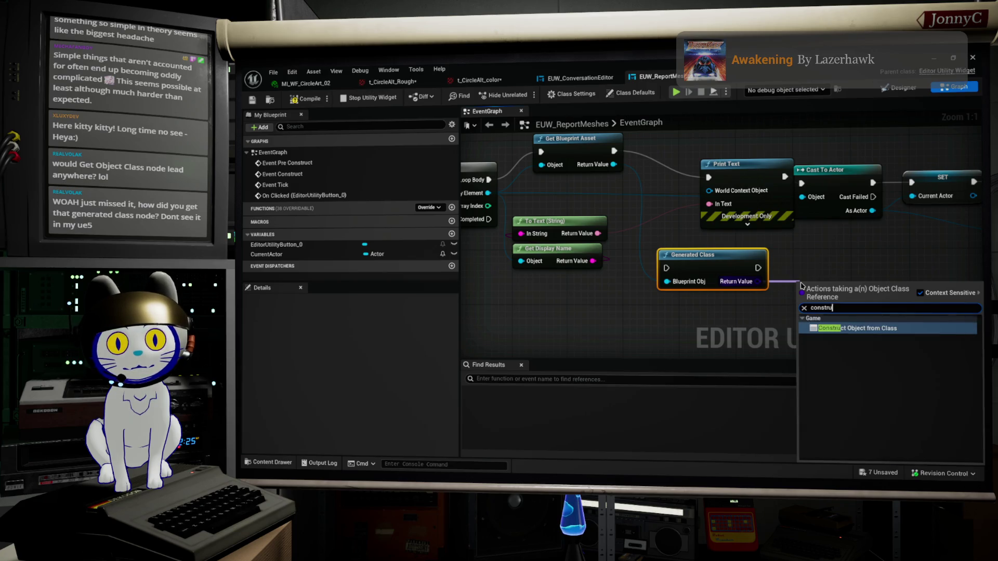
key(Return)
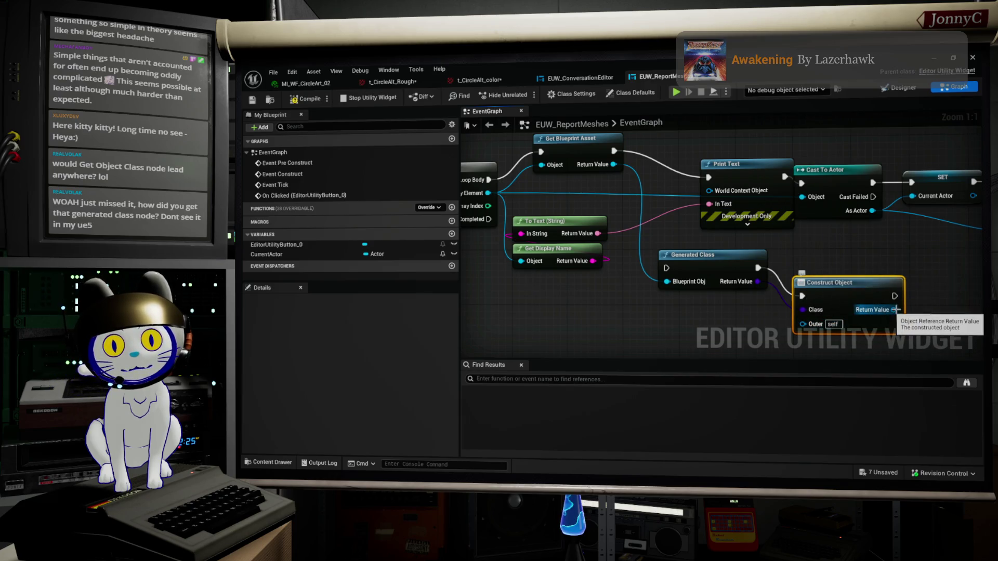
Delete the trial Construct Object node and glance at the forum thread before returning
mouse_move(914, 312)
mouse_down()
mouse_move(837, 308)
mouse_move(853, 308)
mouse_up()
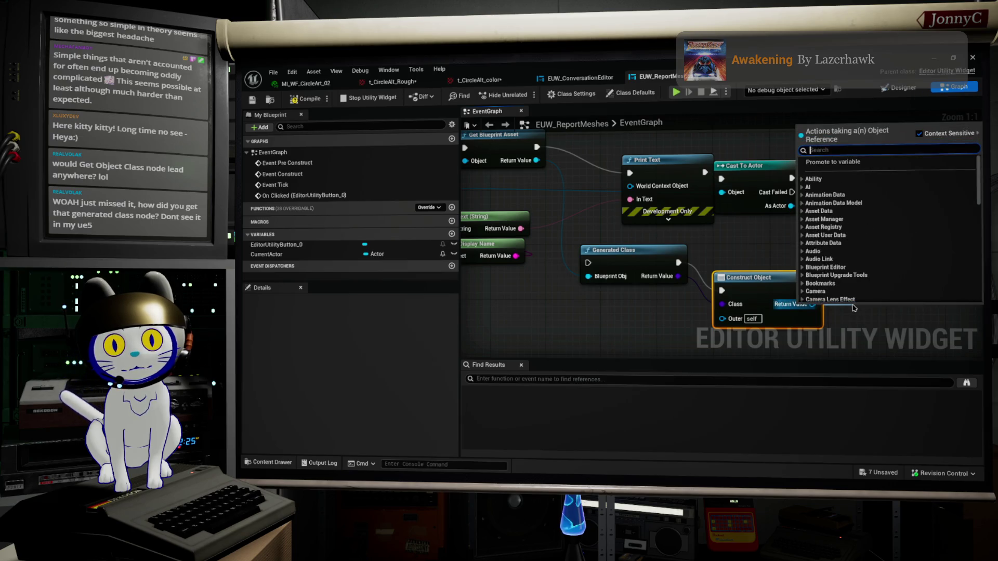
text(component)
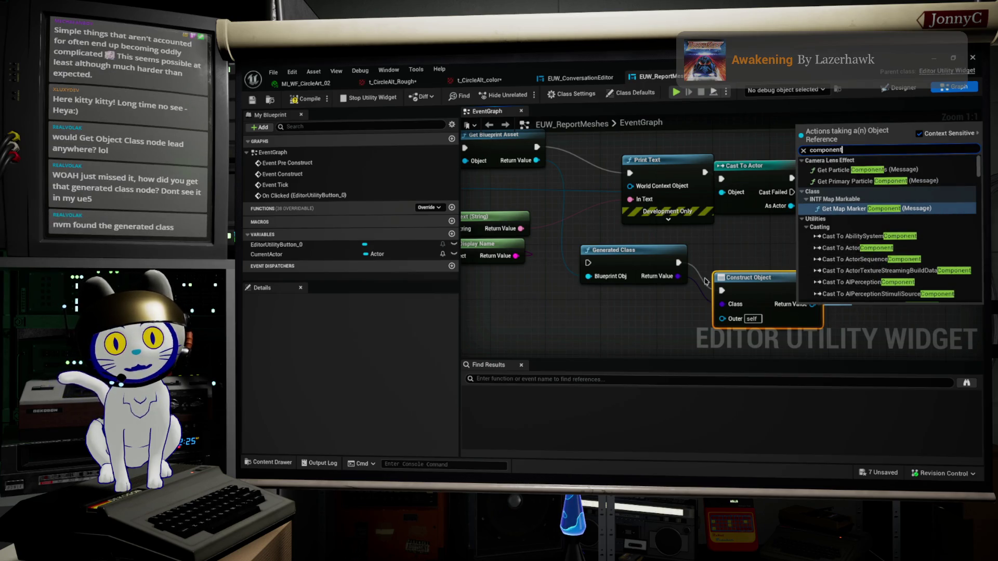
key(Escape)
key(Delete)
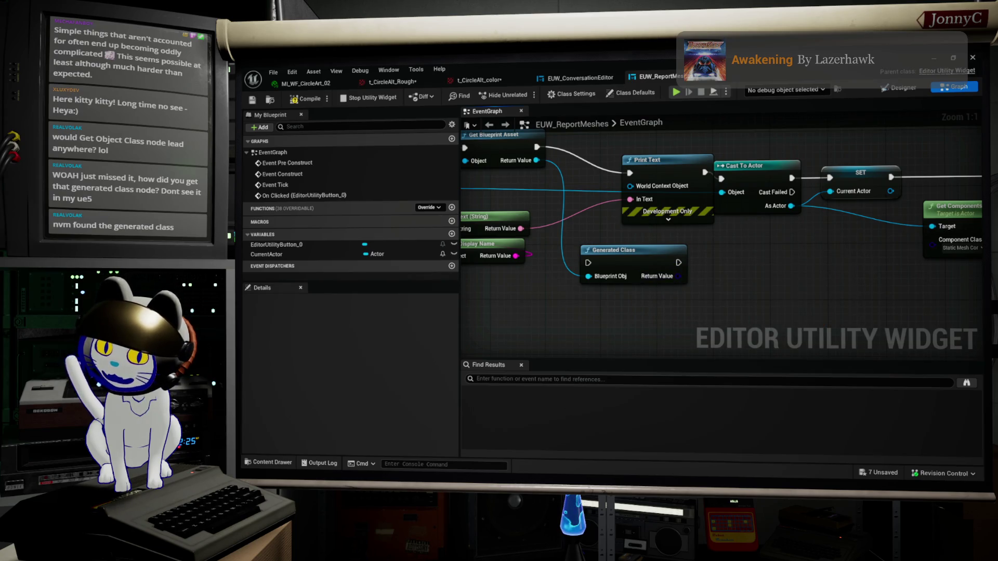
key(alt+Tab)
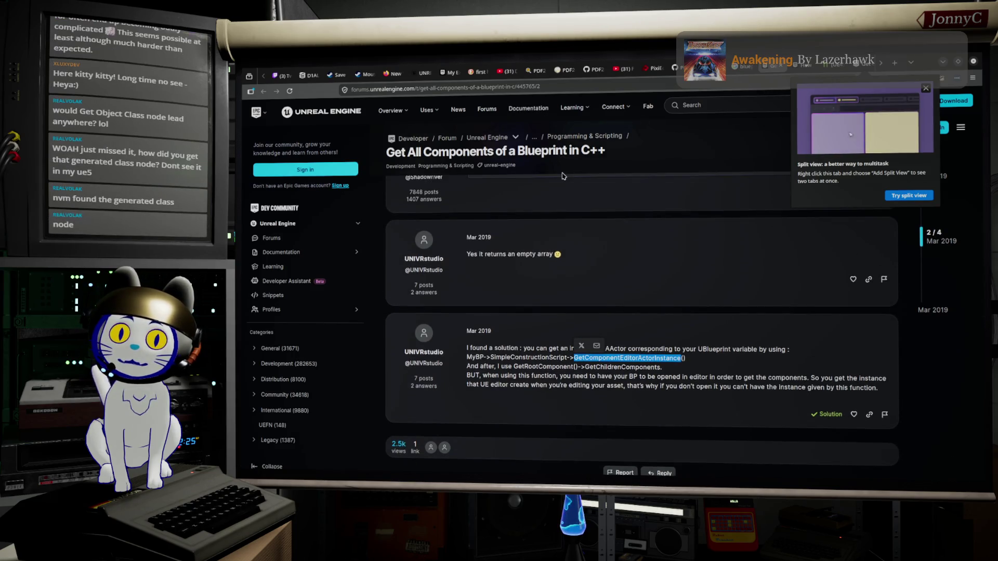
key(alt+Tab)
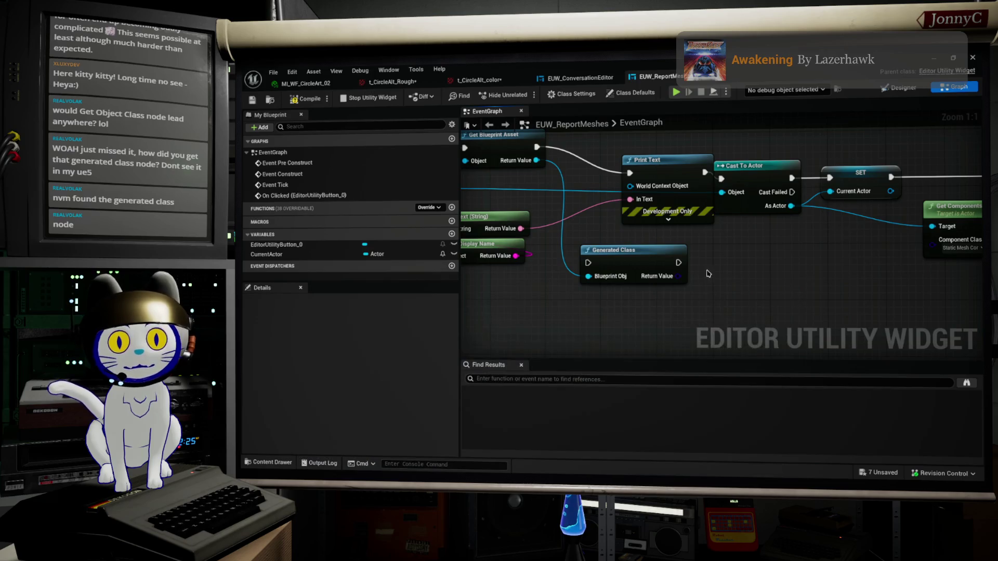
Add a Create Blueprint Asset with Parent node from Generated Class's Return Value
drag(676, 275, 704, 283)
mouse_move(595, 235)
mouse_down()
mouse_move(691, 275)
mouse_move(650, 282)
mouse_move(634, 163)
mouse_move(596, 164)
mouse_up()
drag(739, 294, 773, 297)
text(create)
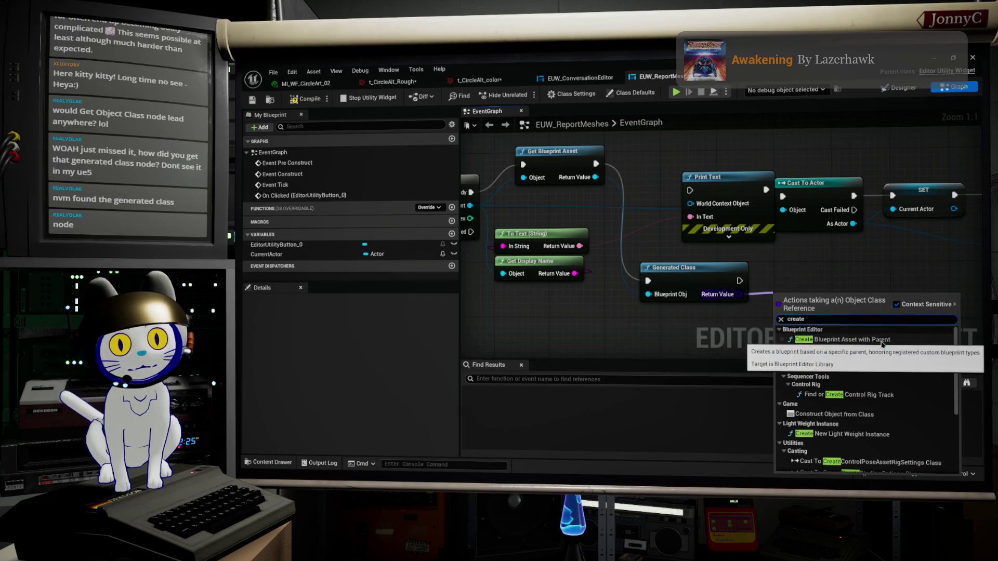
click(882, 339)
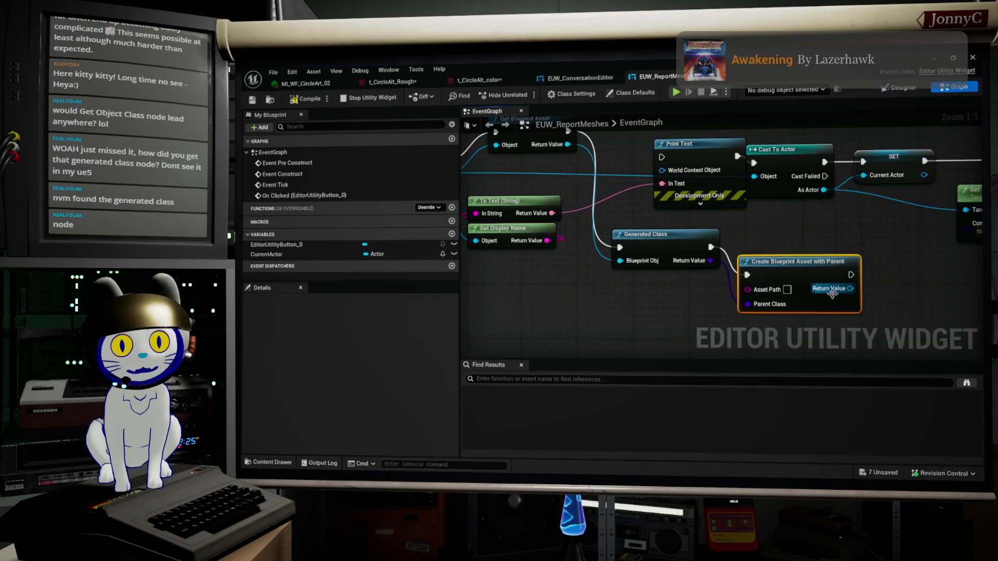
Search 'cast actor' from the new asset's Return Value, then dismiss the list
drag(854, 288, 891, 287)
text(cast )
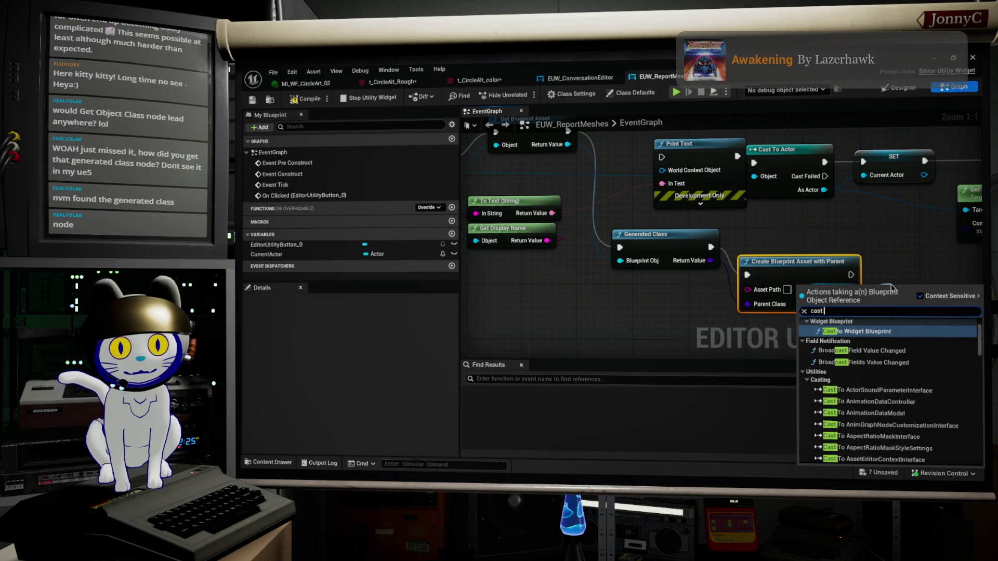
text(ac)
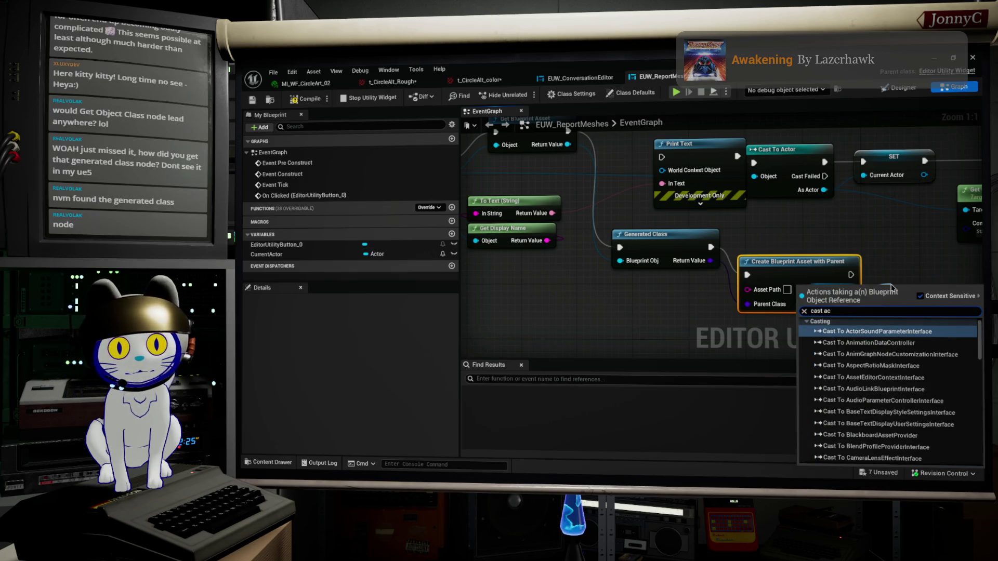
key(BackSpace)
text(ctor)
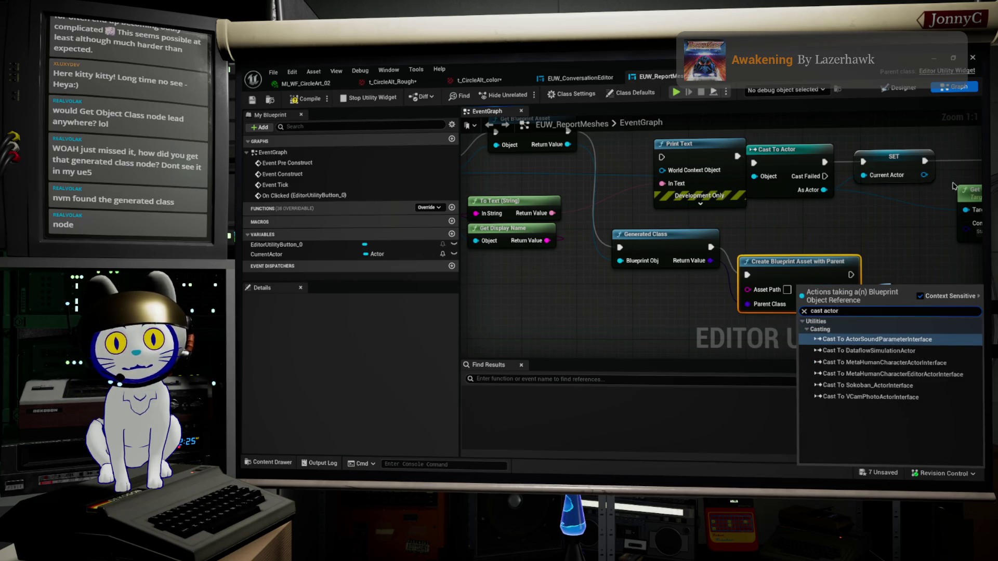
click(877, 197)
mouse_move(840, 272)
mouse_down()
mouse_move(869, 295)
mouse_move(783, 200)
mouse_move(758, 244)
mouse_move(888, 269)
mouse_up()
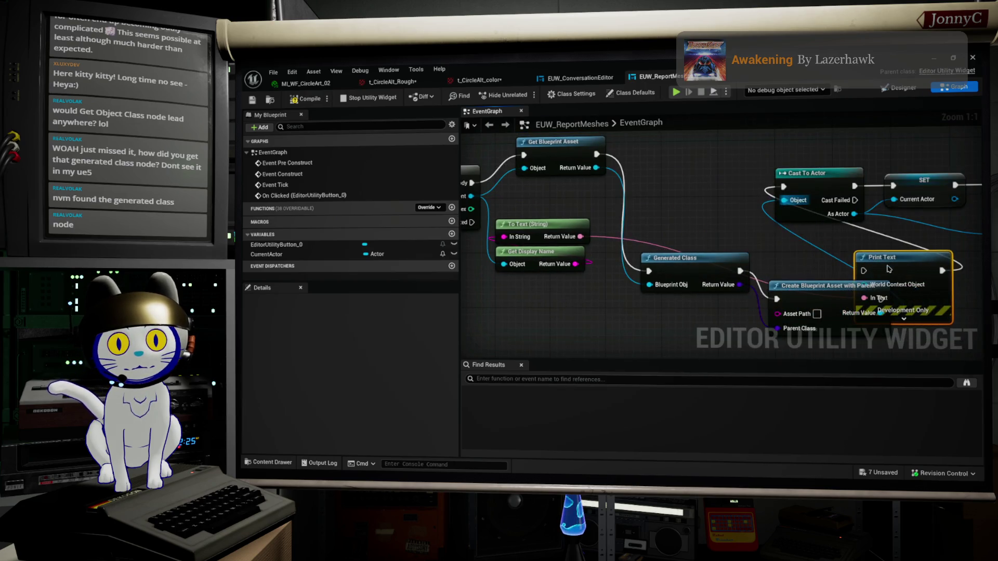
Arrange Generated Class, Create Blueprint Asset and Print Text, chain the exec pins, and compile
drag(682, 255, 664, 149)
mouse_move(803, 297)
mouse_down()
mouse_move(741, 302)
mouse_move(740, 173)
mouse_move(739, 213)
mouse_up()
mouse_move(589, 248)
mouse_down()
mouse_move(577, 219)
mouse_move(603, 213)
mouse_up()
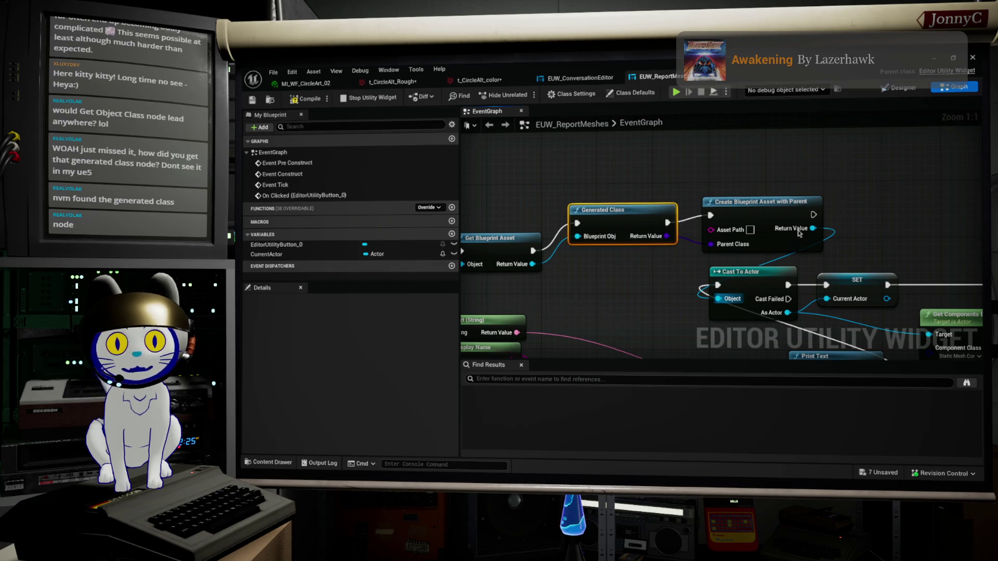
mouse_move(865, 185)
mouse_down()
mouse_move(876, 188)
mouse_move(863, 216)
mouse_move(773, 258)
mouse_move(844, 341)
mouse_move(849, 324)
mouse_up()
scroll(810, 281, down, 2)
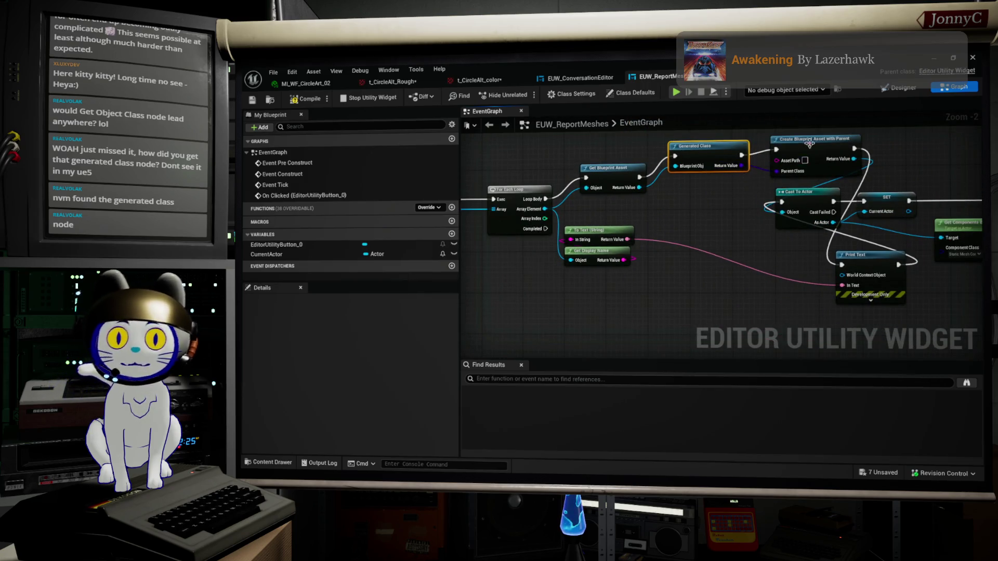
mouse_move(899, 274)
mouse_down()
mouse_move(722, 222)
mouse_move(719, 206)
mouse_up()
click(308, 98)
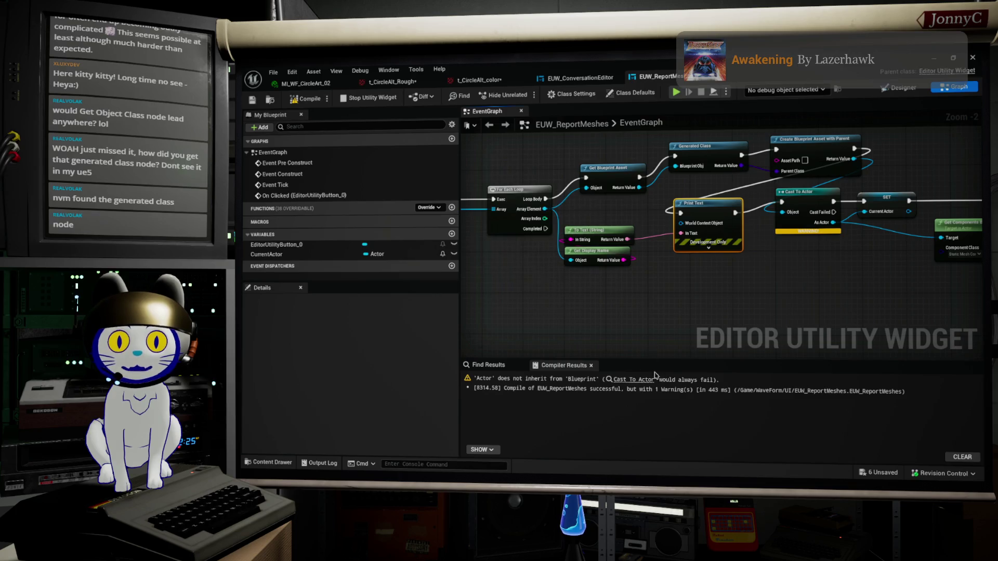
click(622, 383)
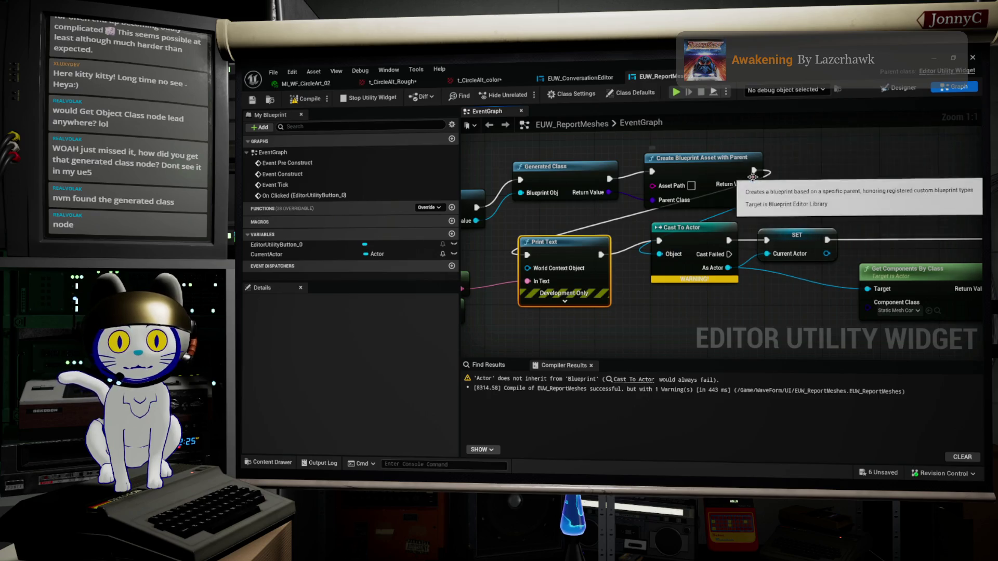
Delete the Create Blueprint Asset with Parent node, leaving Cast To Actor's Object input unwired
drag(752, 182, 821, 211)
text(com)
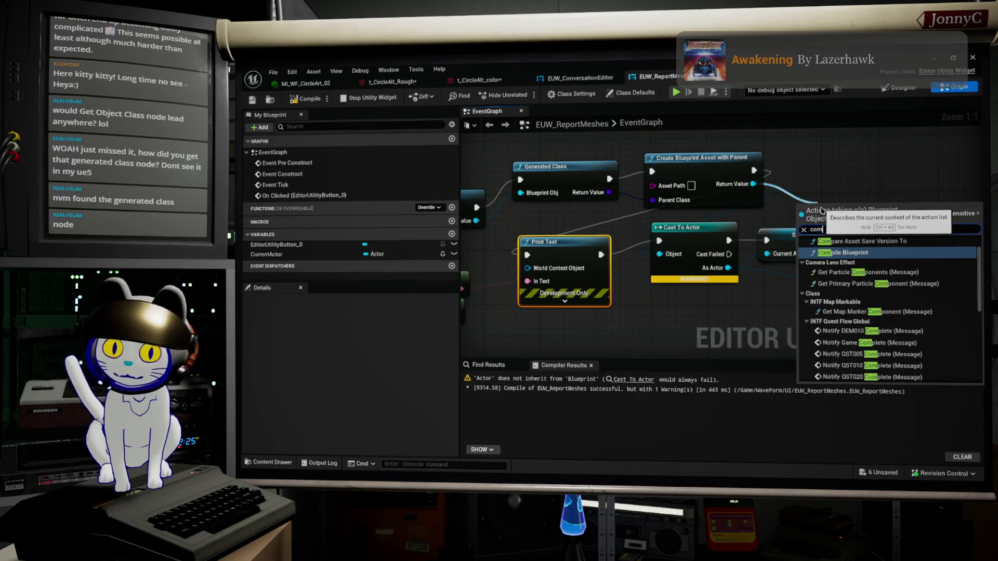
text(p)
key(BackSpace)
key(BackSpace)
key(BackSpace)
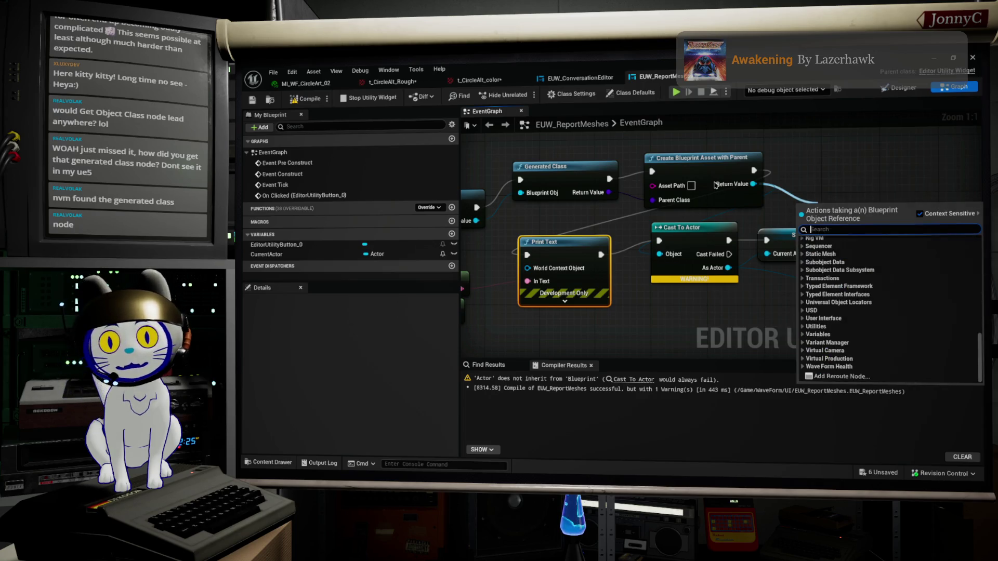
click(715, 167)
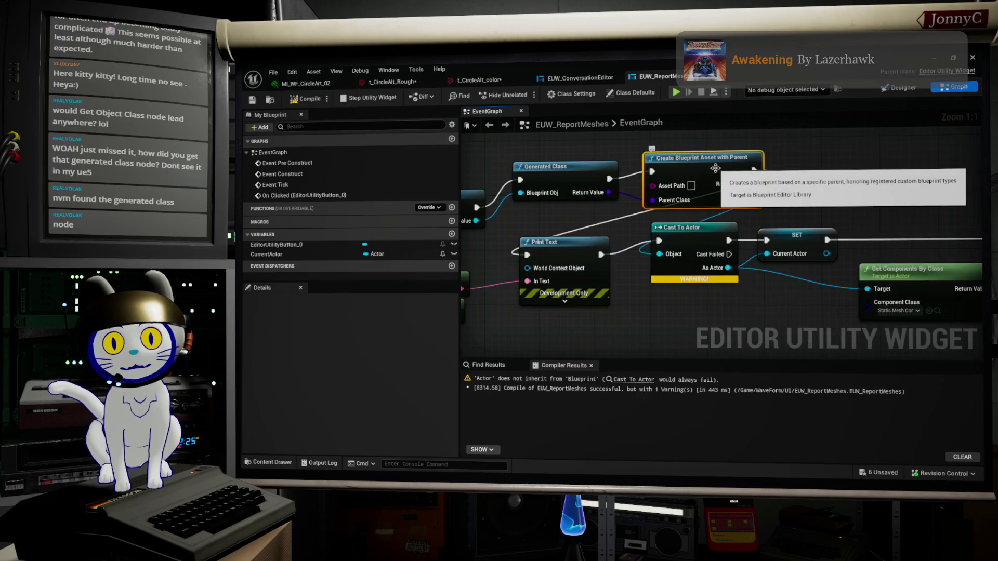
drag(715, 167, 720, 180)
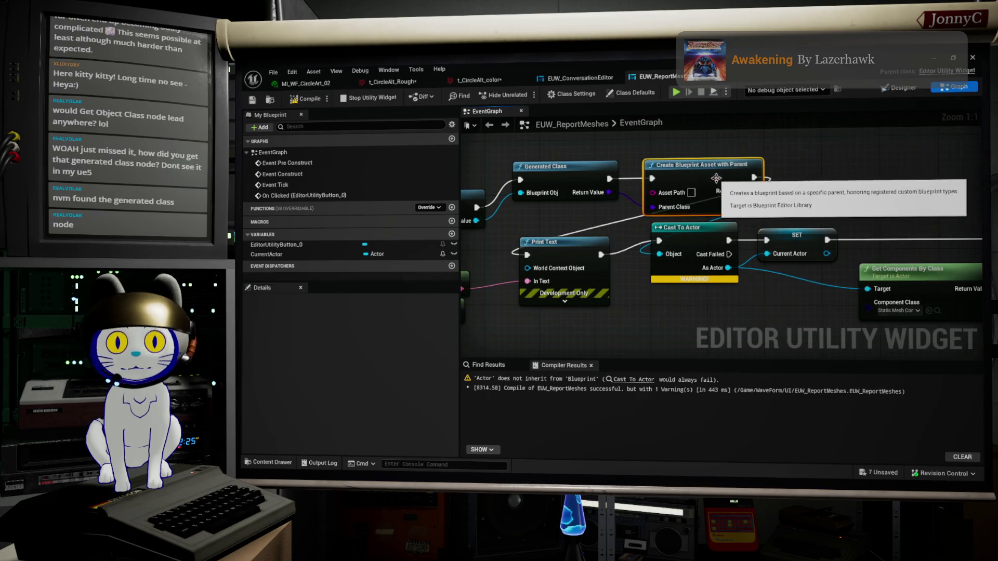
mouse_move(715, 173)
mouse_down()
mouse_move(816, 182)
mouse_move(782, 177)
mouse_up()
key(Delete)
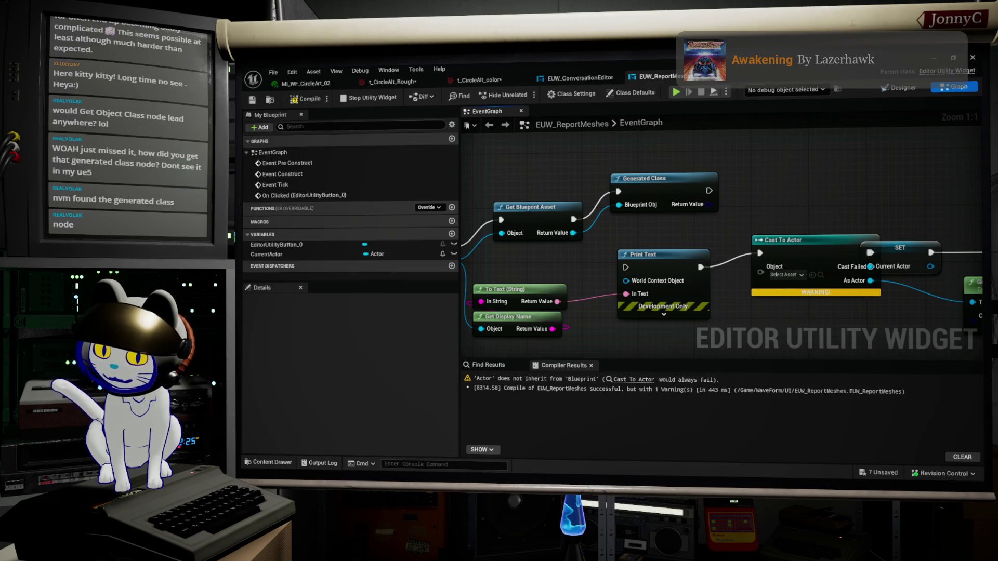
key(alt+Tab)
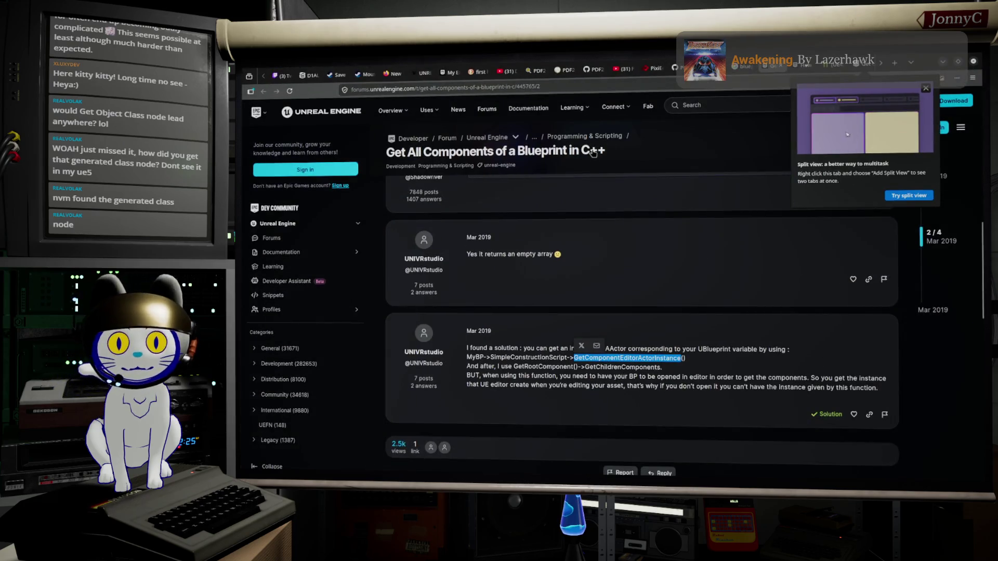
Go back to the Google results for 'blueprint object get components' and show Images
scroll(571, 260, up, 10)
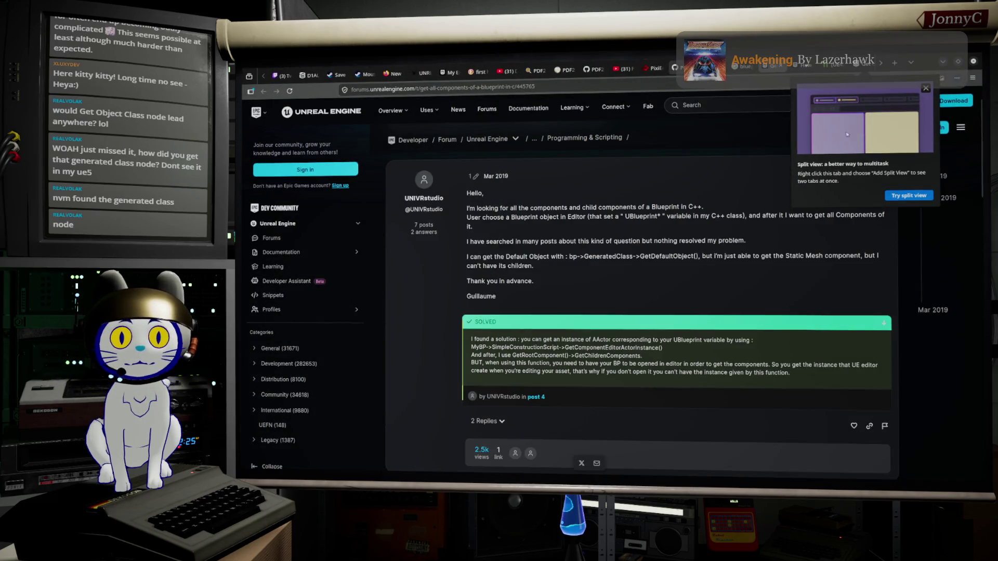
key(alt+Left)
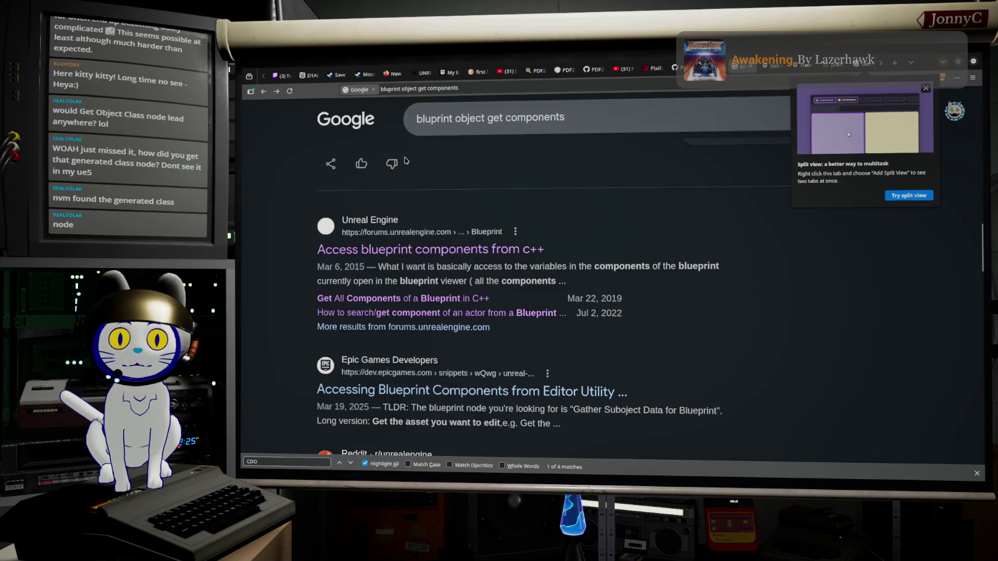
scroll(401, 208, up, 1)
scroll(400, 208, up, 10)
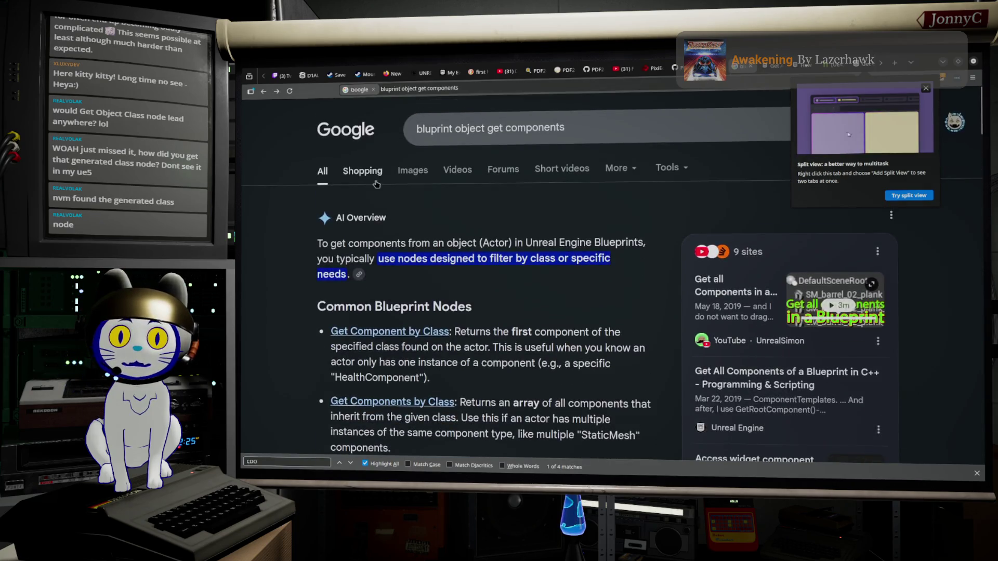
click(403, 171)
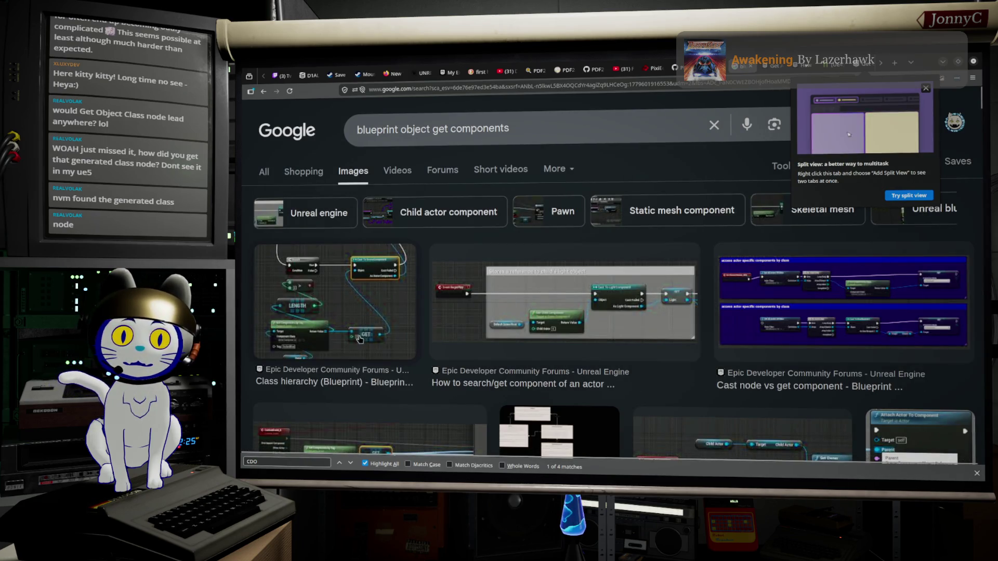
key(alt+Tab)
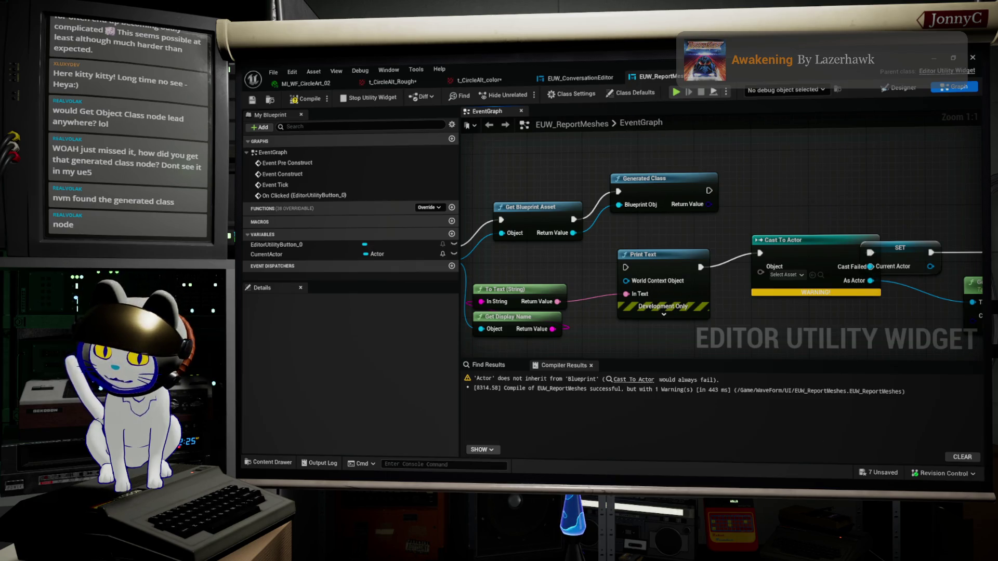
key(alt+Tab)
Preview the 'get root component' image result and open its forum thread
scroll(344, 190, down, 3)
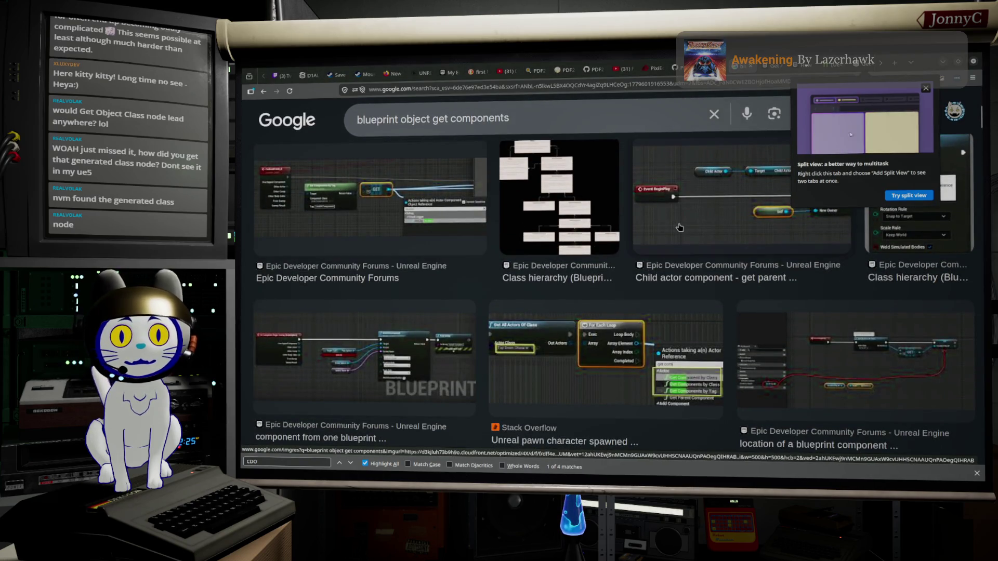
scroll(451, 343, down, 5)
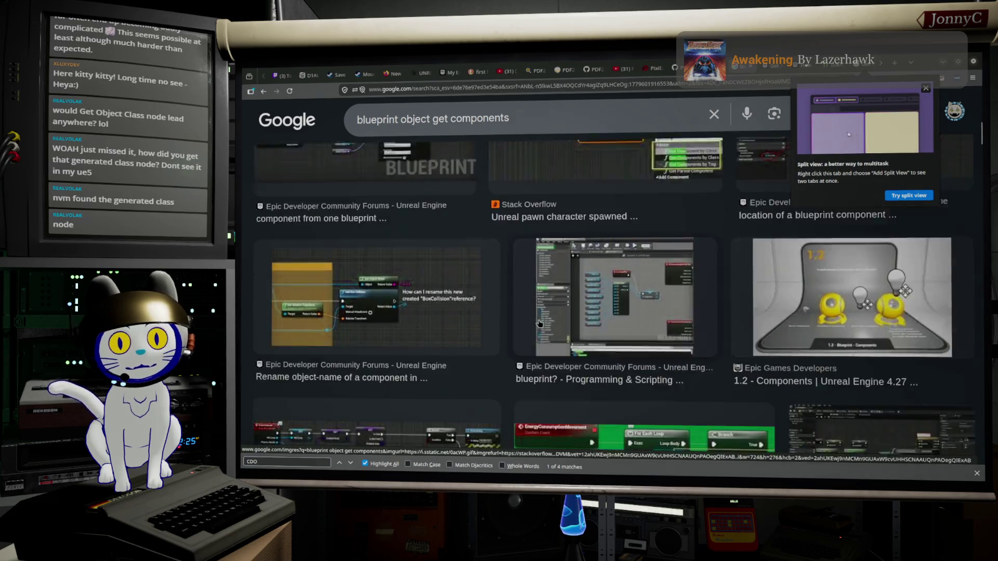
scroll(430, 299, down, 2)
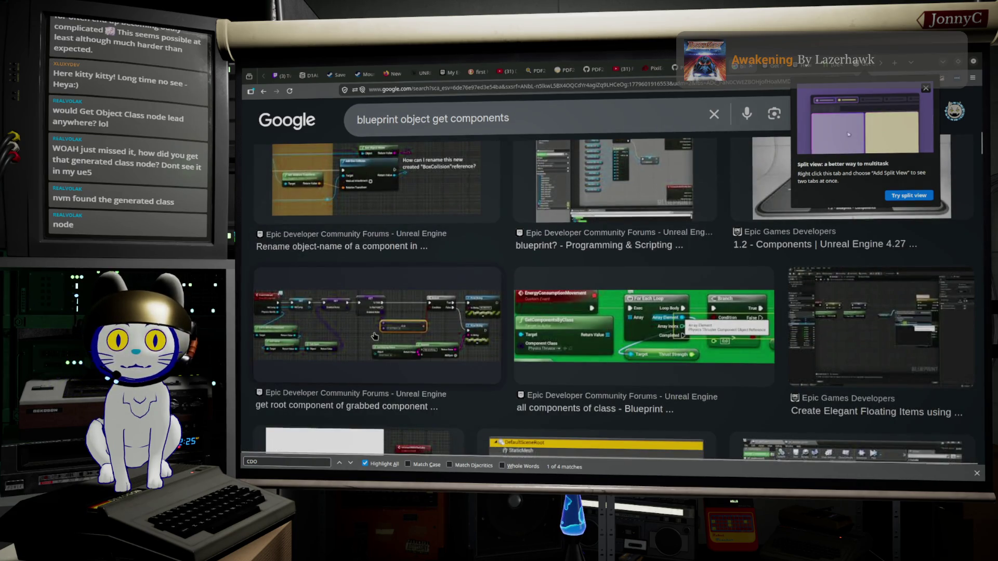
click(358, 334)
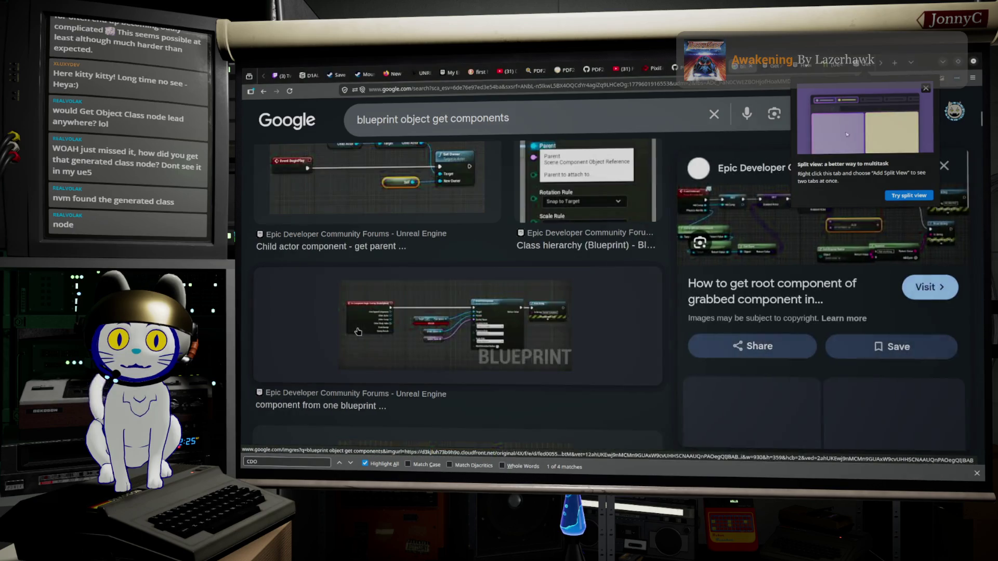
click(768, 223)
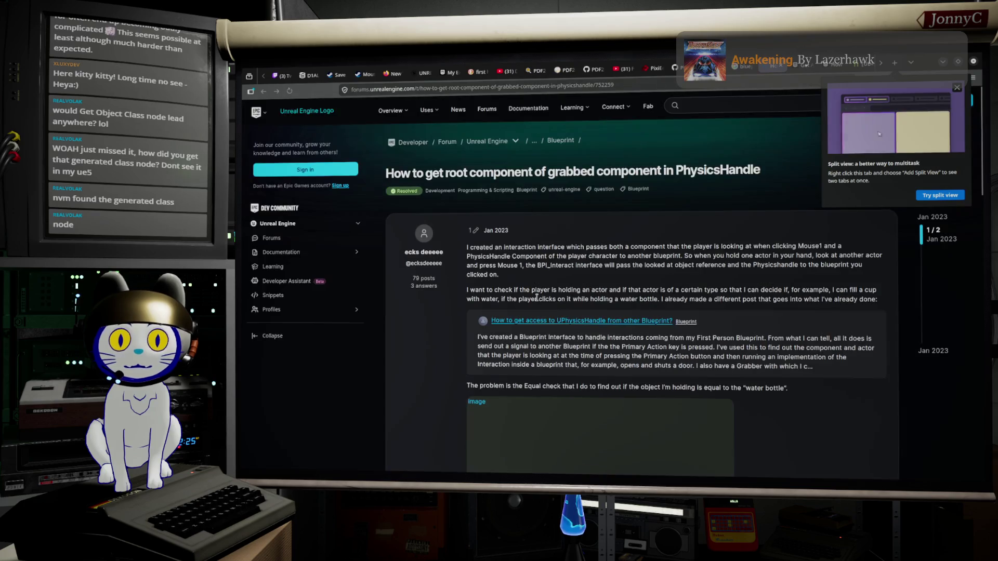
Inspect the question's and solved answer's Blueprint screenshots enlarged
scroll(536, 307, down, 3)
click(537, 323)
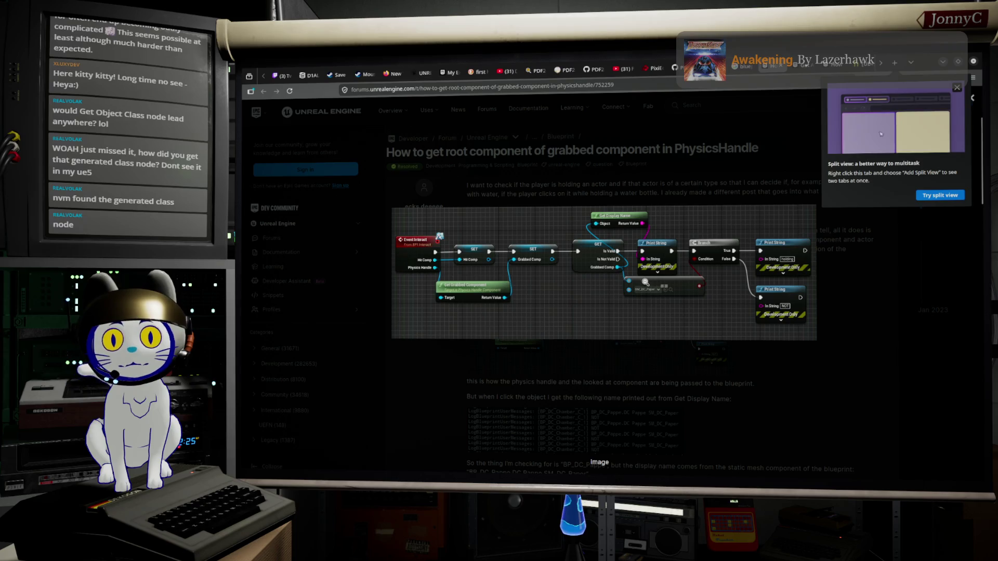
right_click(618, 292)
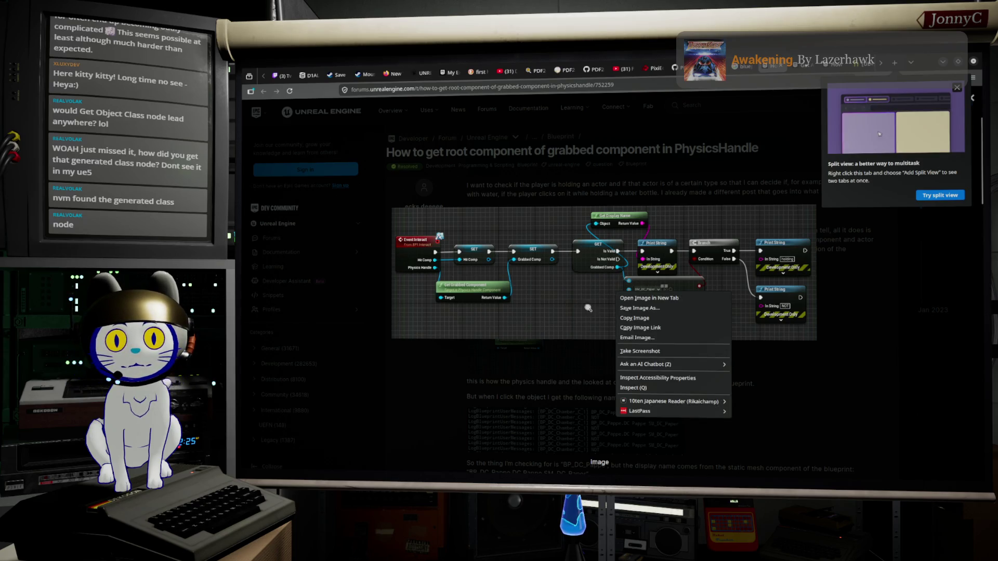
click(933, 344)
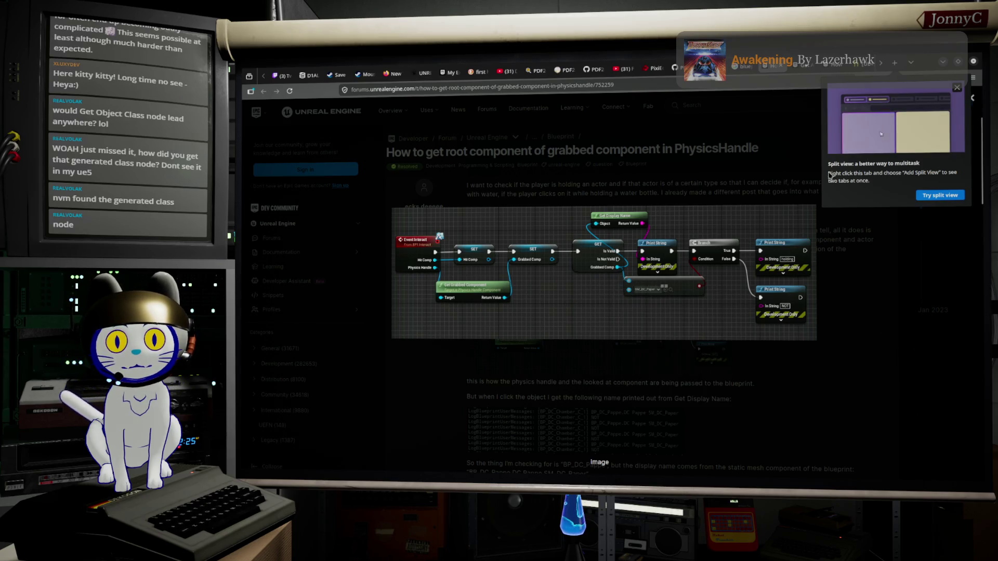
click(769, 205)
scroll(634, 324, down, 5)
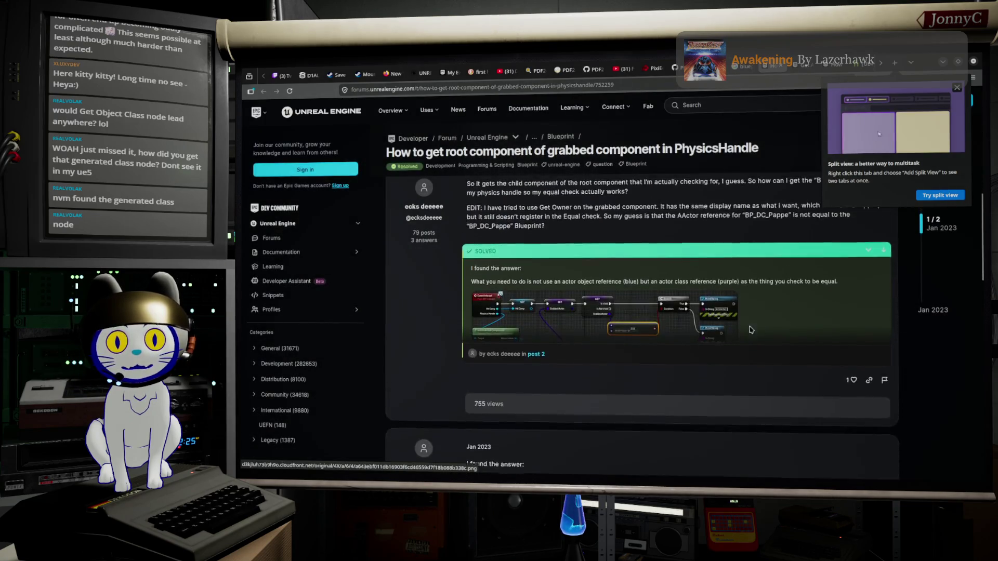
click(628, 338)
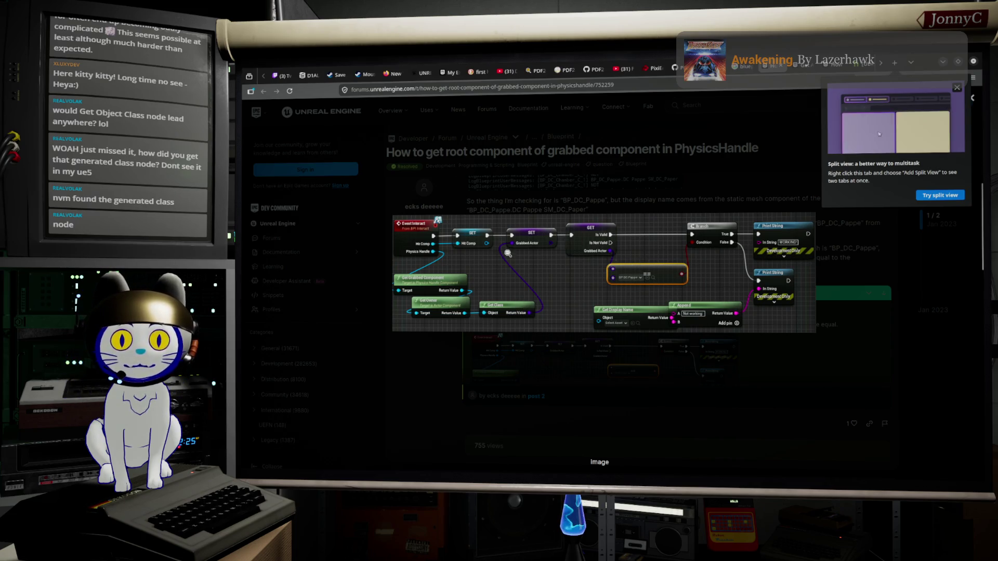
right_click(361, 269)
click(545, 198)
scroll(544, 198, down, 5)
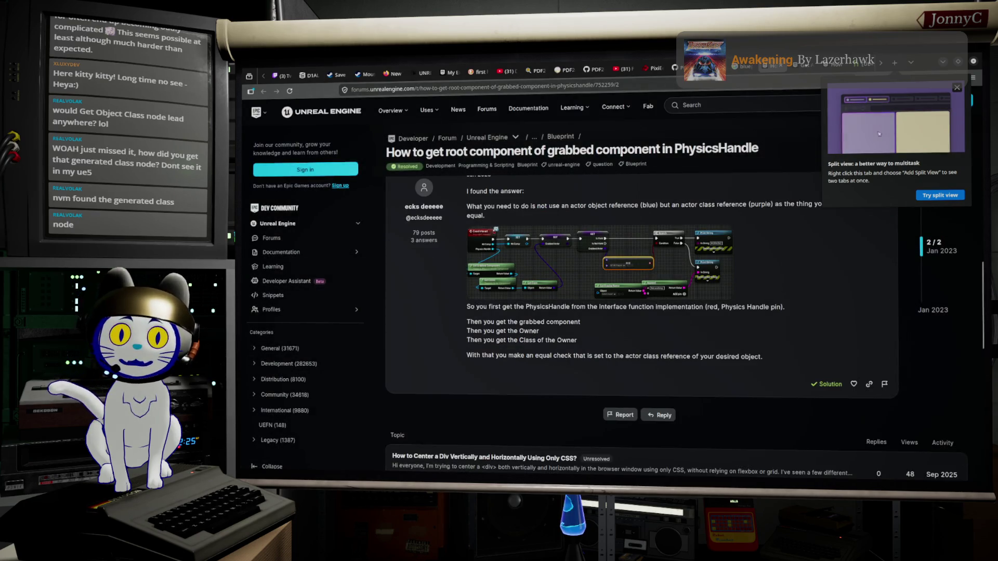
Return to the image results, preview the physics simulated objects post, then minimize Chrome
key(alt+Left)
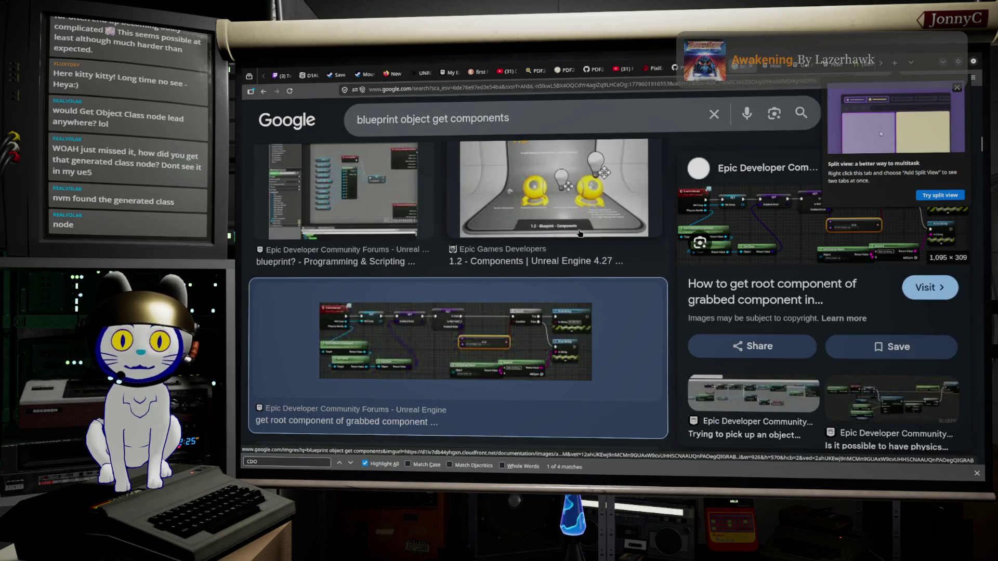
scroll(752, 244, down, 2)
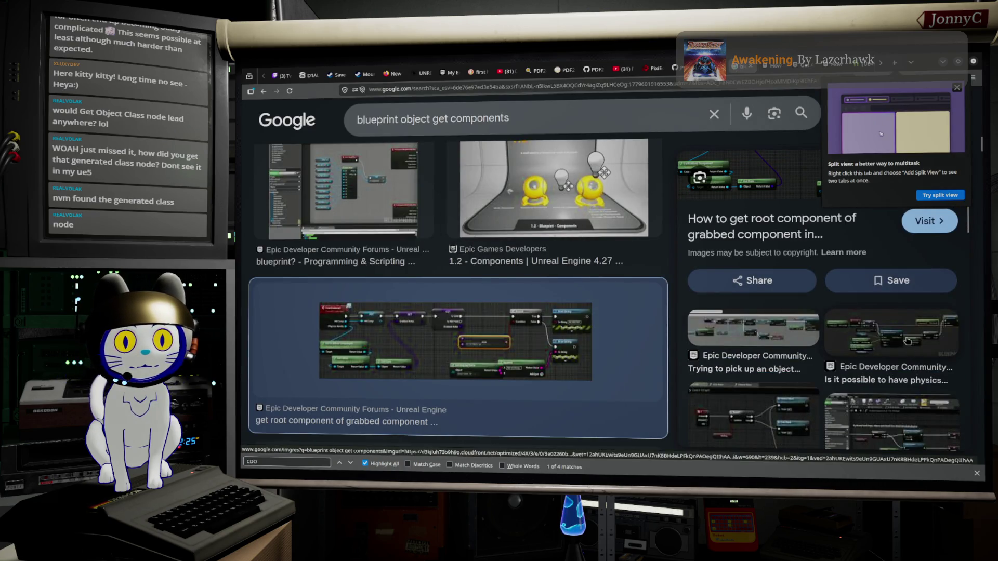
click(902, 342)
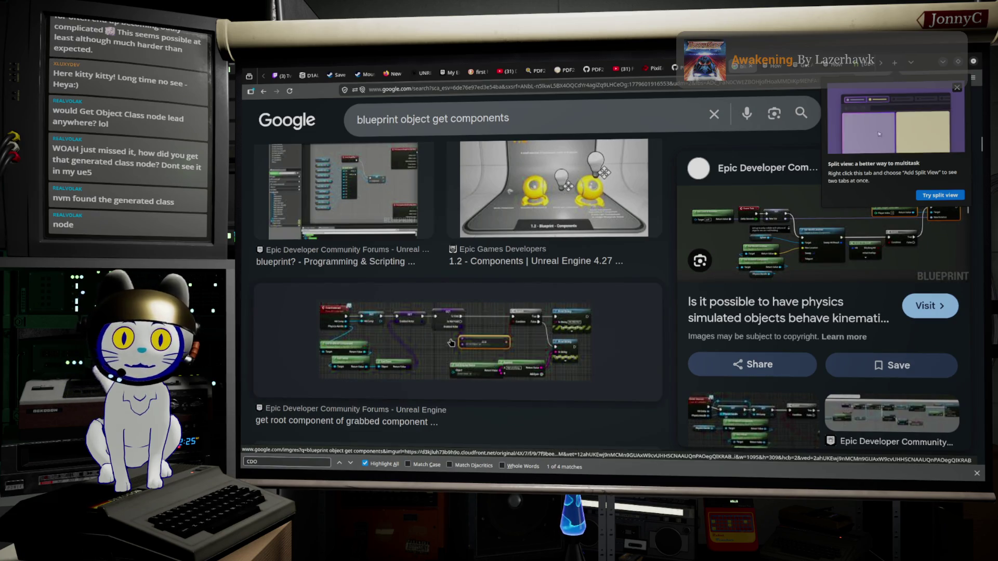
scroll(450, 344, down, 3)
scroll(450, 344, down, 10)
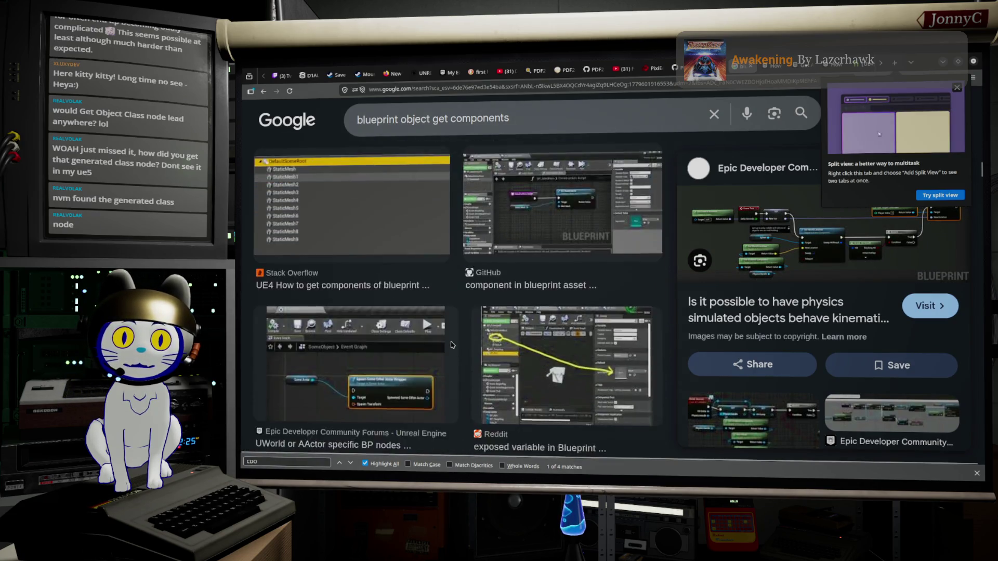
scroll(450, 344, down, 8)
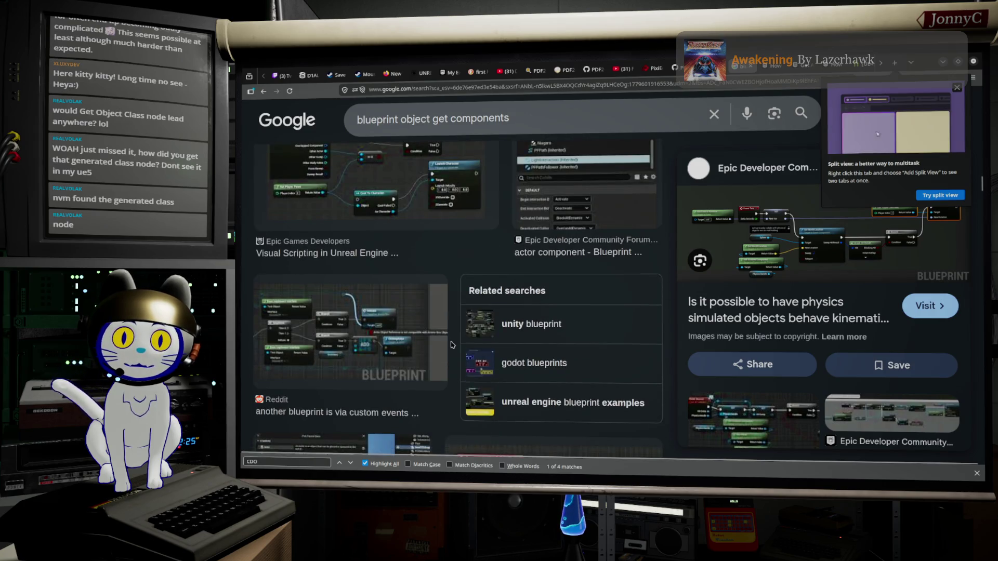
scroll(451, 344, down, 10)
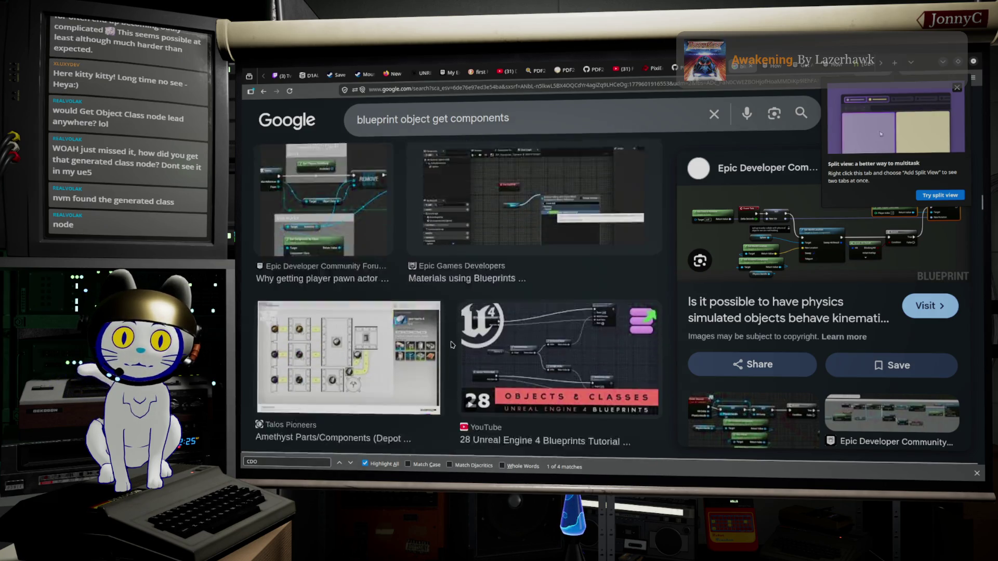
scroll(450, 344, down, 5)
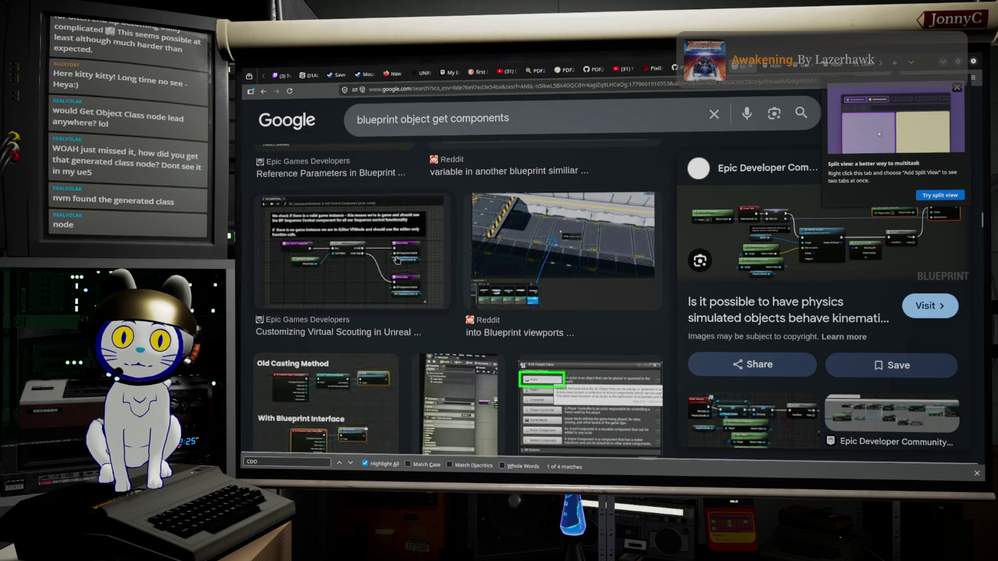
scroll(434, 249, down, 2)
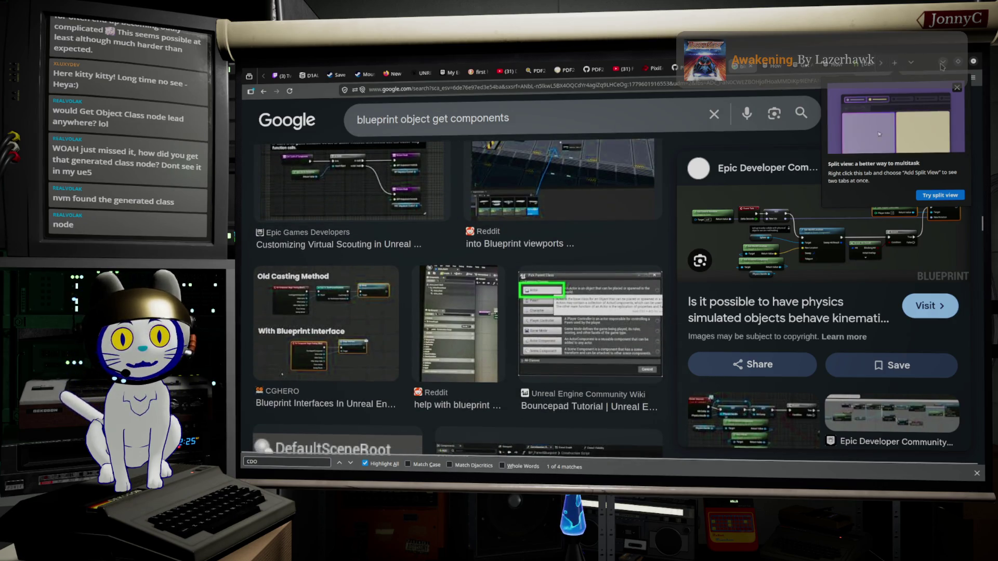
click(942, 64)
Add a Construct Object from Class node from Generated Class's Return Value
drag(709, 204, 773, 197)
text(cret)
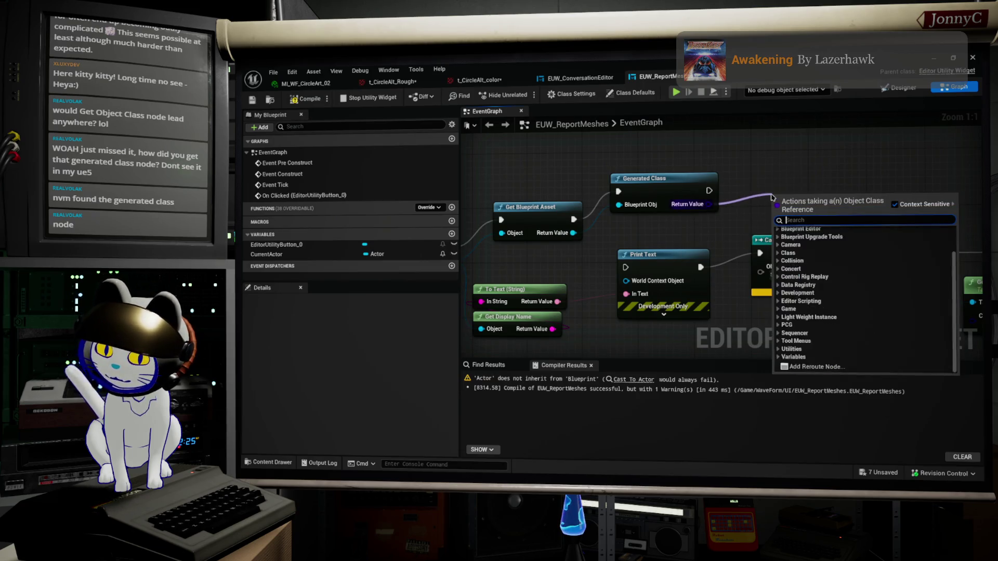
key(BackSpace)
text(ate)
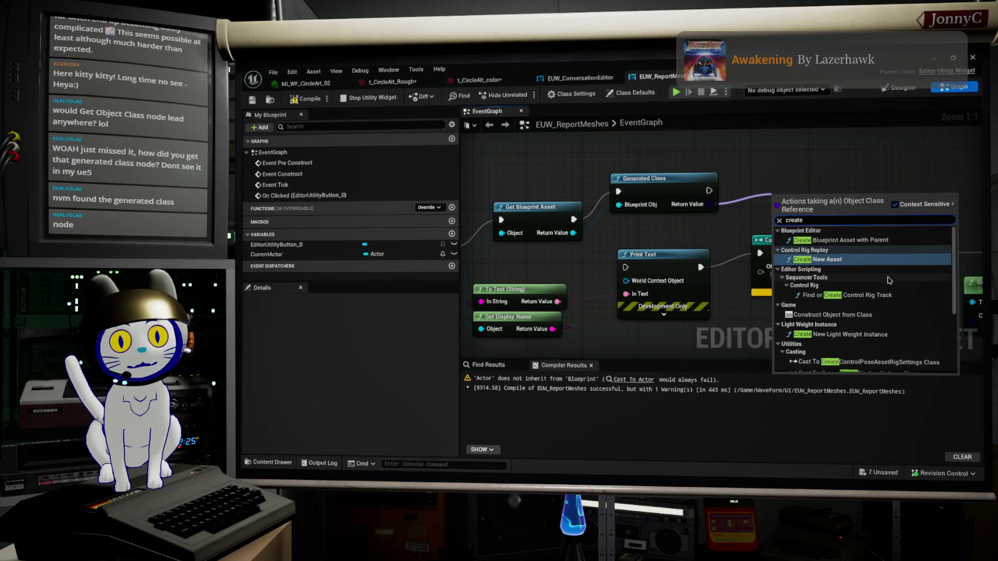
scroll(907, 333, down, 1)
scroll(907, 338, down, 4)
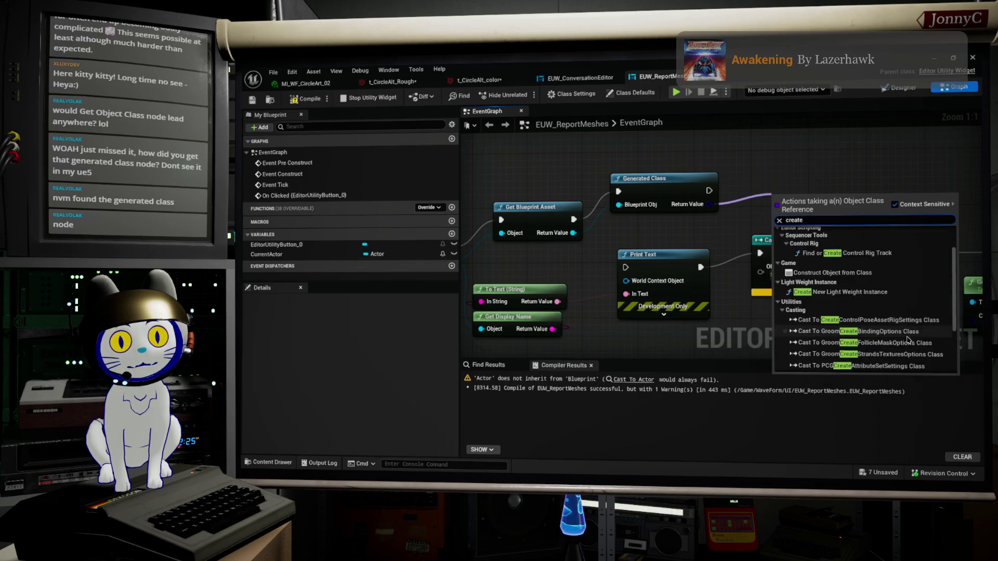
scroll(908, 341, up, 2)
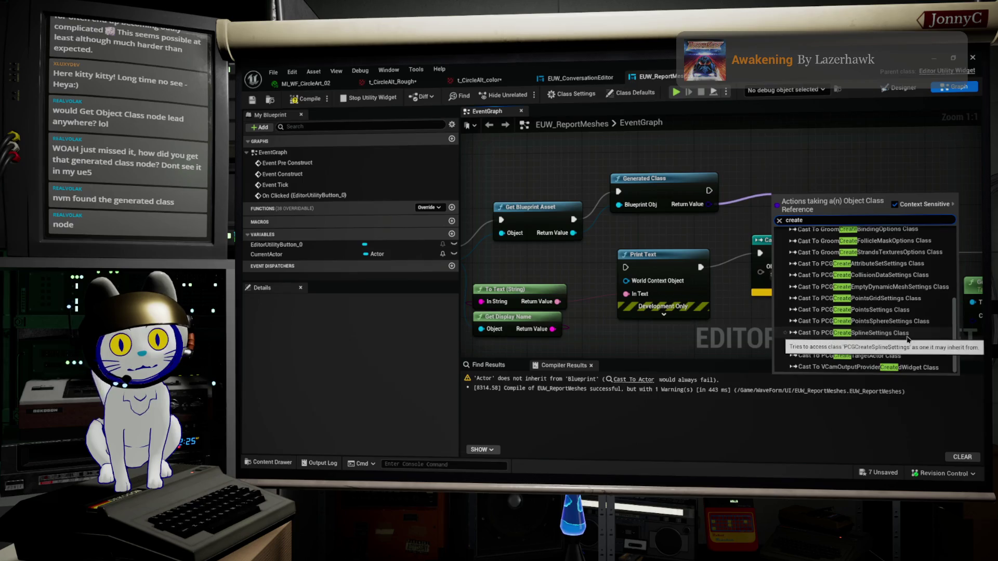
scroll(897, 343, up, 2)
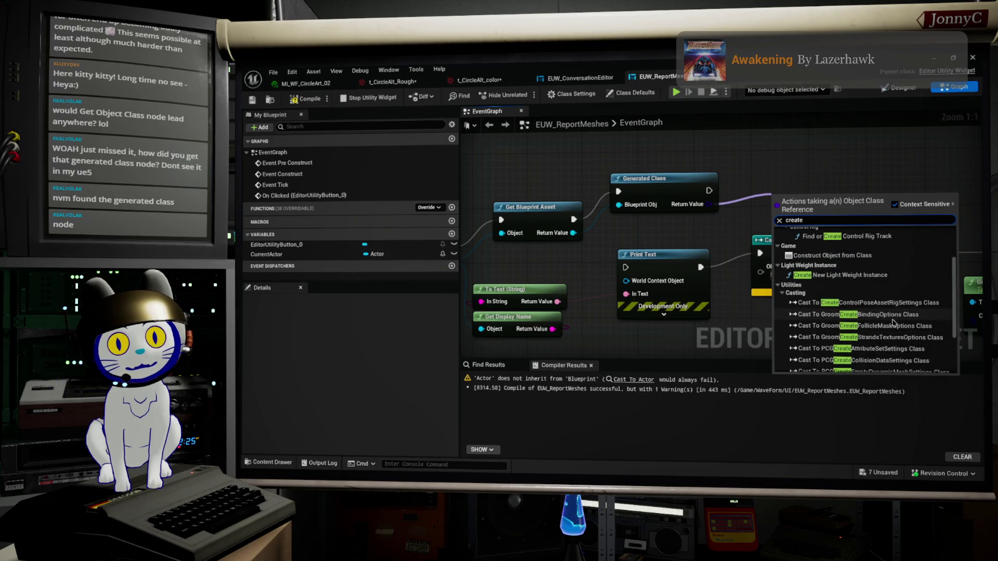
click(862, 255)
Wire Construct Object's Return Value into Cast To Actor and its exec into Print Text
drag(865, 213, 843, 188)
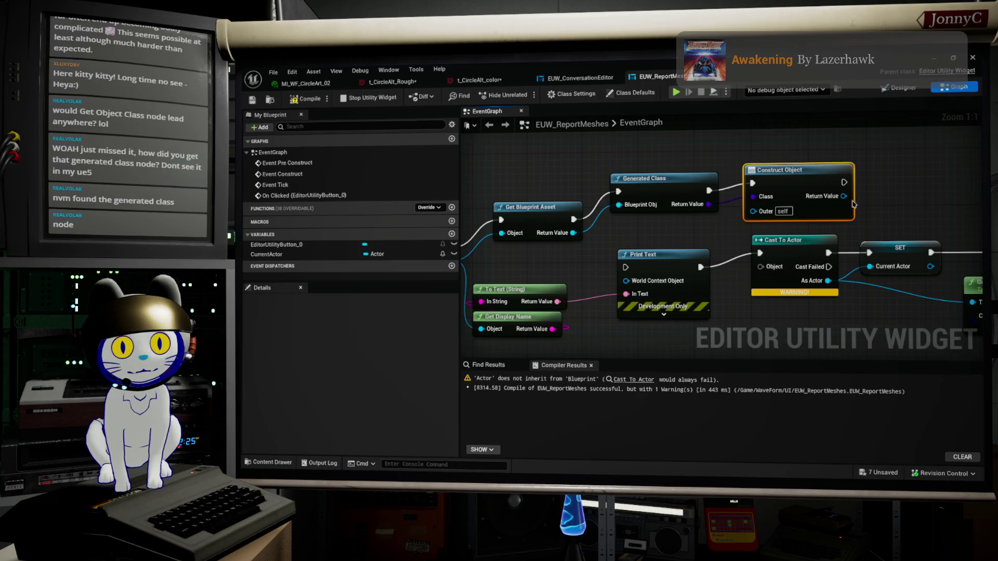
drag(844, 196, 872, 201)
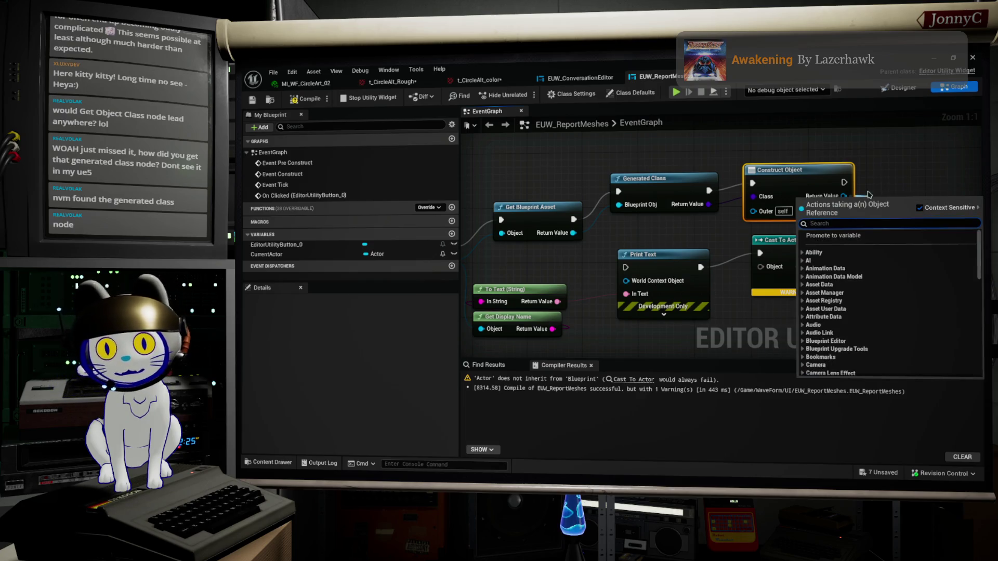
key(Escape)
mouse_move(844, 196)
mouse_down()
mouse_move(853, 223)
mouse_move(738, 279)
mouse_move(760, 267)
mouse_up()
drag(624, 269, 843, 183)
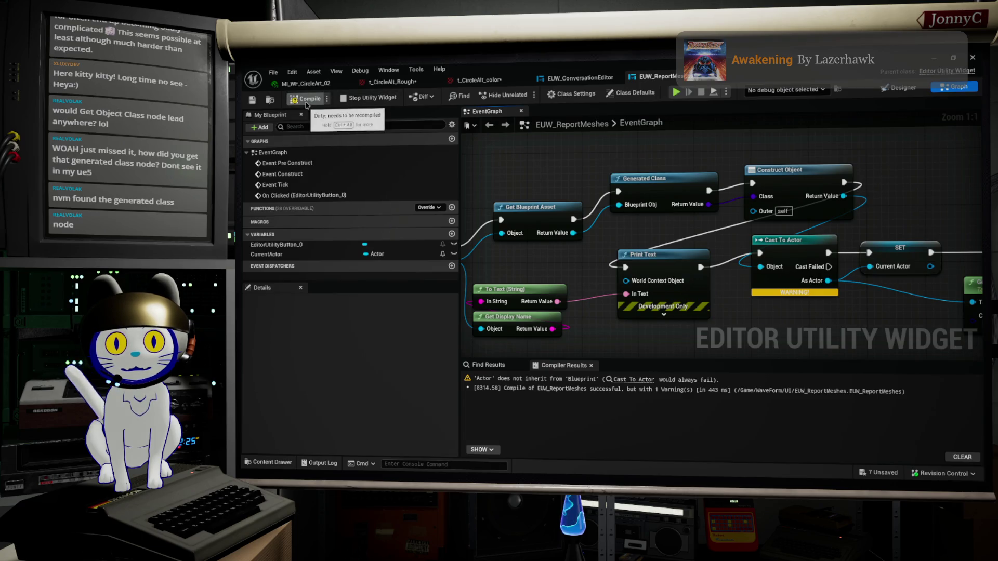
Compile and save EUW_ReportMeshes, close the Debugger and Conversation Editor, and run the report
click(307, 100)
key(ctrl+s)
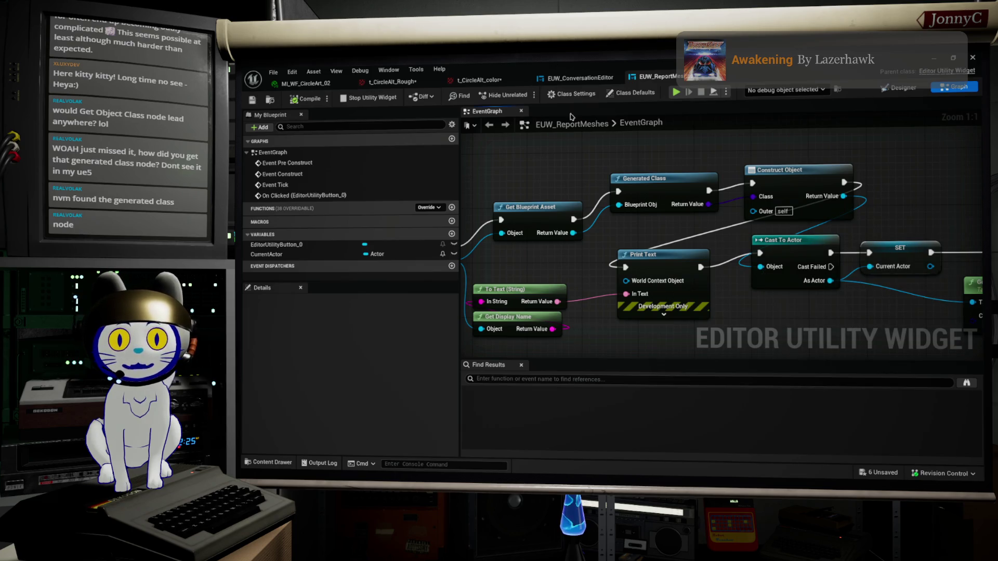
key(alt+Tab)
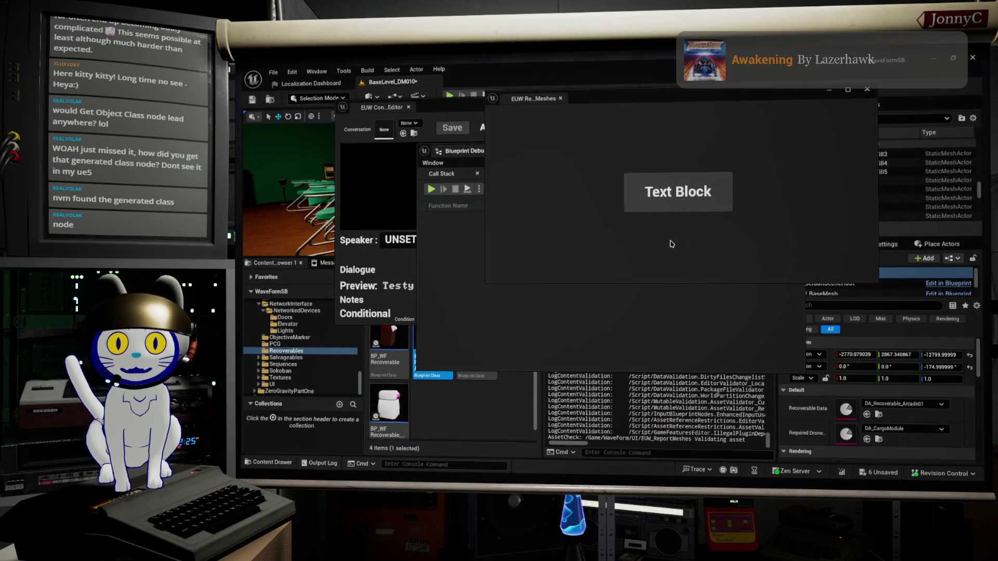
click(868, 90)
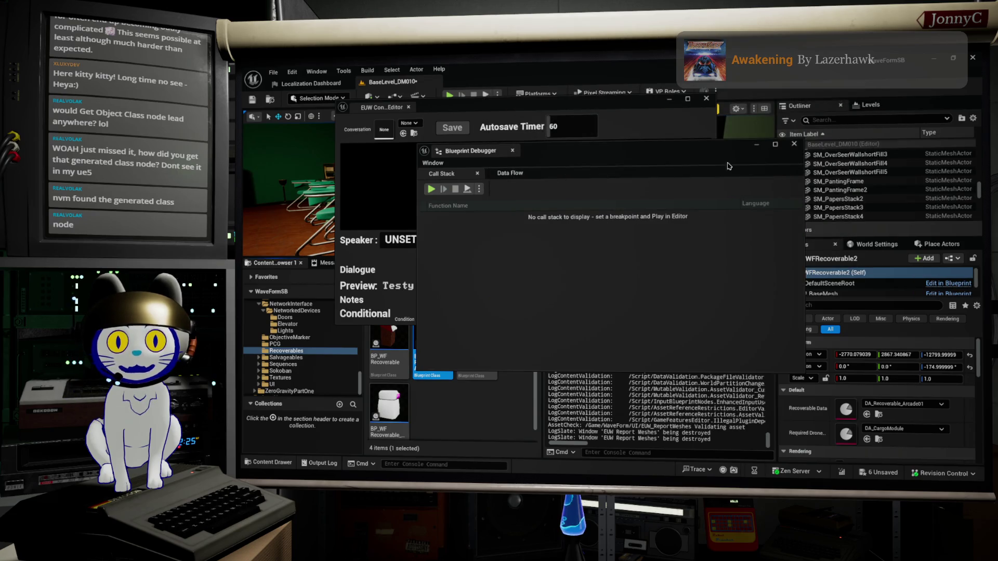
click(756, 145)
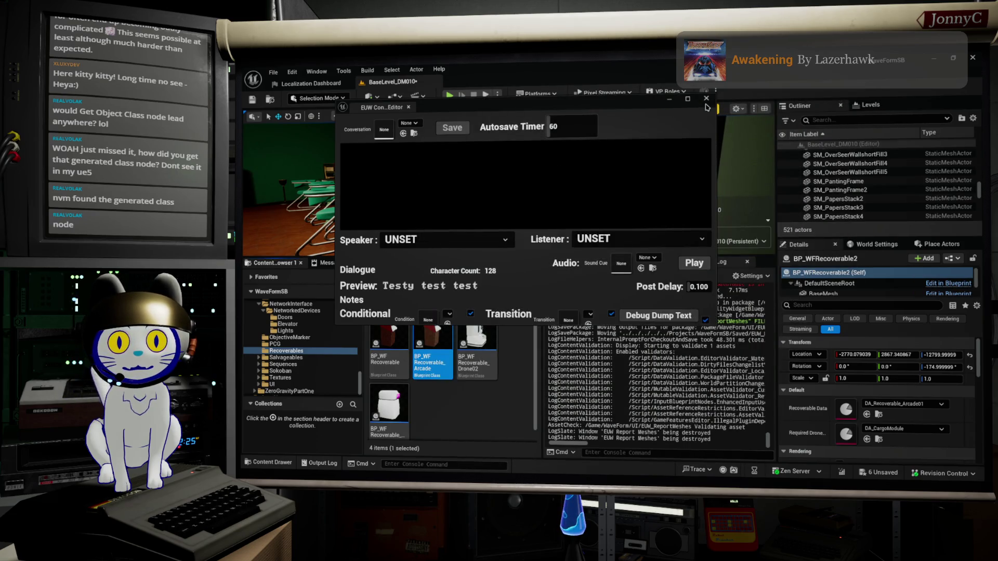
click(706, 98)
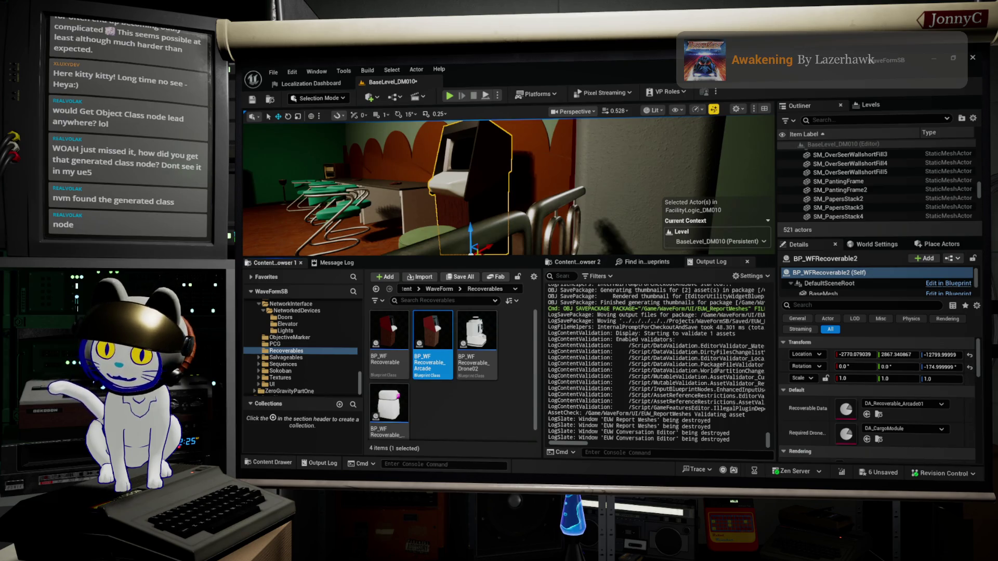
click(635, 179)
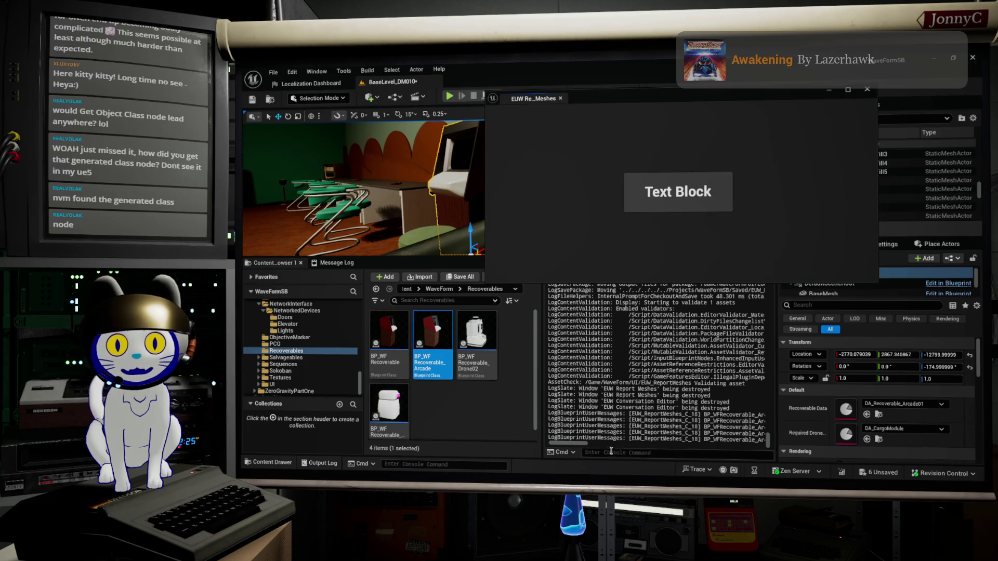
mouse_move(574, 443)
mouse_down()
mouse_move(614, 443)
mouse_move(536, 449)
mouse_up()
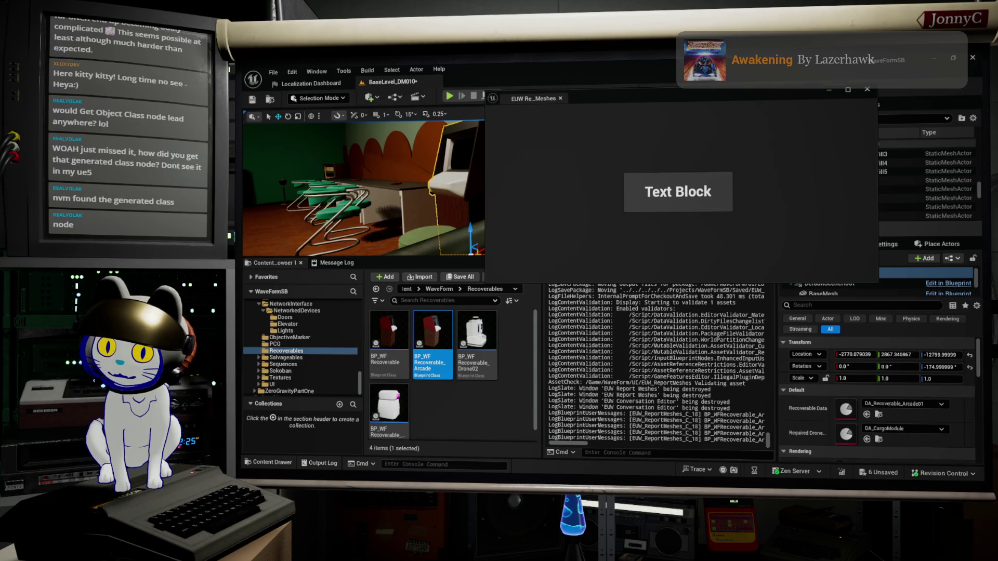
Rewire Get Display Name's object input and rerun the report to log BP_WFRecoverable_Arcade_C_0
click(866, 89)
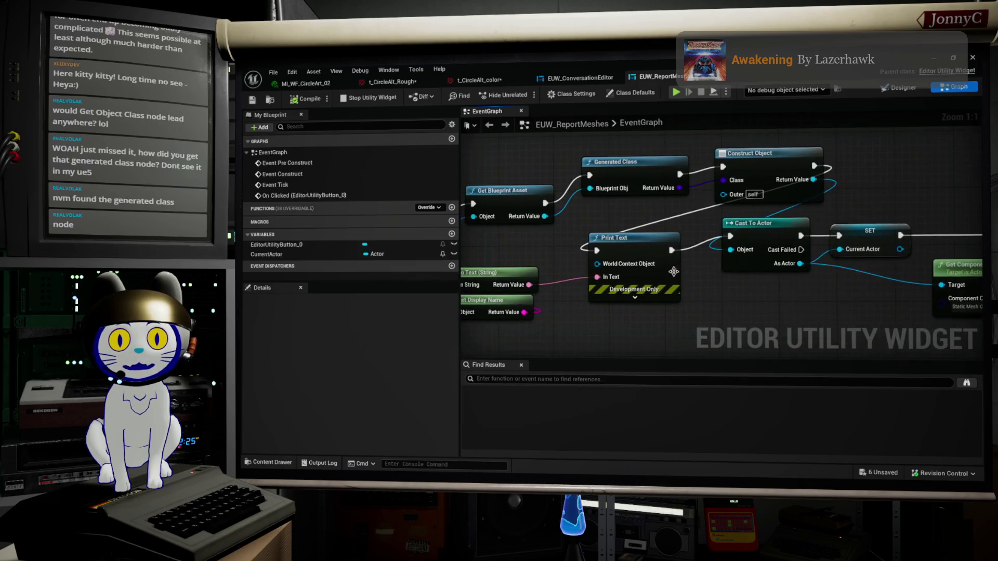
drag(588, 281, 717, 285)
mouse_move(582, 305)
mouse_down()
mouse_move(800, 242)
mouse_move(883, 187)
mouse_move(952, 171)
mouse_up()
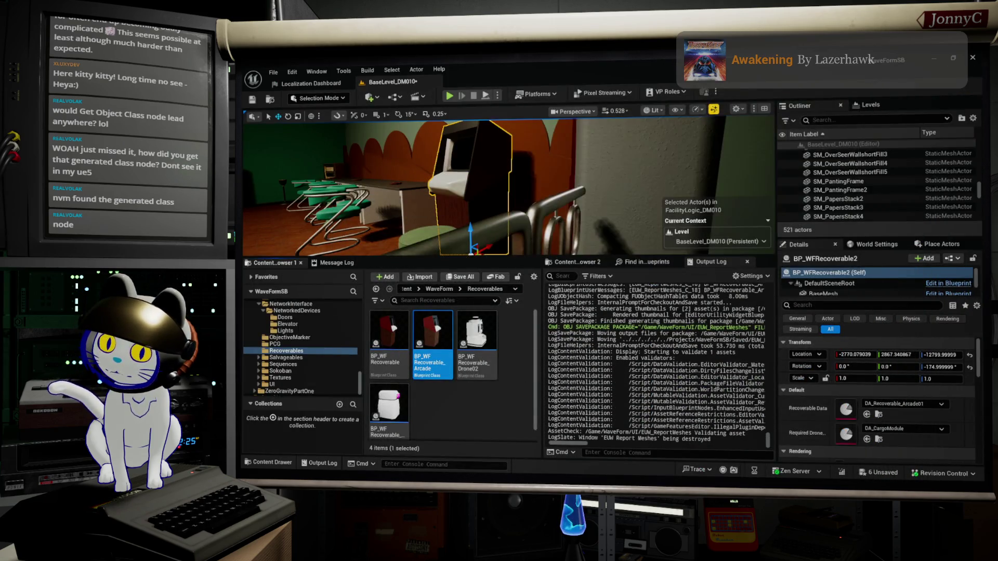
click(722, 185)
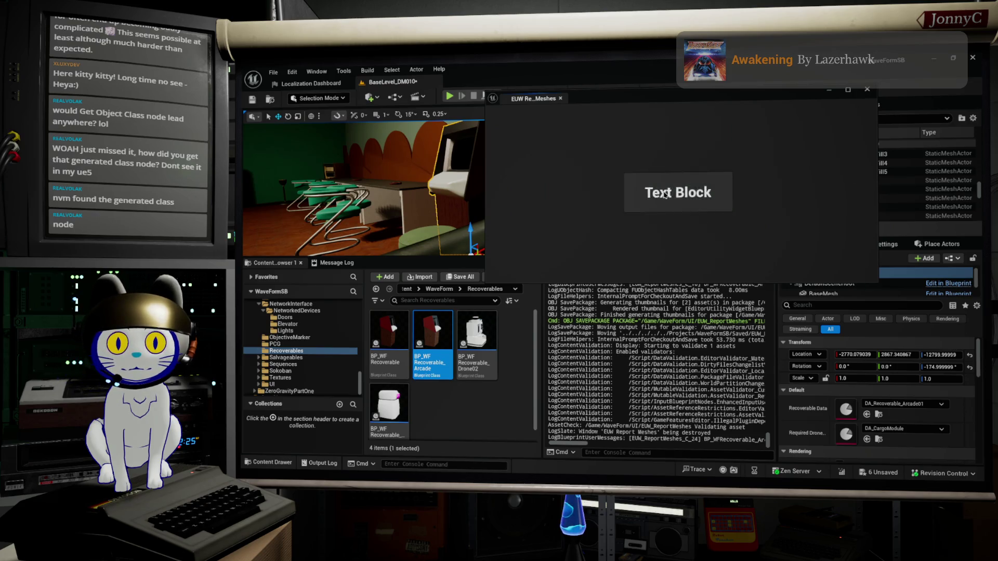
scroll(578, 447, right, 3)
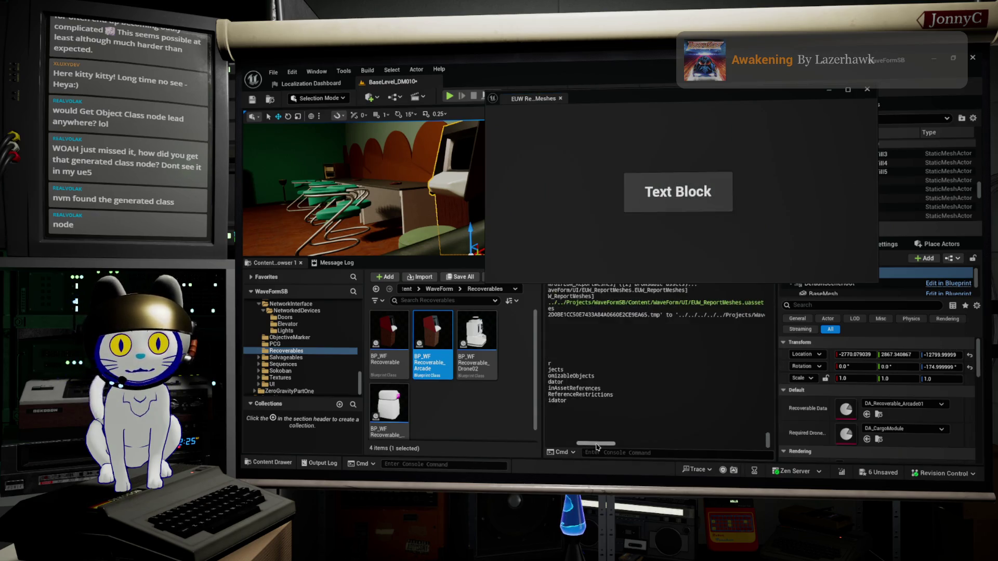
scroll(582, 448, left, 3)
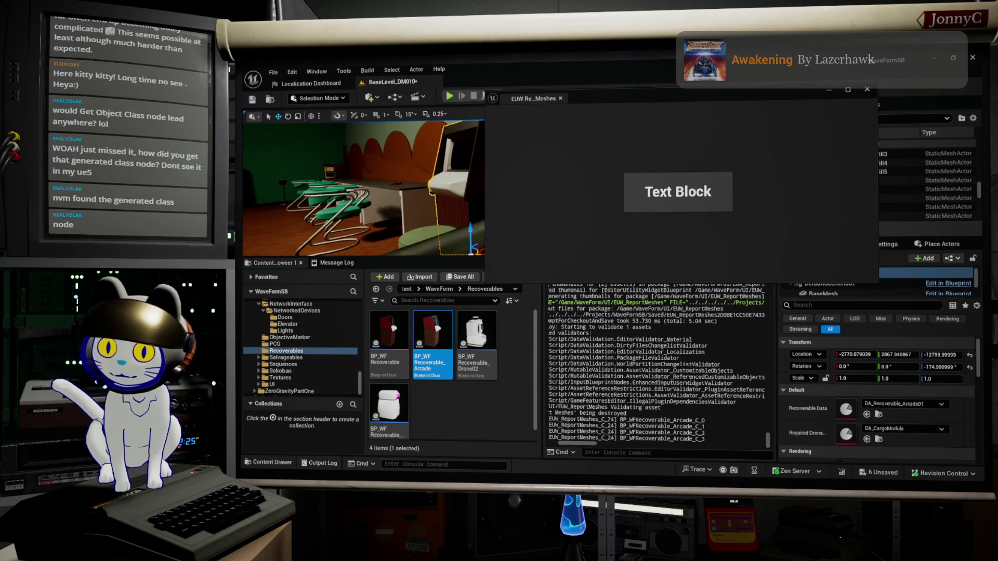
Back in the event graph, select Cast To Actor and pull a wire from Construct Object
key(alt+Tab)
mouse_move(811, 272)
mouse_down()
mouse_move(738, 216)
mouse_move(716, 223)
mouse_up()
click(686, 231)
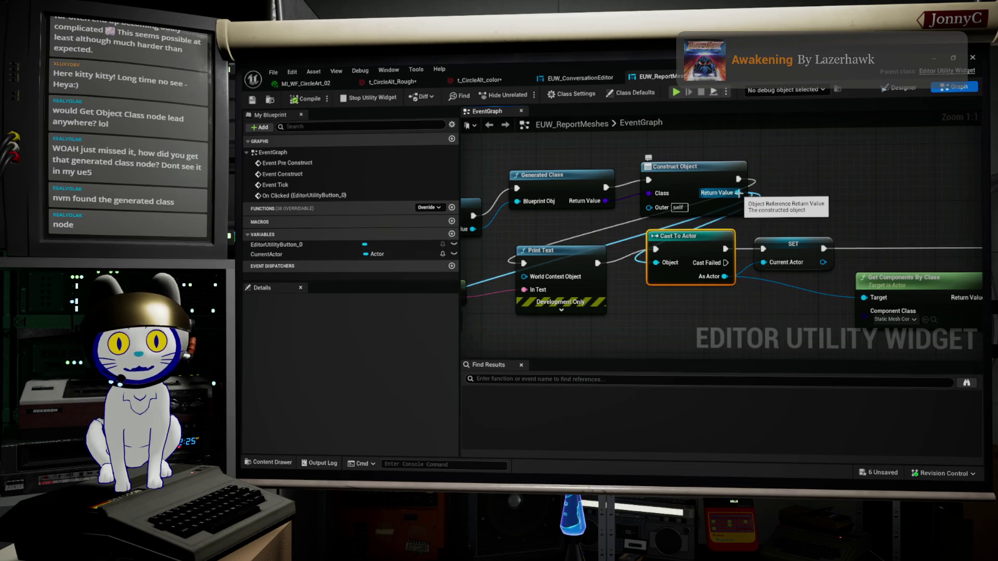
drag(738, 193, 801, 217)
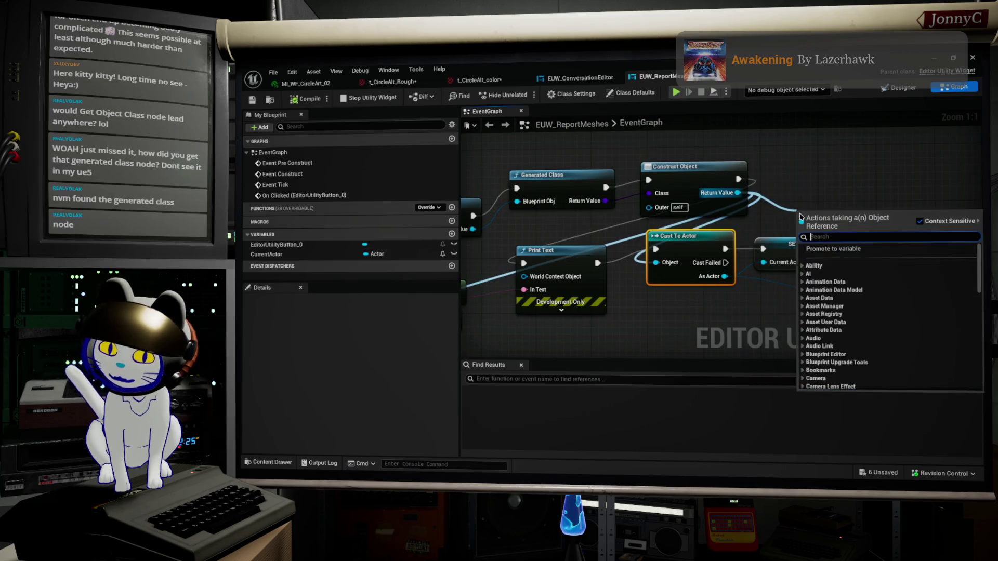
Add a Cast To Actor node on Construct Object's Return Value
text(compon)
key(BackSpace)
key(BackSpace)
key(BackSpace)
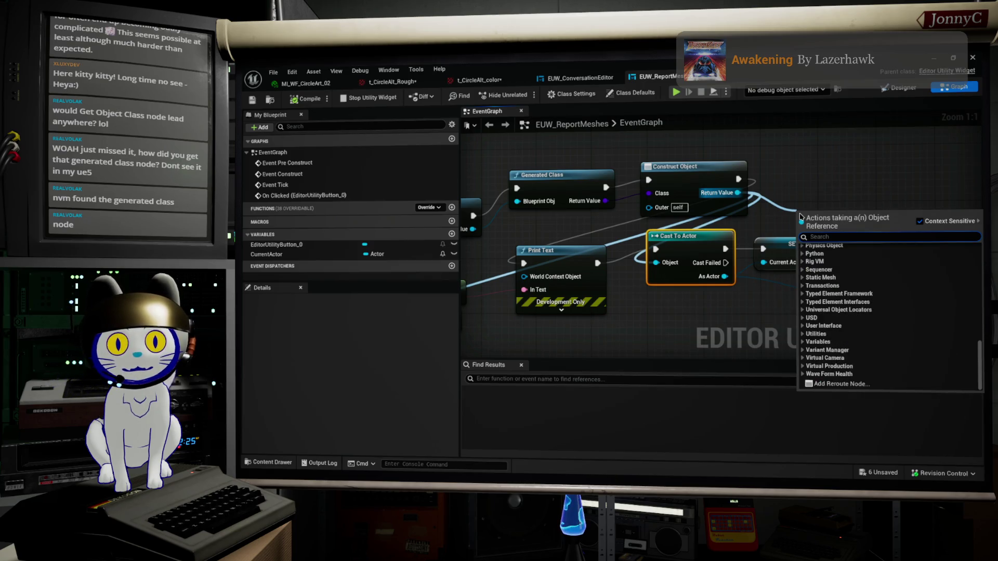
text(cast)
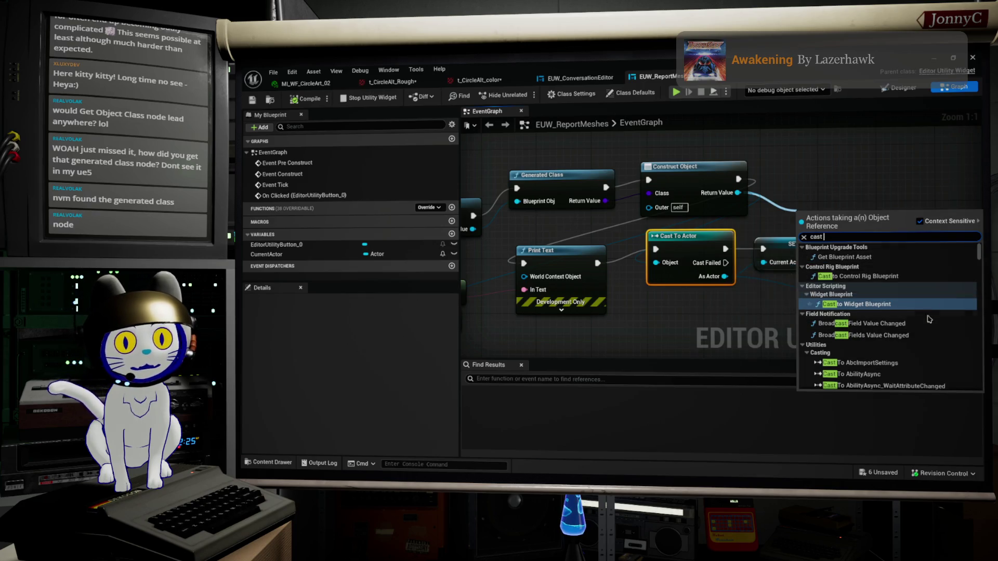
scroll(925, 327, down, 5)
scroll(925, 326, down, 5)
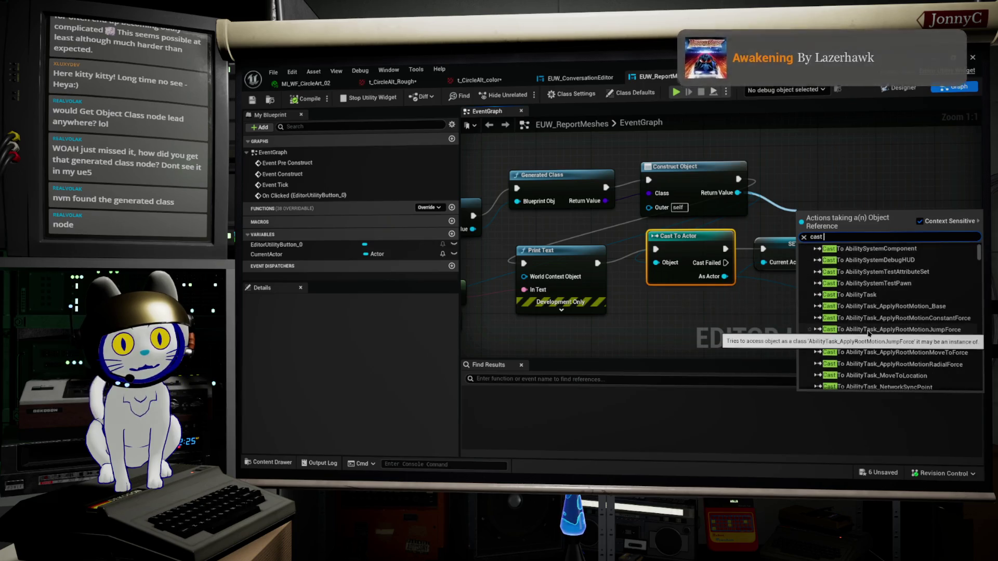
scroll(868, 333, down, 4)
scroll(868, 333, down, 8)
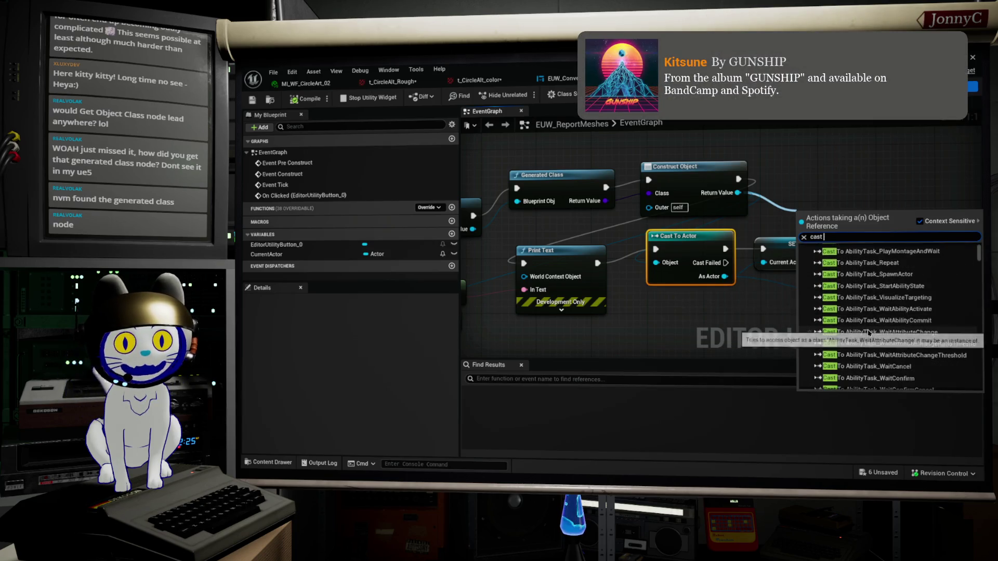
scroll(868, 333, down, 8)
scroll(868, 334, down, 2)
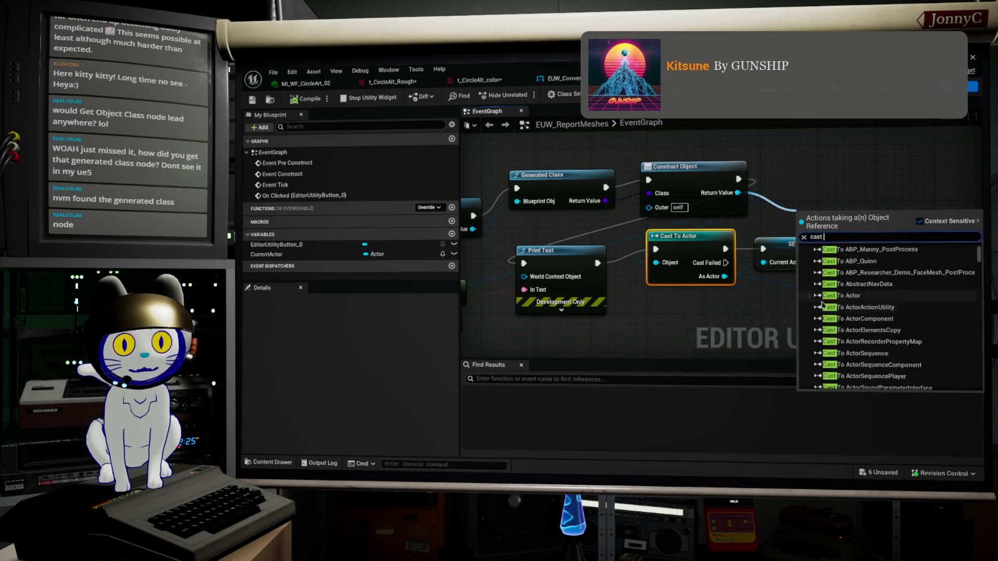
click(861, 297)
Move Print Text up and right, and nudge Cast To Actor slightly down
drag(587, 272, 595, 262)
mouse_move(696, 255)
mouse_down()
mouse_move(704, 260)
mouse_move(695, 262)
mouse_up()
scroll(694, 261, down, 2)
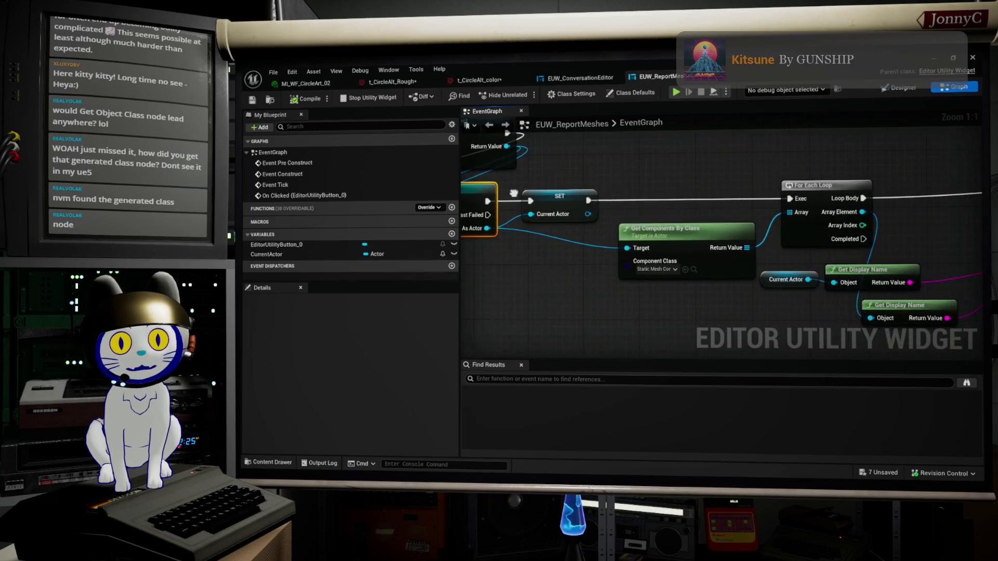
Move the Get Components By Class node to the left
mouse_move(651, 185)
mouse_down()
mouse_move(690, 201)
mouse_move(531, 225)
mouse_up()
drag(728, 229, 659, 216)
drag(675, 255, 743, 238)
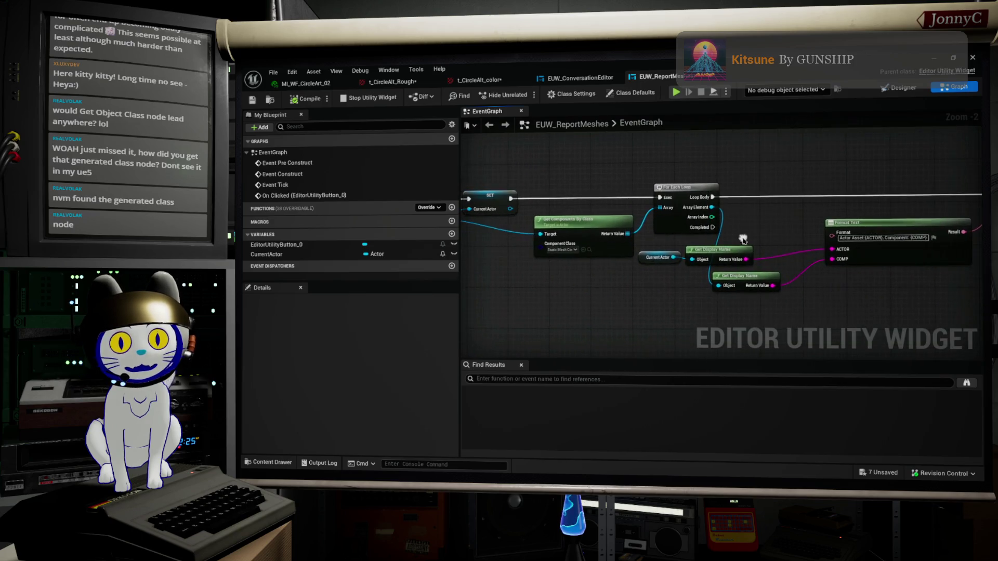
mouse_move(624, 222)
mouse_down()
mouse_move(563, 229)
mouse_move(622, 249)
mouse_up()
scroll(670, 277, up, 2)
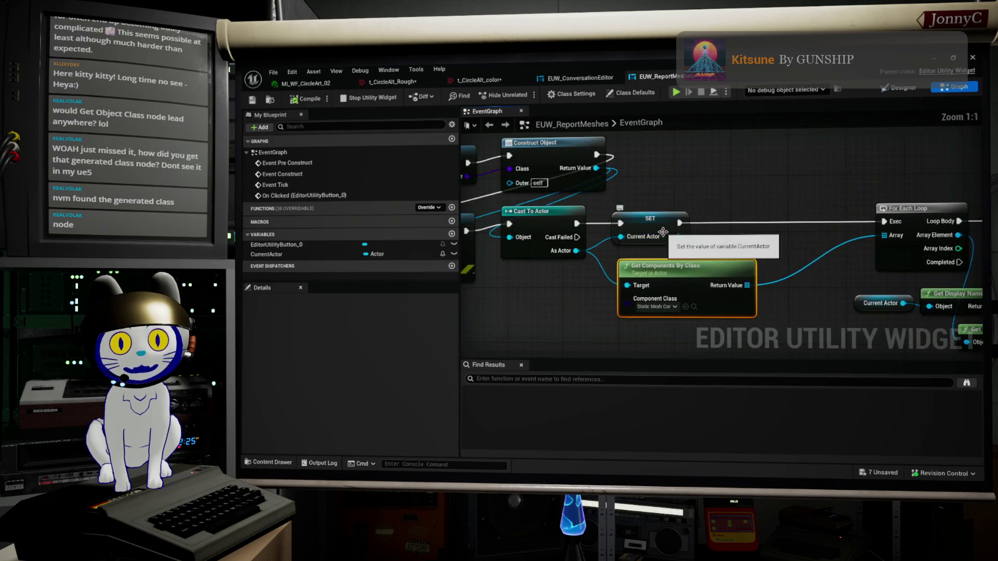
scroll(691, 302, down, 3)
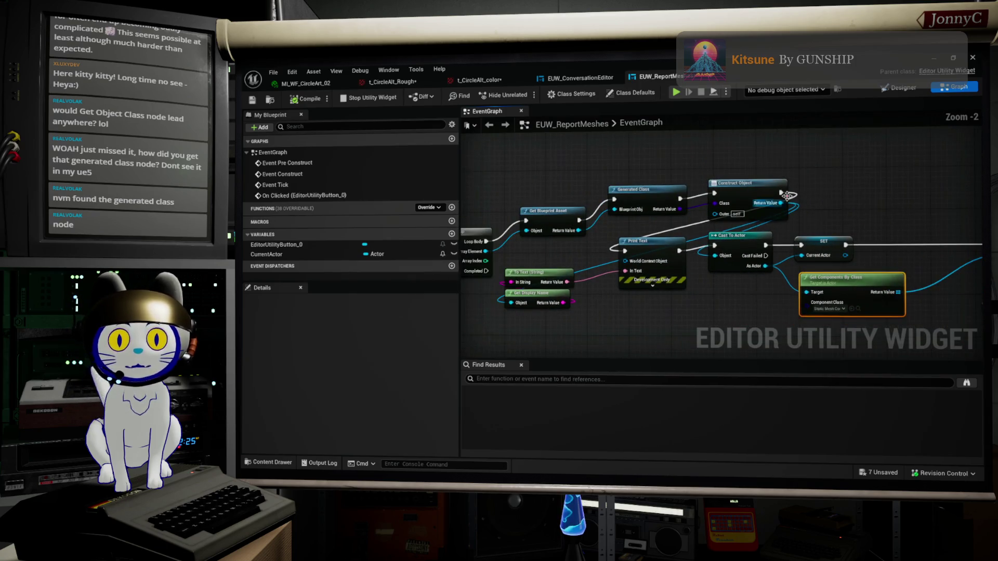
Wire Construct Object into Cast To Actor and SET's execution output into Print Text
mouse_move(781, 193)
mouse_down()
mouse_move(795, 200)
mouse_move(715, 249)
mouse_up()
mouse_move(644, 240)
mouse_down()
mouse_move(935, 198)
mouse_move(879, 194)
mouse_up()
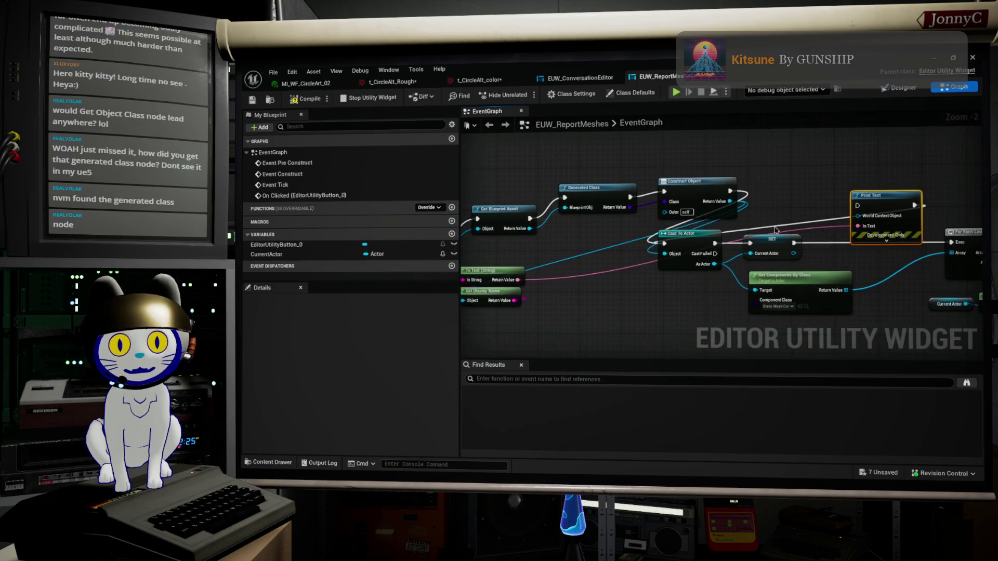
mouse_move(793, 242)
mouse_down()
mouse_move(914, 206)
mouse_move(952, 245)
mouse_up()
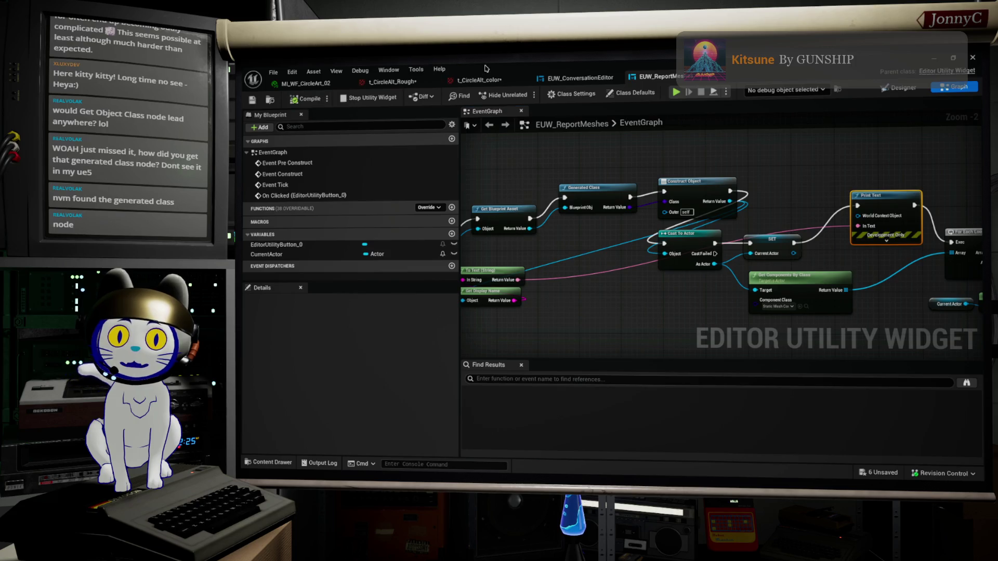
key(alt+Tab)
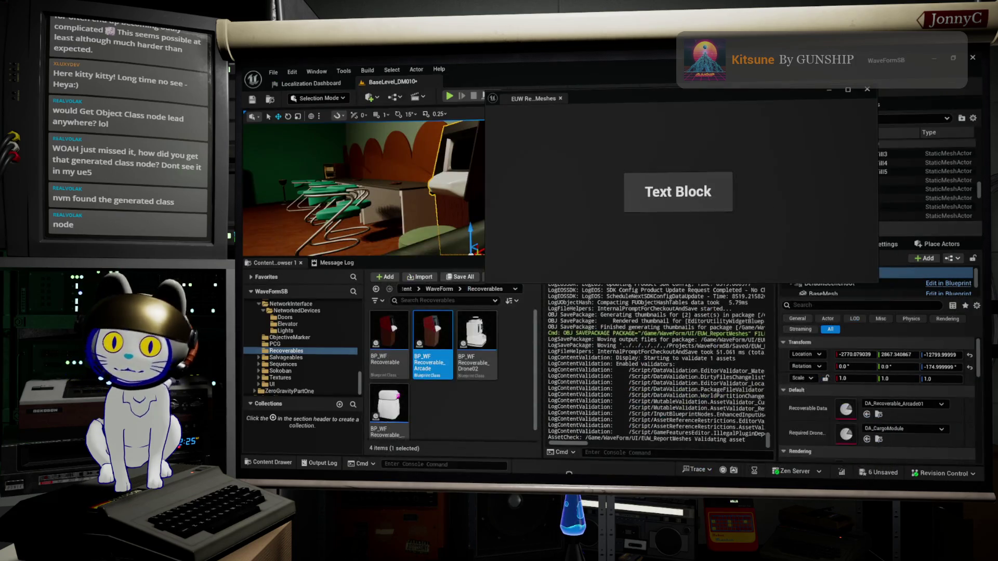
Close and reopen the Report Meshes widget, print its report, and return to the event graph
key(alt+F4)
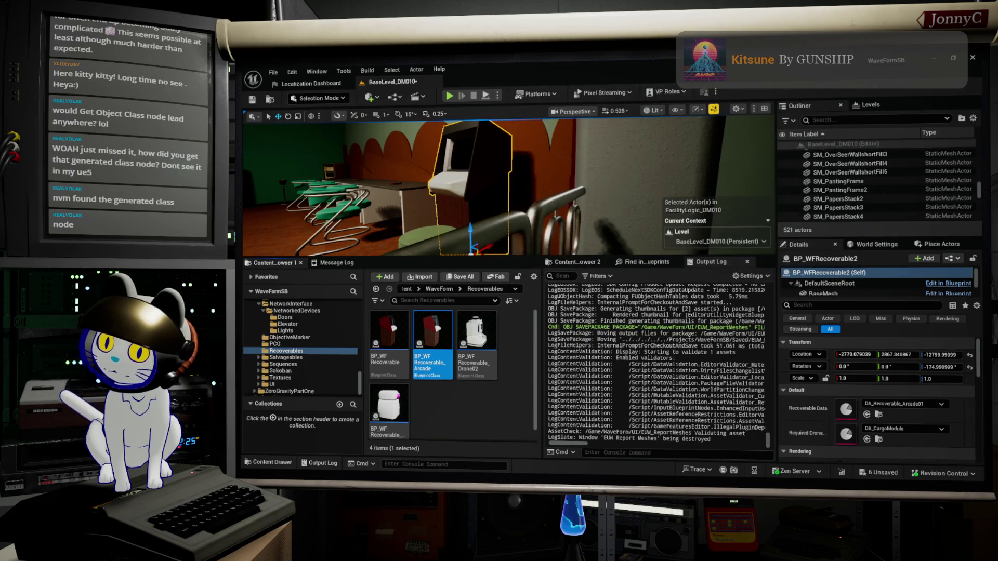
click(716, 200)
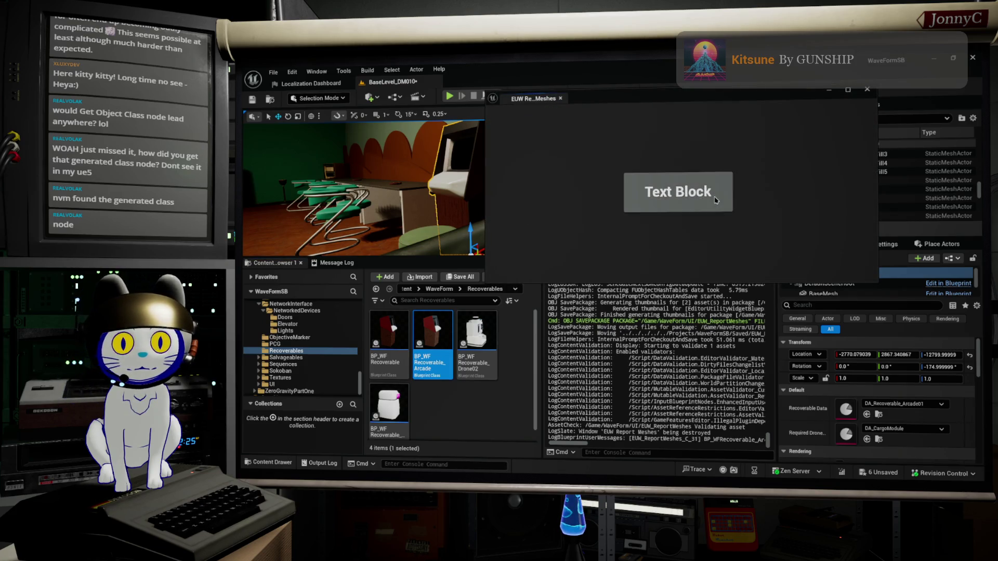
click(717, 195)
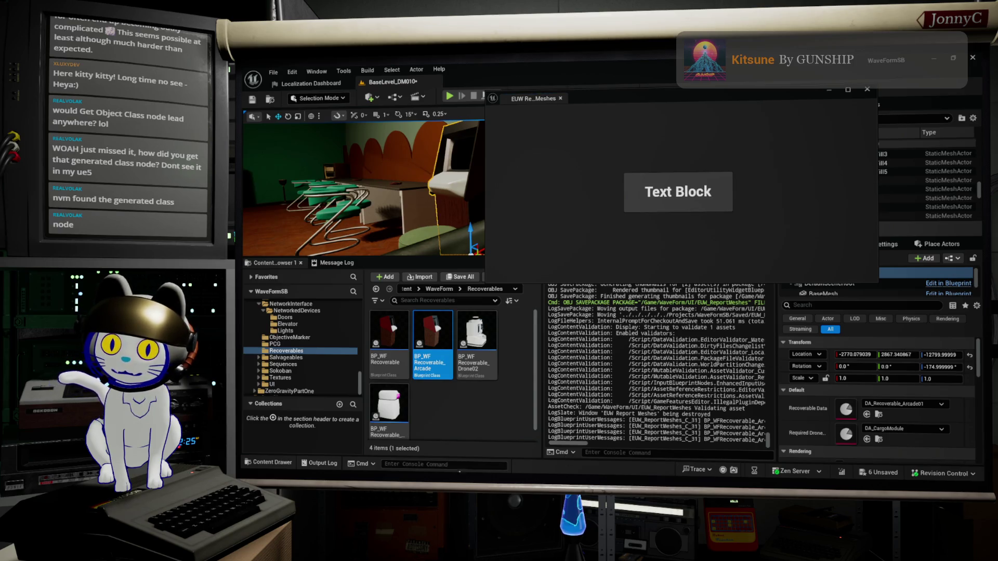
key(alt+Tab)
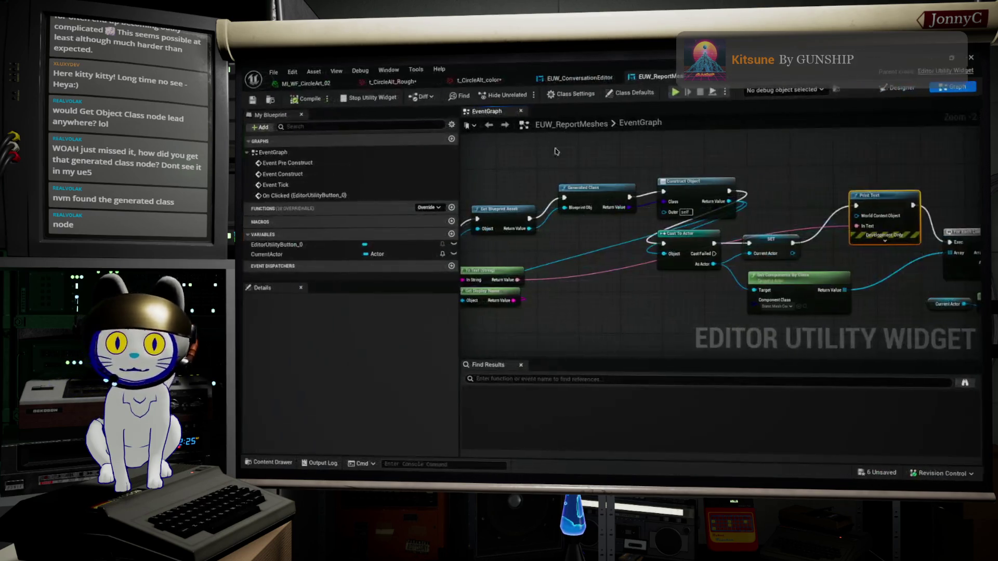
Reposition Print Text, Get Components By Class, and the To Text (String) and Get Display Name pair
drag(627, 203, 806, 119)
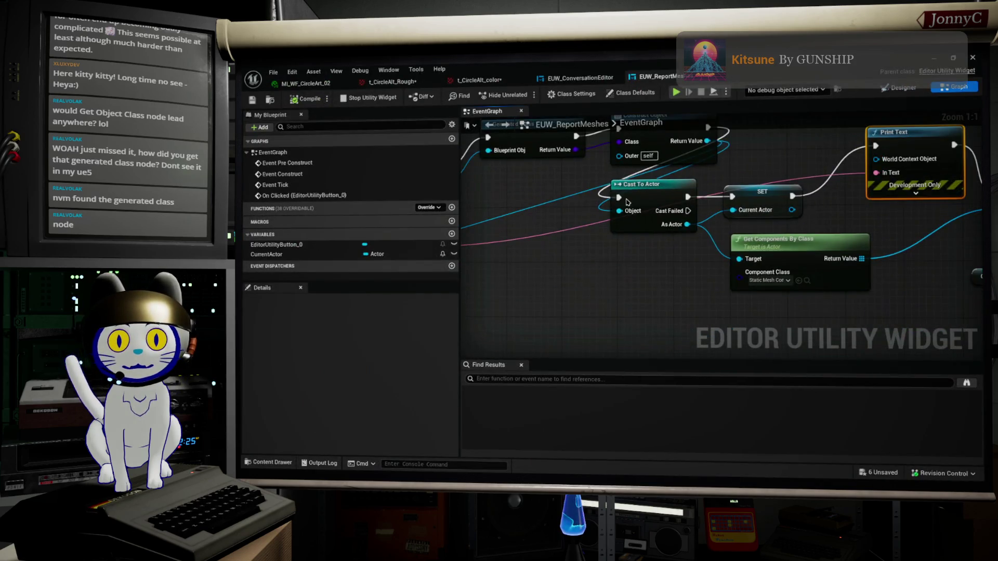
click(647, 192)
drag(647, 192, 649, 231)
drag(714, 181, 693, 229)
mouse_move(599, 243)
mouse_down()
mouse_move(605, 294)
mouse_move(656, 271)
mouse_move(619, 295)
mouse_up()
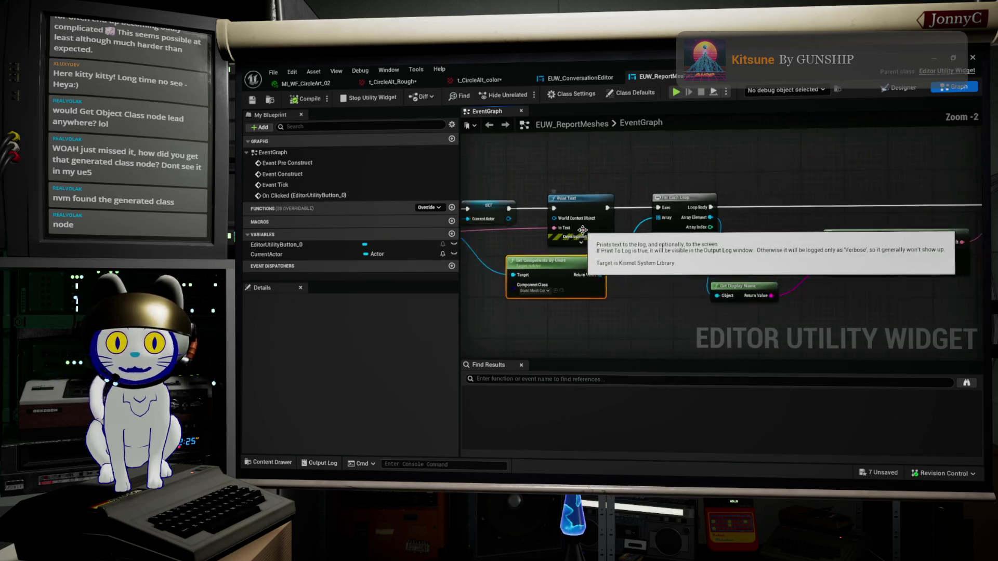
scroll(516, 315, down, 4)
drag(642, 304, 883, 253)
mouse_move(695, 288)
mouse_down()
mouse_move(574, 240)
mouse_move(569, 221)
mouse_move(696, 263)
mouse_up()
Stop the running utility widget and move Get Components By Class left and down
click(369, 98)
drag(772, 186, 388, 216)
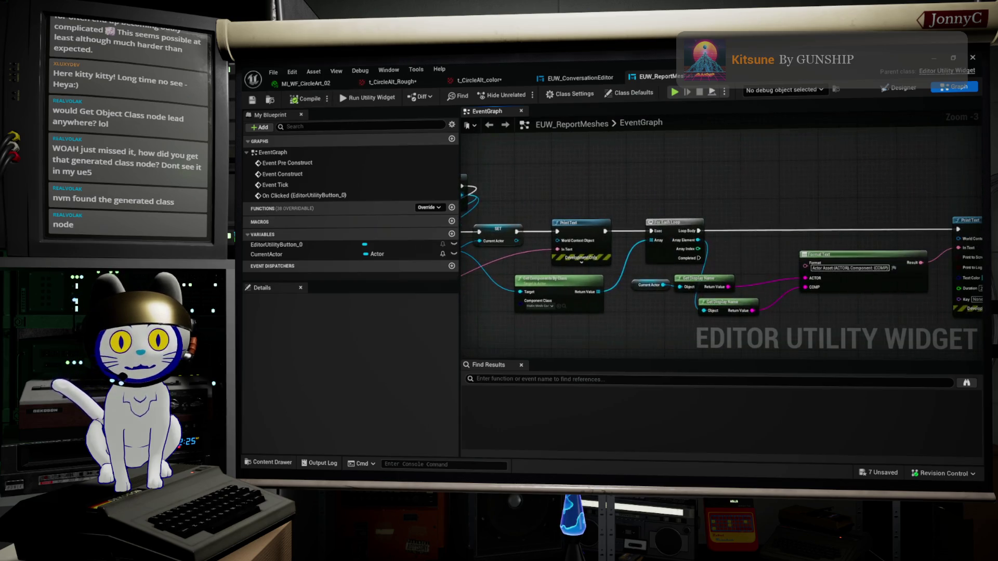
scroll(632, 261, up, 1)
drag(698, 246, 708, 242)
mouse_move(623, 297)
mouse_down()
mouse_move(567, 308)
mouse_move(656, 319)
mouse_move(650, 307)
mouse_up()
Add an array Length node on Get Components By Class's Return Value
text(lent)
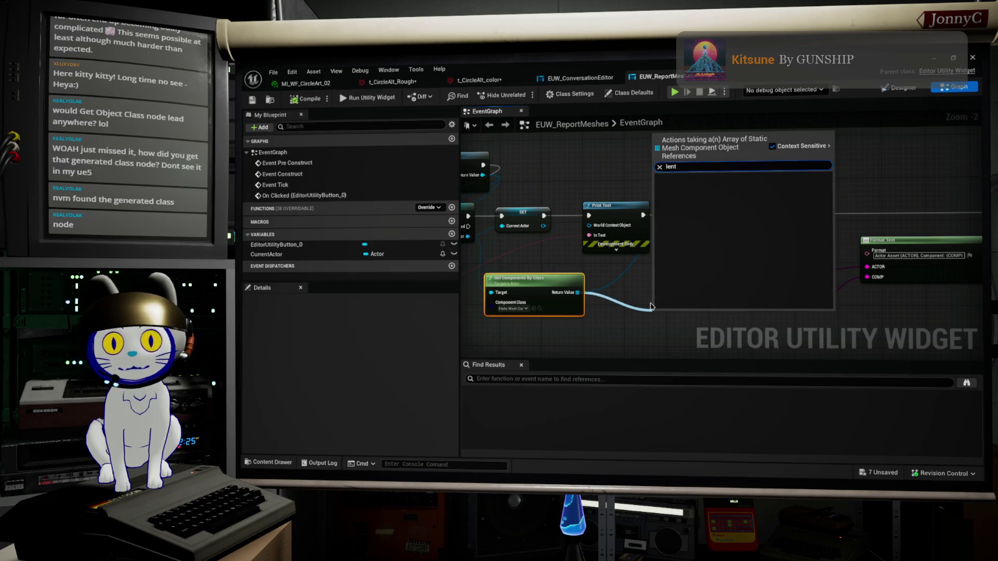
key(BackSpace)
text(gh)
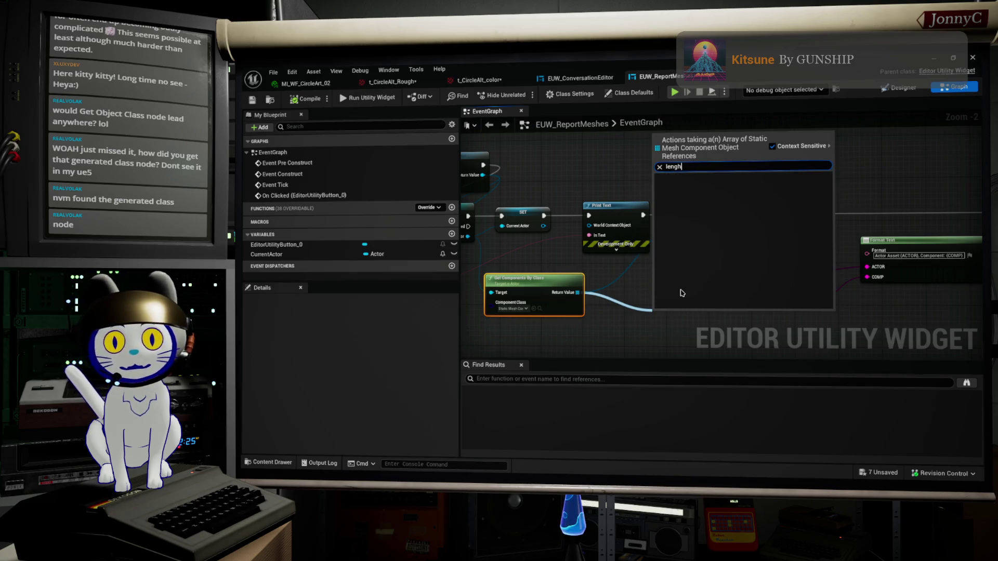
key(BackSpace)
key(BackSpace)
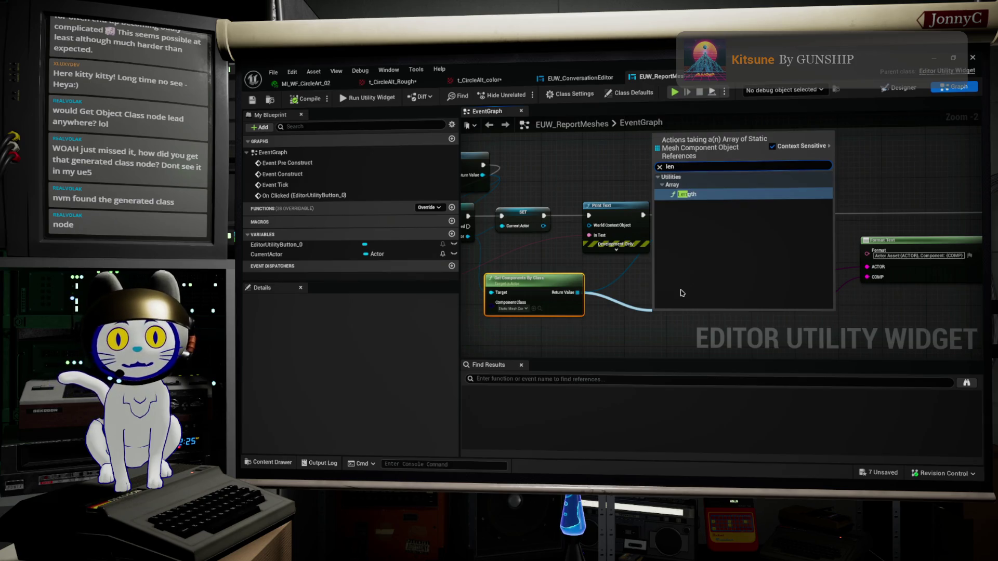
key(Return)
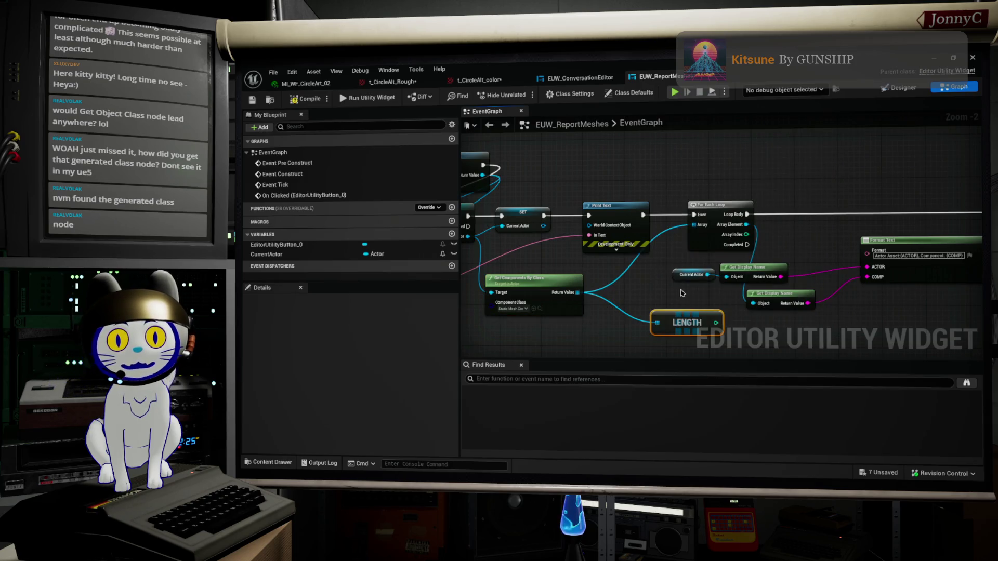
Move the To Text (String) node up and right near Print Text
drag(736, 290, 710, 220)
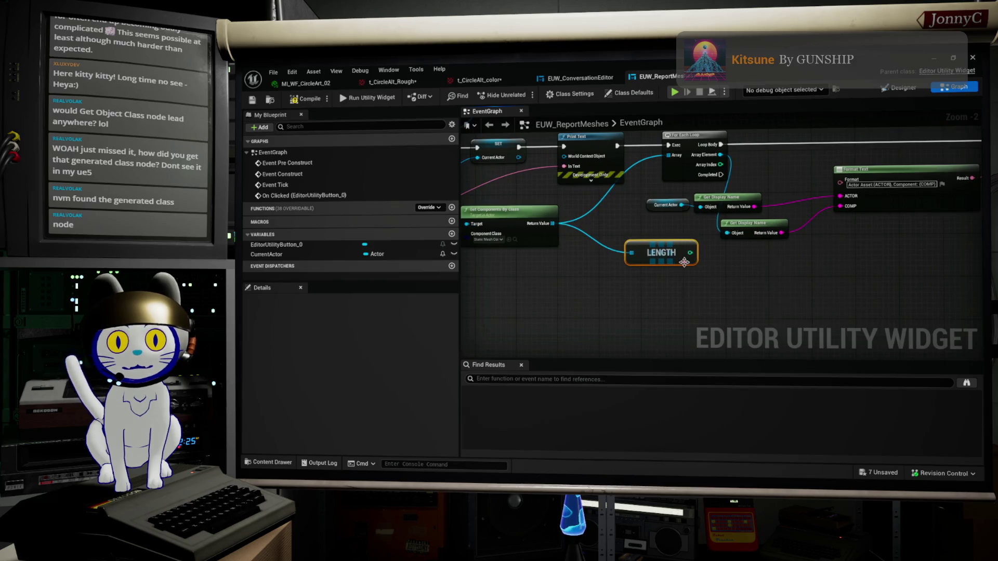
drag(598, 208, 752, 223)
drag(490, 229, 552, 214)
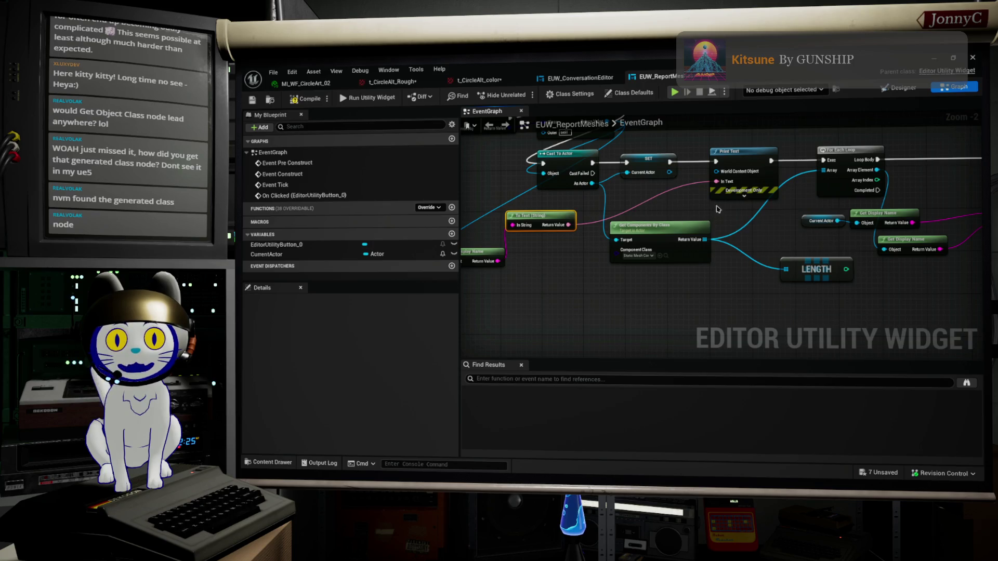
drag(718, 182, 659, 199)
Add a Format Text node for Print Text with the pattern "Actor {NAME} Has components {NUM}"
text(f)
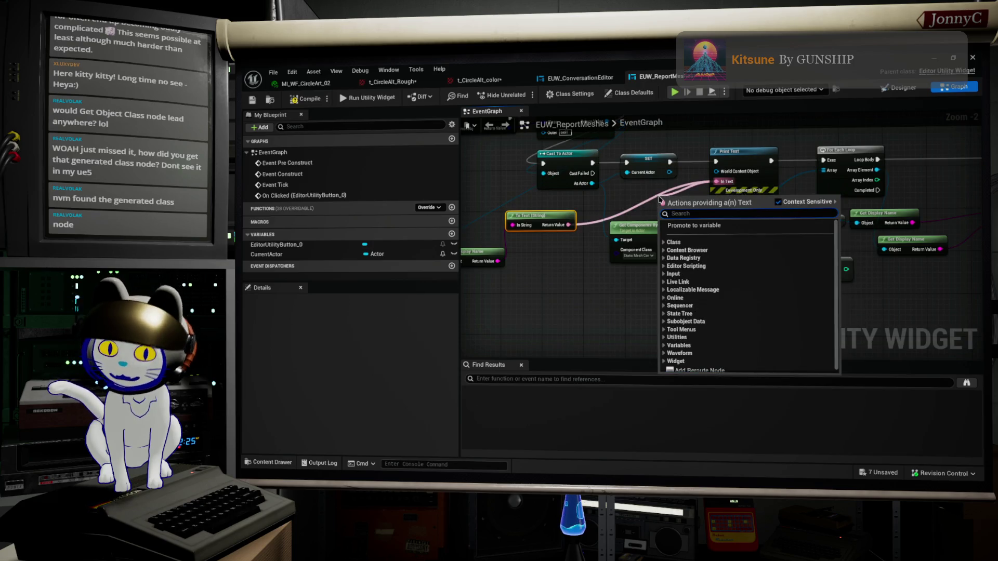
text(ormat)
key(Return)
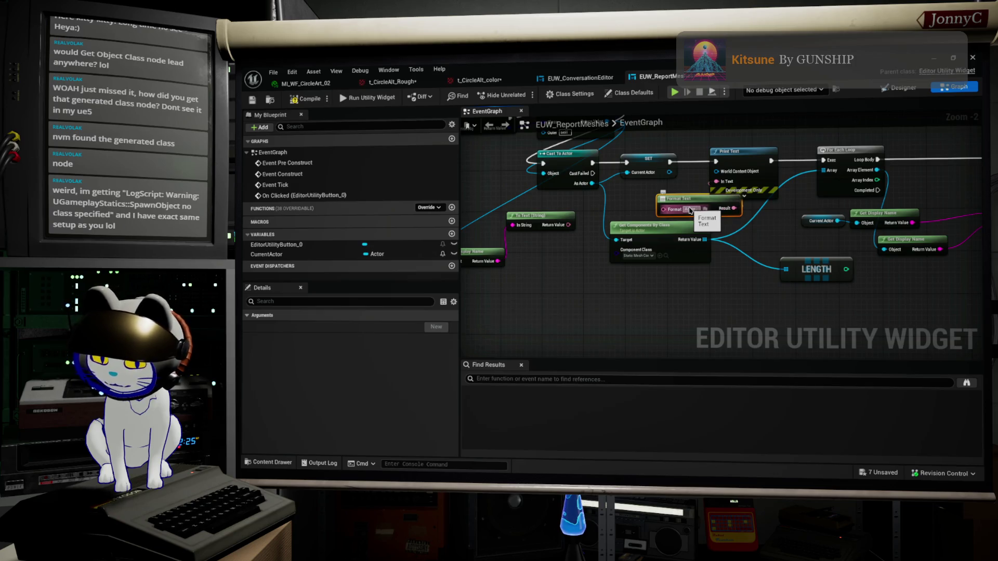
text({)
key(Return)
click(690, 209)
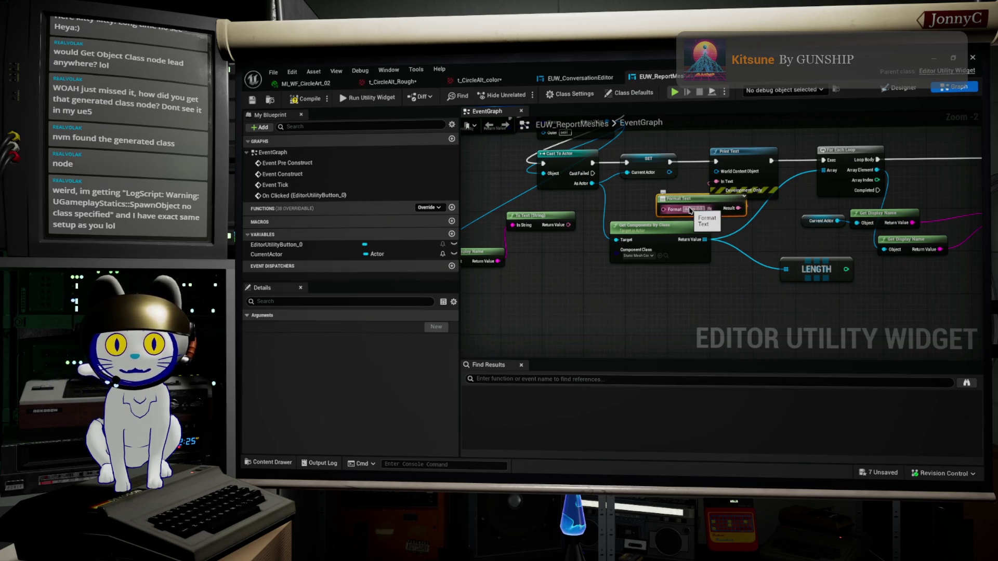
key(Return)
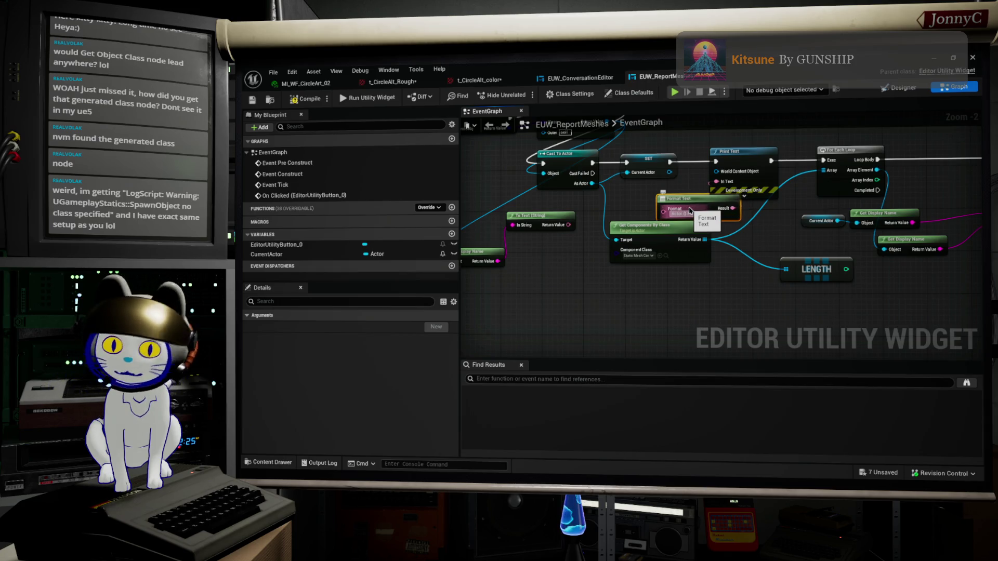
click(690, 209)
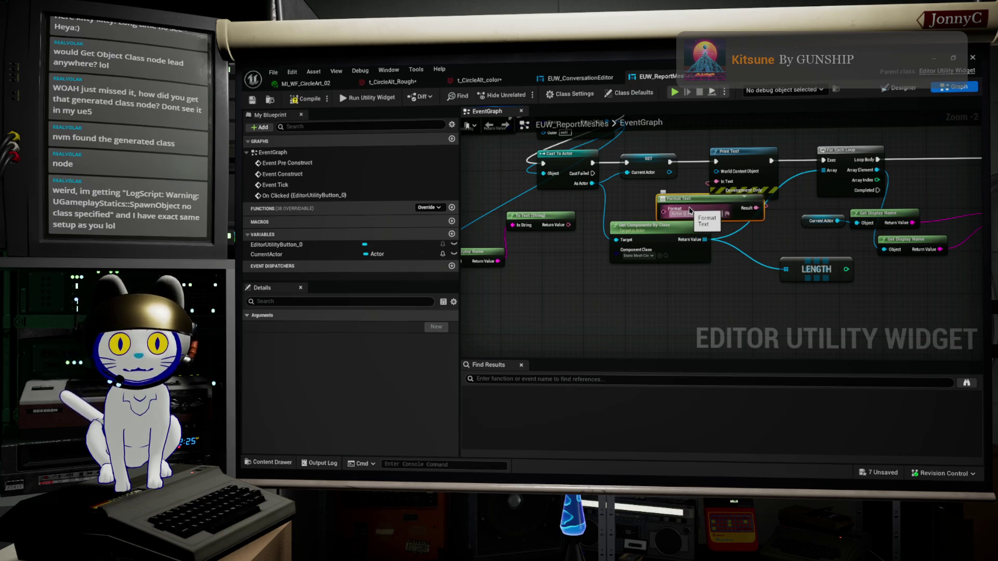
text({)
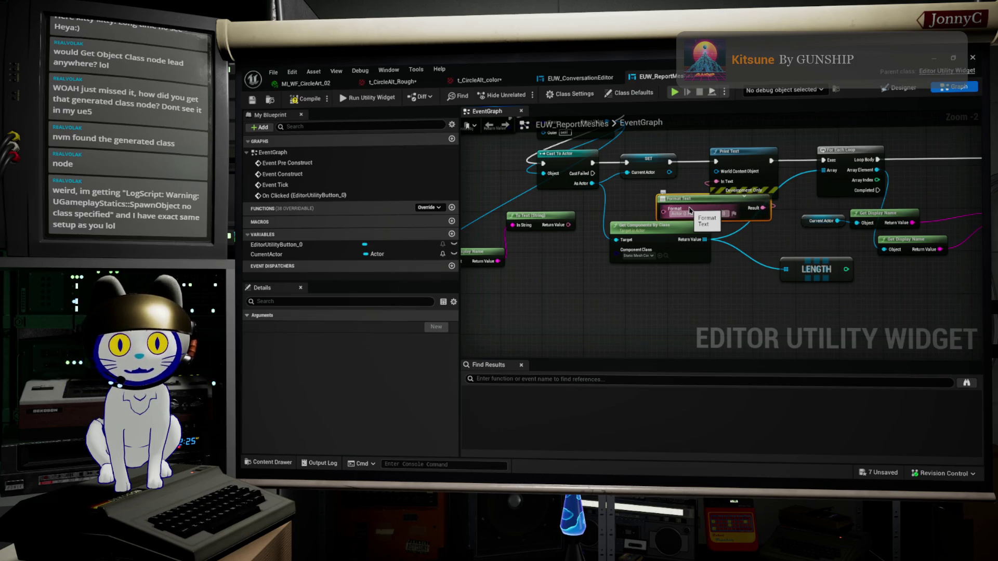
text(Name)
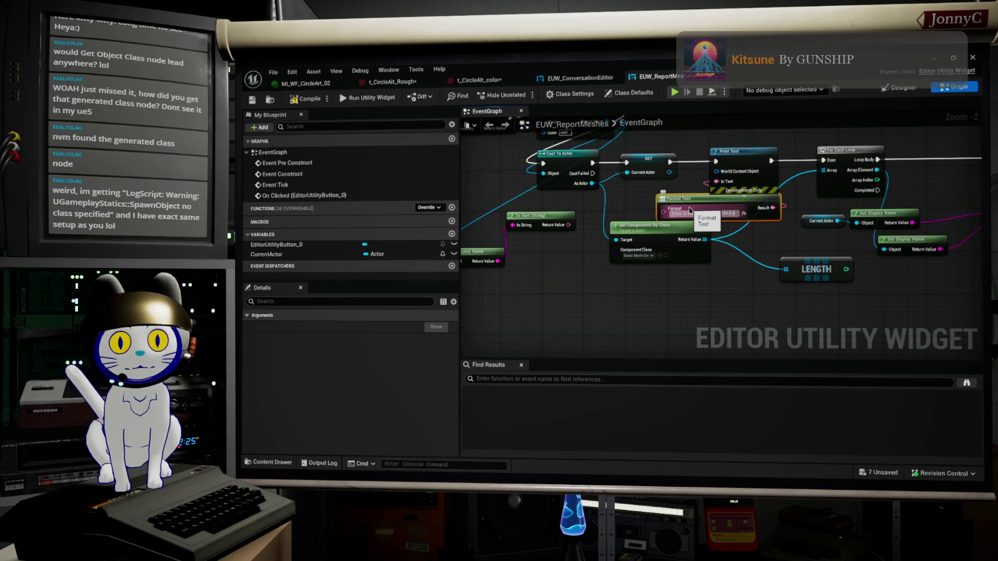
text(m)
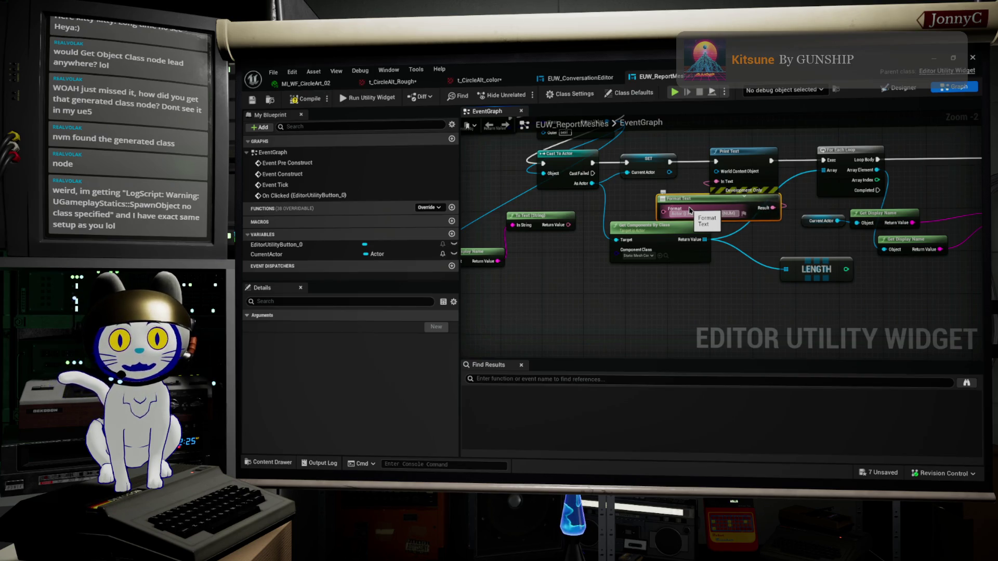
scroll(690, 209, up, 2)
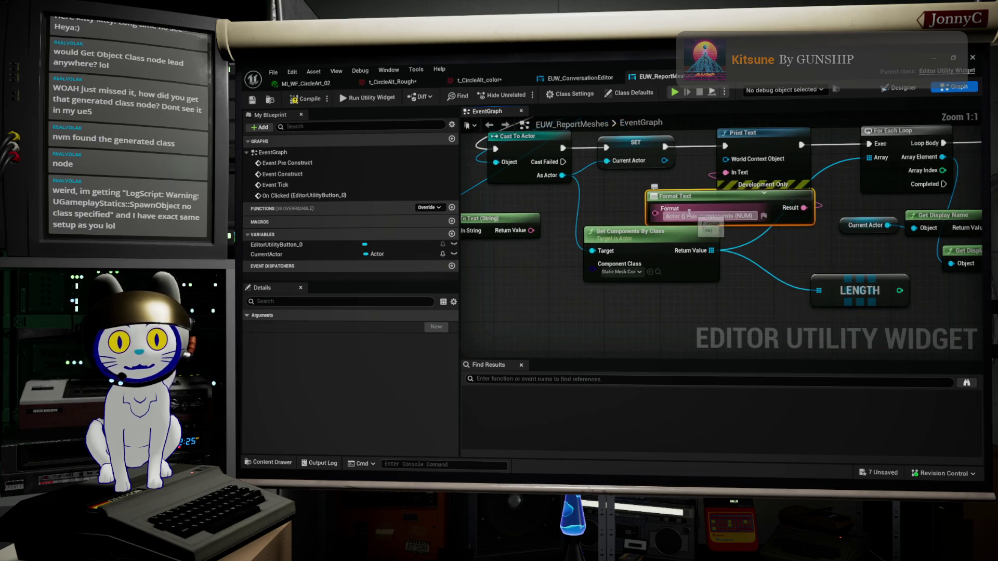
text({})
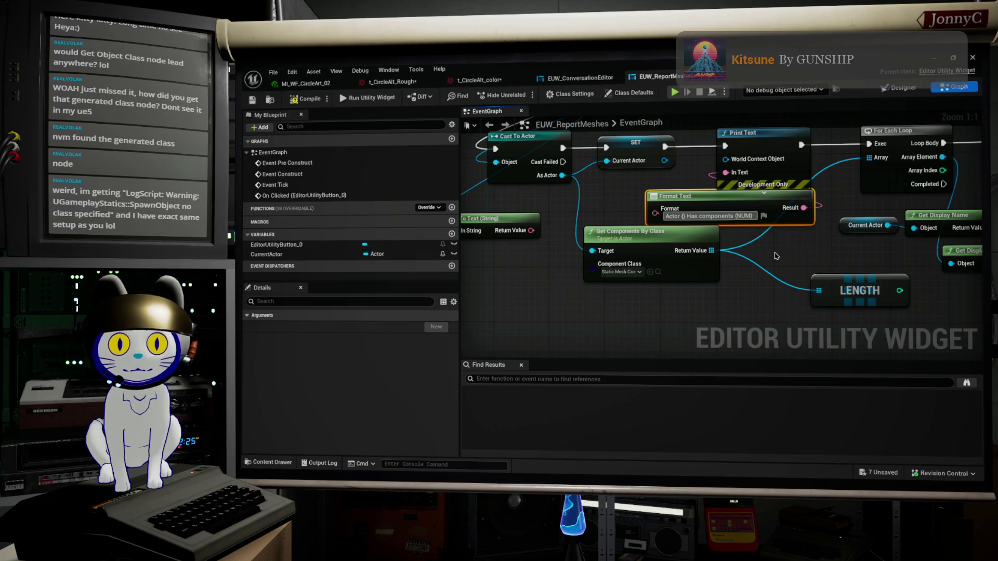
text(NAME)
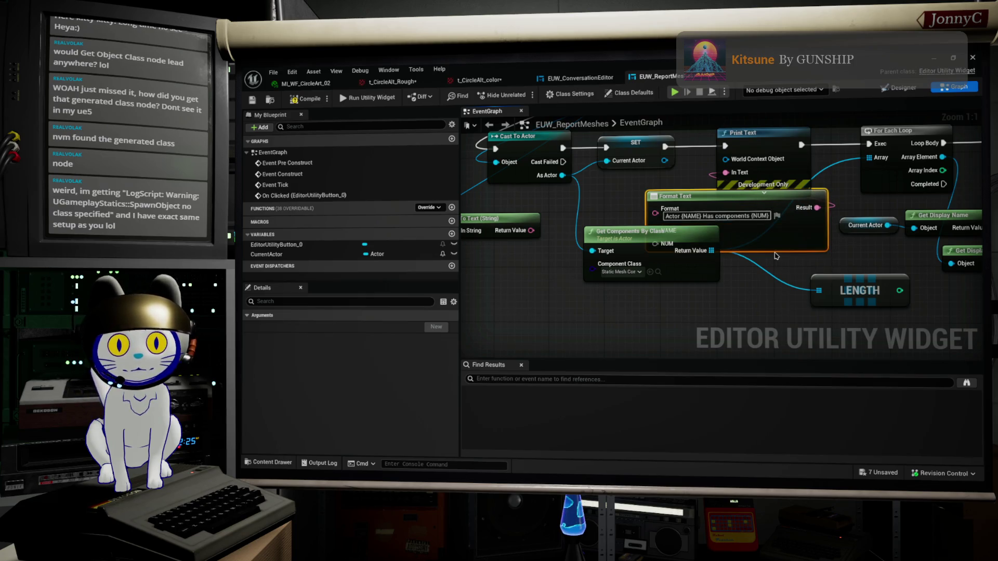
Wire the actor name text into NAME and the Length count into NUM
drag(690, 235, 683, 288)
drag(531, 230, 655, 231)
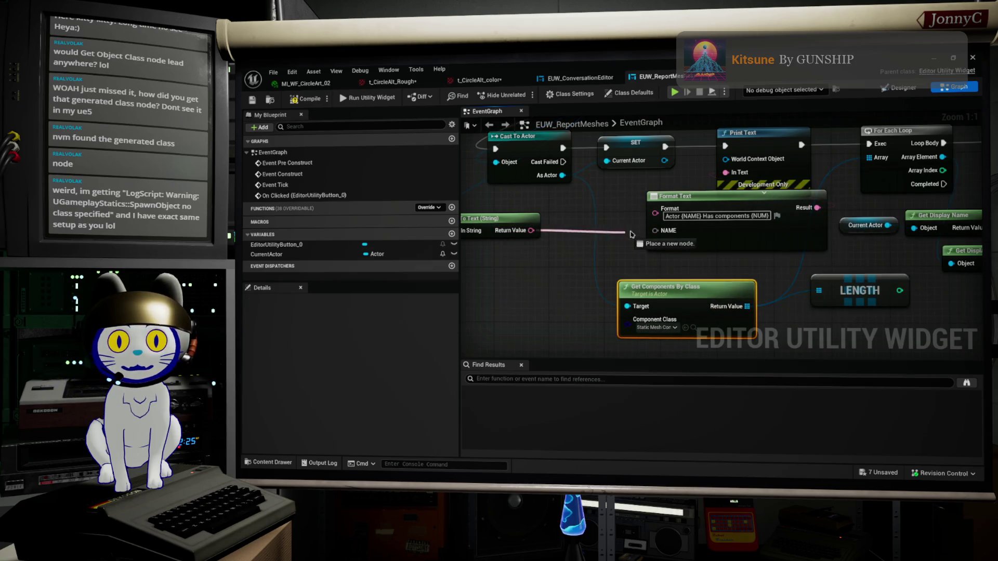
drag(900, 291, 657, 248)
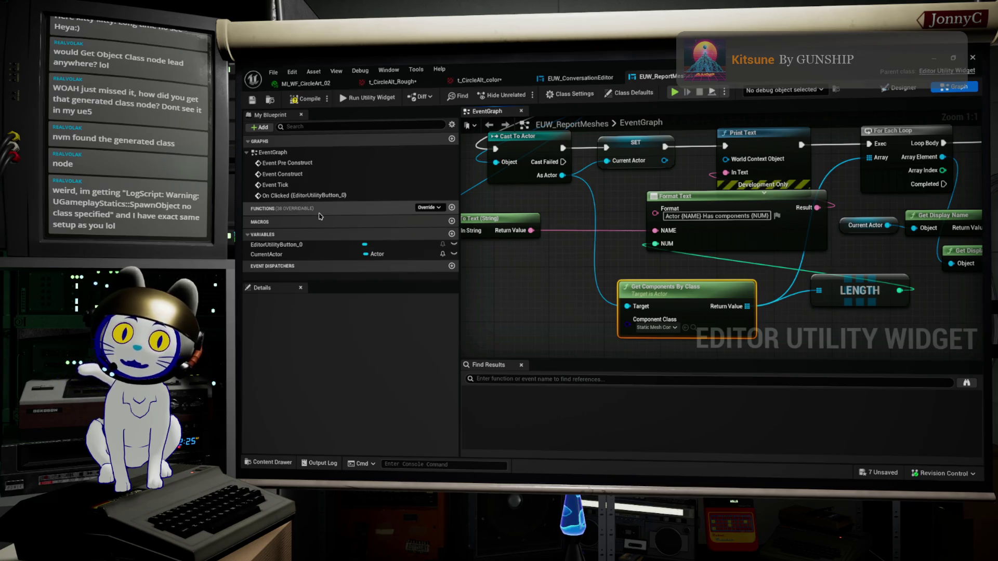
drag(465, 181, 693, 254)
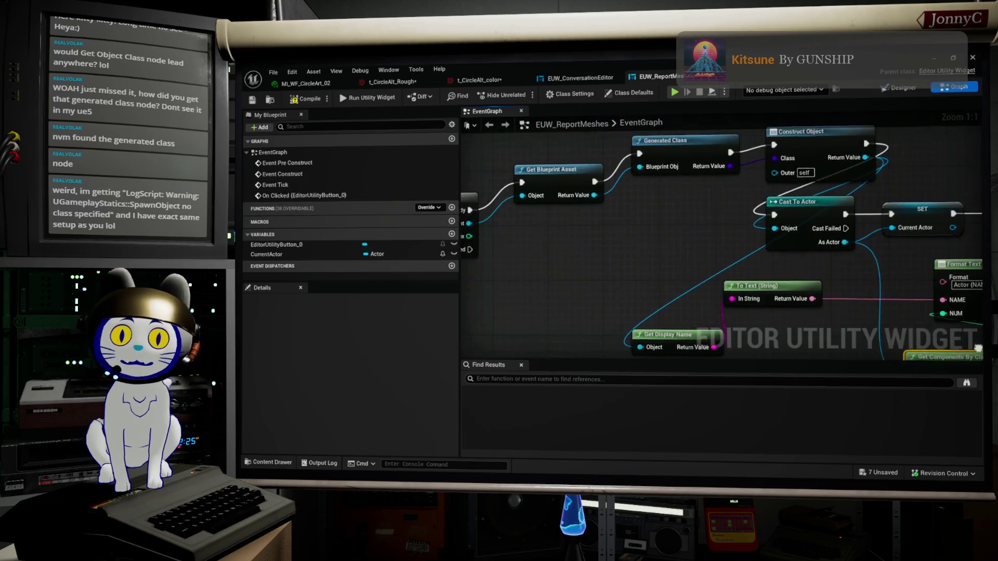
Line up Get Blueprint Asset and Generated Class with the For Each Loop
scroll(694, 254, down, 1)
drag(656, 209, 662, 234)
scroll(662, 233, up, 1)
drag(466, 229, 582, 208)
click(500, 231)
drag(751, 198, 702, 195)
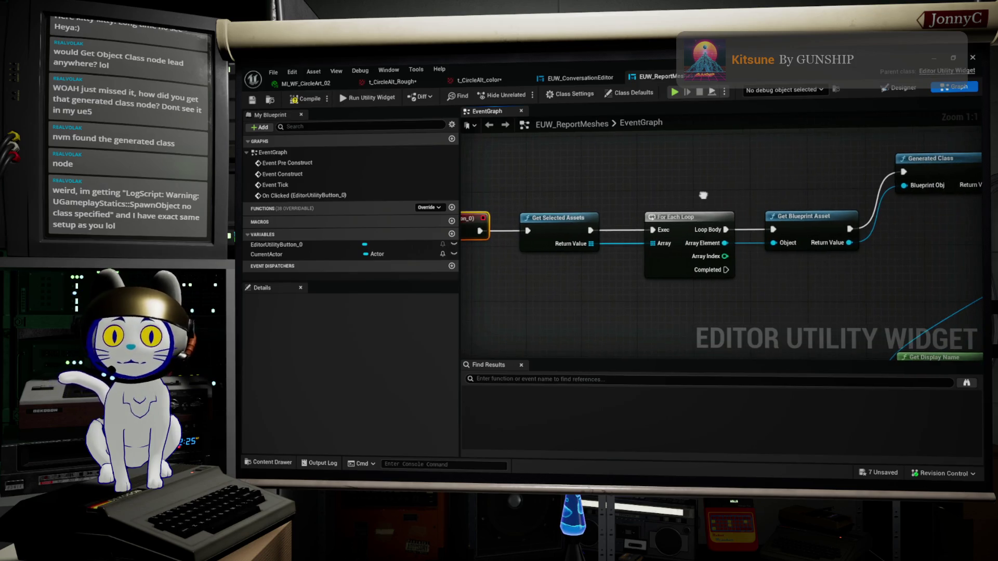
drag(696, 258, 662, 260)
drag(513, 242, 633, 208)
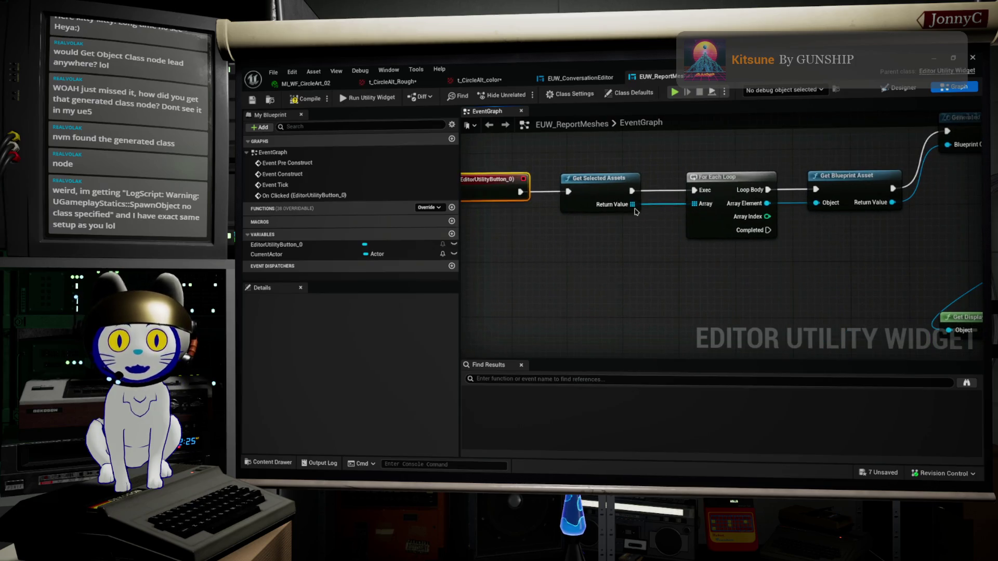
click(721, 235)
drag(806, 238, 715, 255)
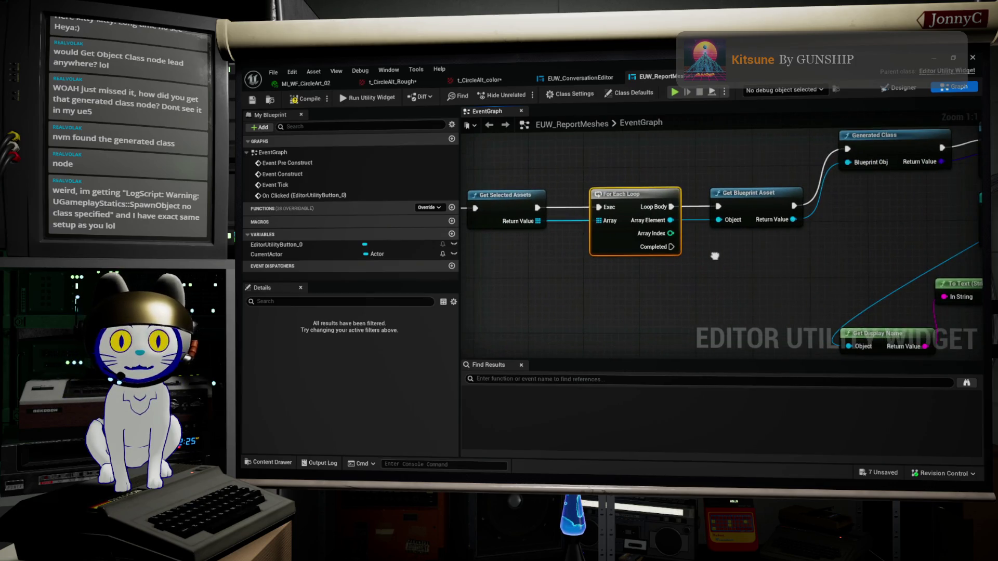
drag(793, 259, 730, 246)
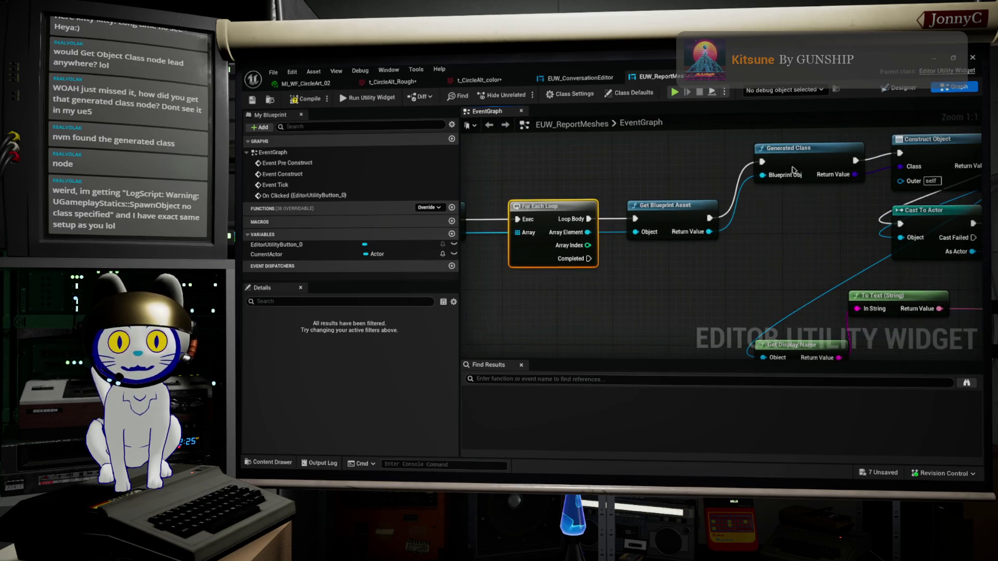
drag(795, 164, 786, 216)
drag(670, 206, 662, 206)
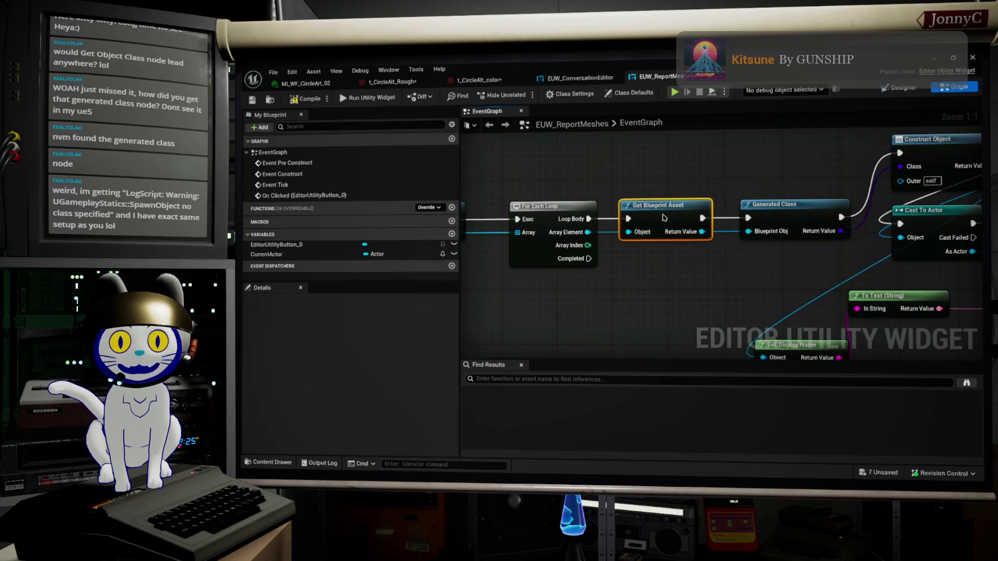
Align the loop and asset node chain with Cast To Actor; place Get Display Name above To Text
click(749, 212)
drag(749, 212, 585, 227)
scroll(883, 218, down, 3)
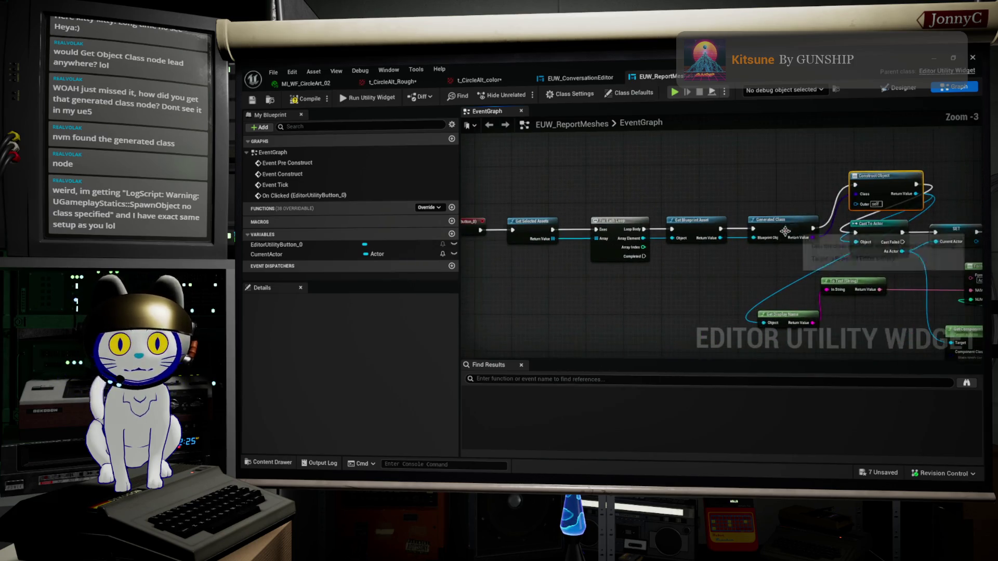
drag(785, 260, 477, 207)
drag(707, 229, 730, 187)
scroll(730, 187, up, 3)
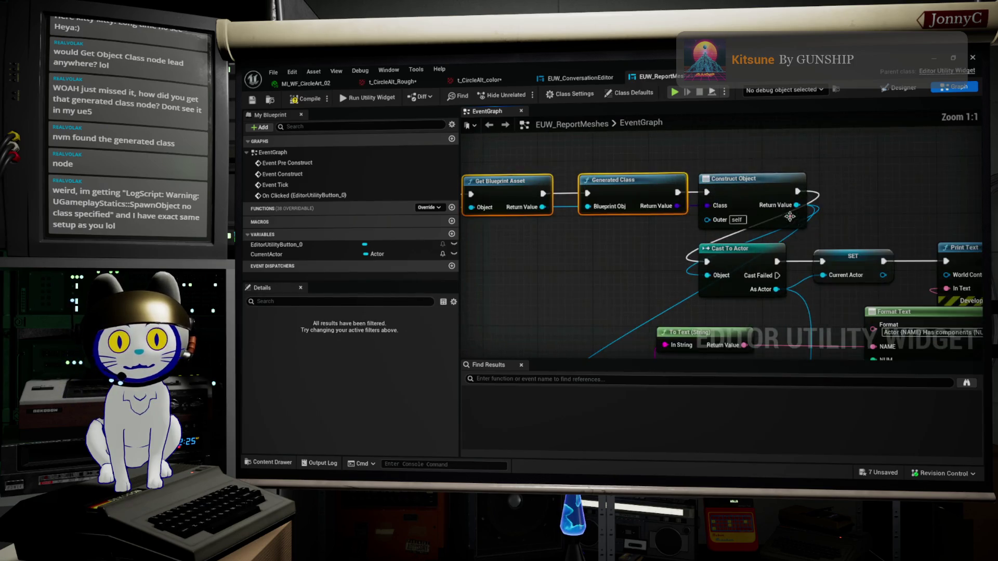
scroll(675, 244, down, 6)
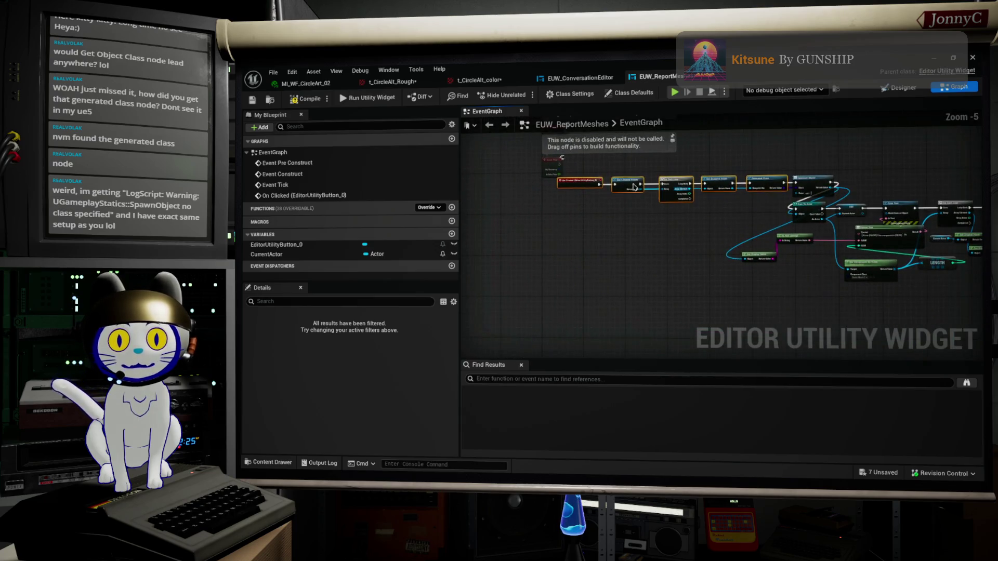
mouse_move(815, 177)
mouse_down()
mouse_move(762, 194)
mouse_move(741, 206)
mouse_move(750, 210)
mouse_up()
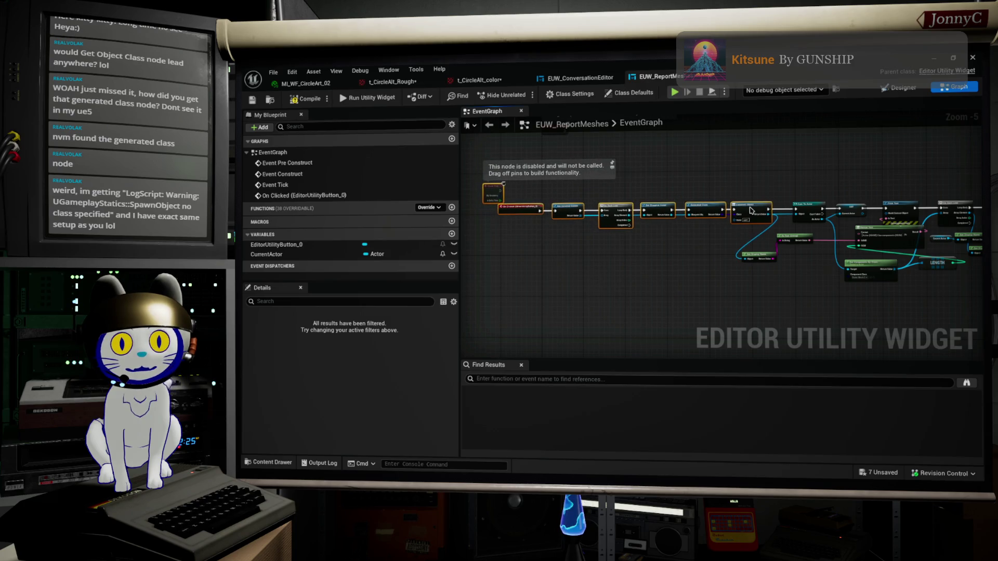
scroll(833, 235, up, 6)
mouse_move(645, 295)
mouse_down()
mouse_move(730, 221)
mouse_move(742, 251)
mouse_up()
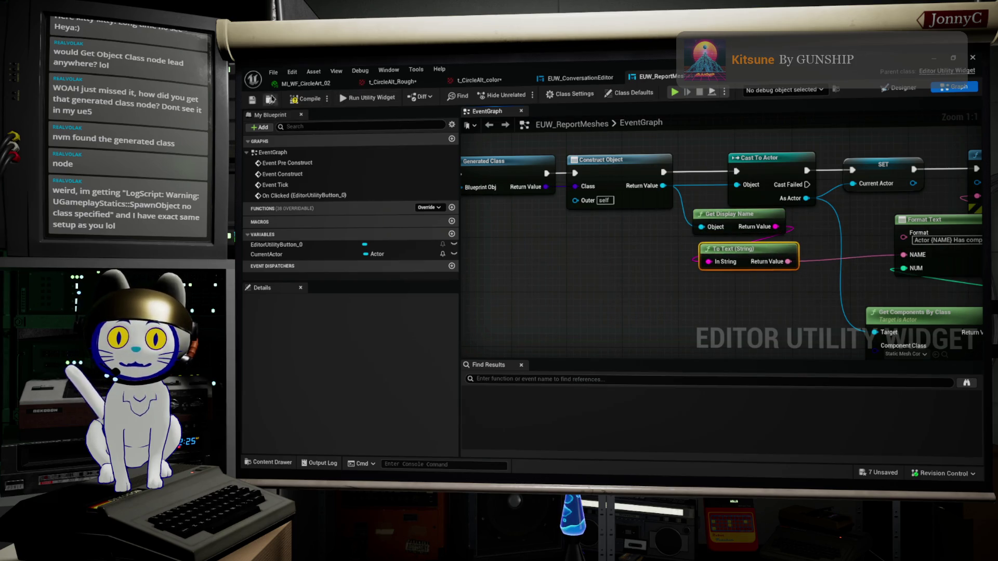
Run the report widget and clear the Output Log
click(366, 99)
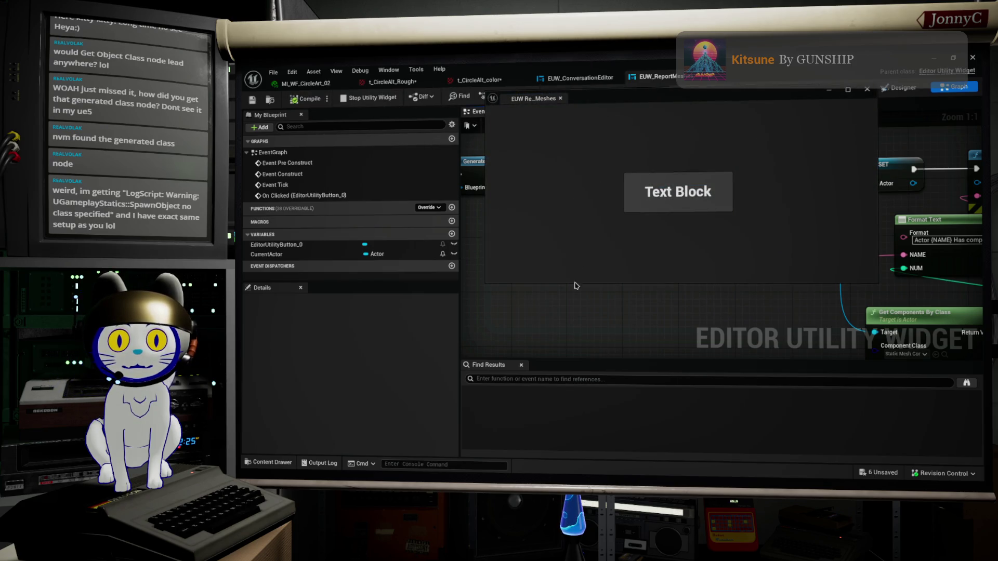
key(super+Down)
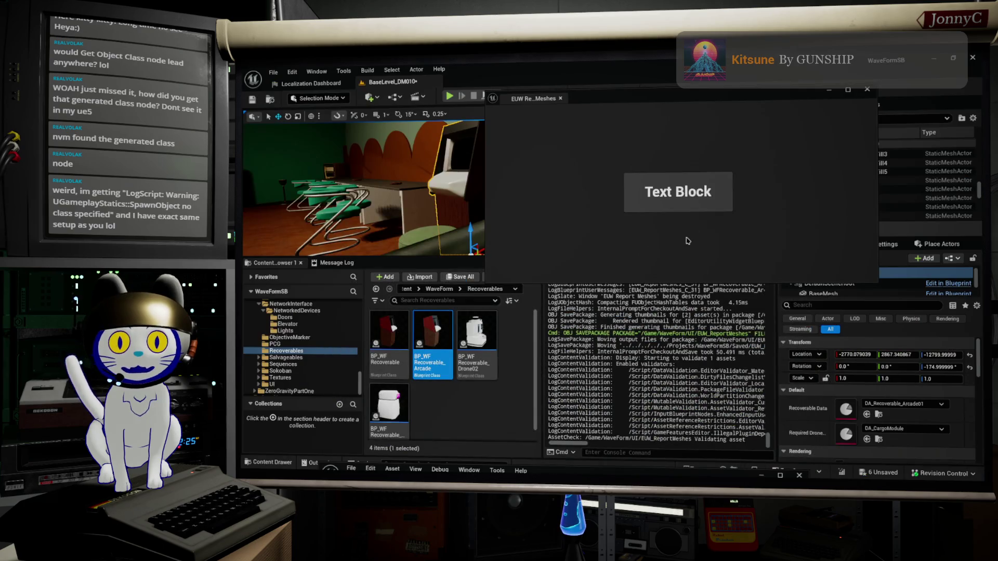
right_click(611, 392)
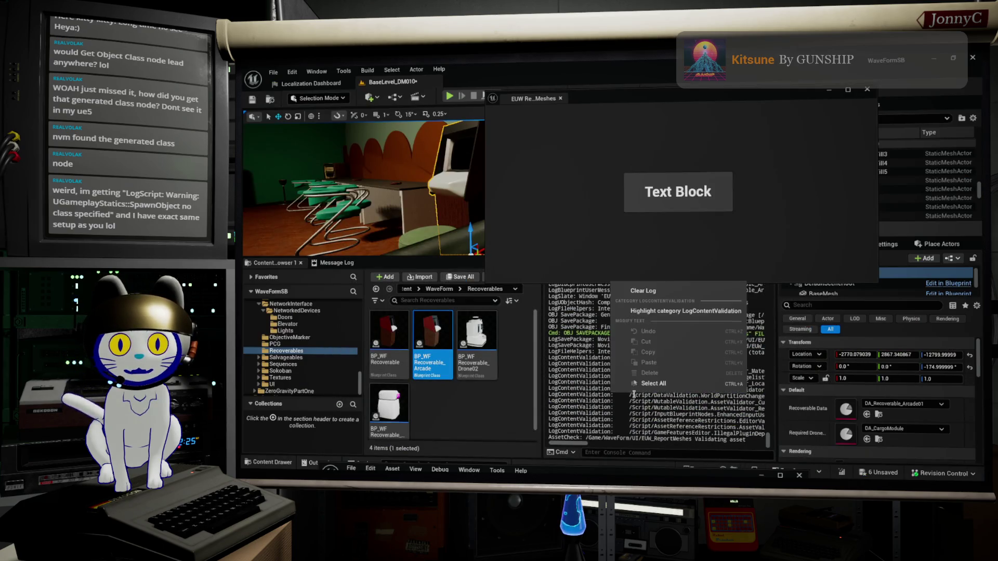
click(645, 291)
Run the mesh report three times, logging BP_WFRecoverable_Arcade actors with 0 components
click(661, 201)
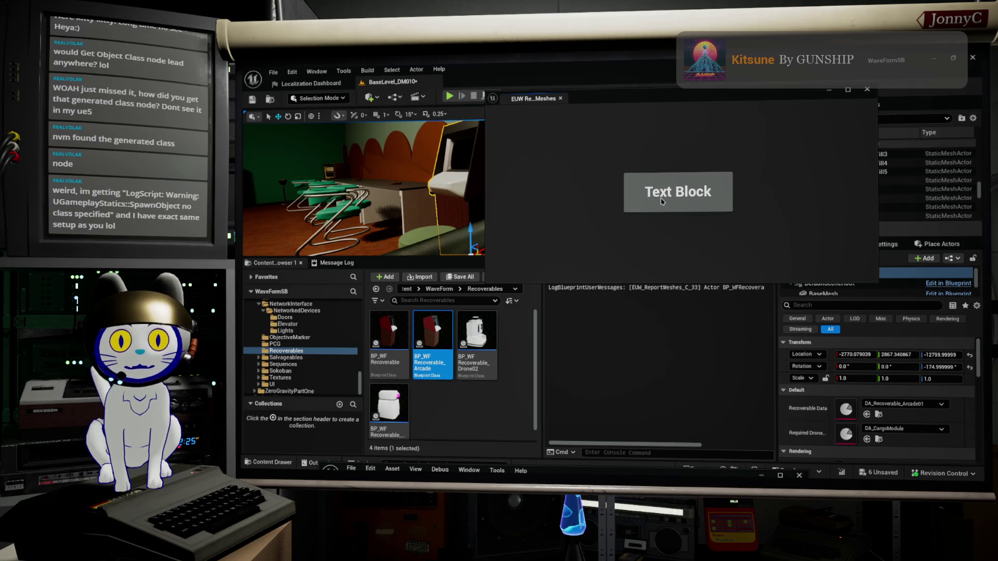
click(661, 200)
click(661, 201)
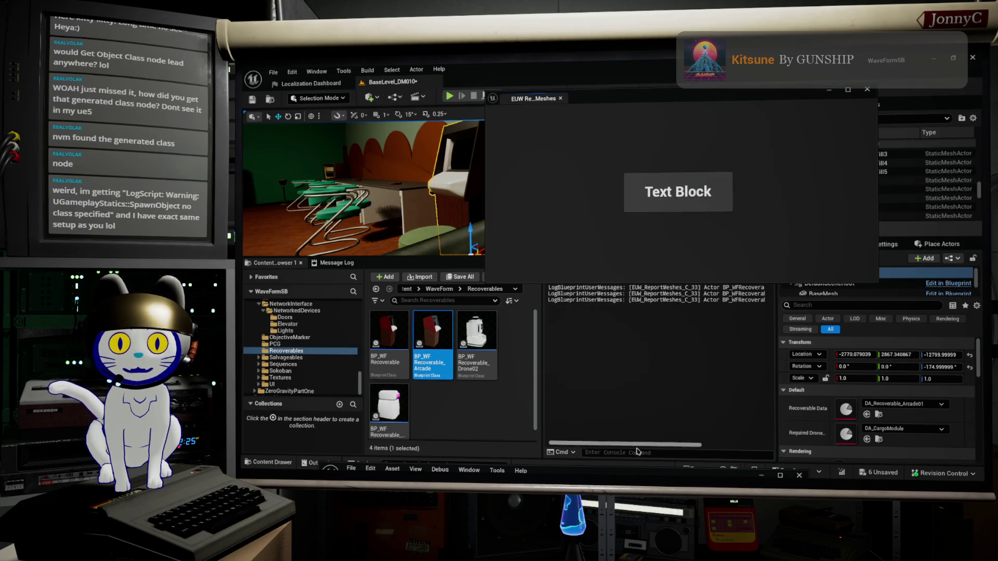
drag(638, 445, 702, 438)
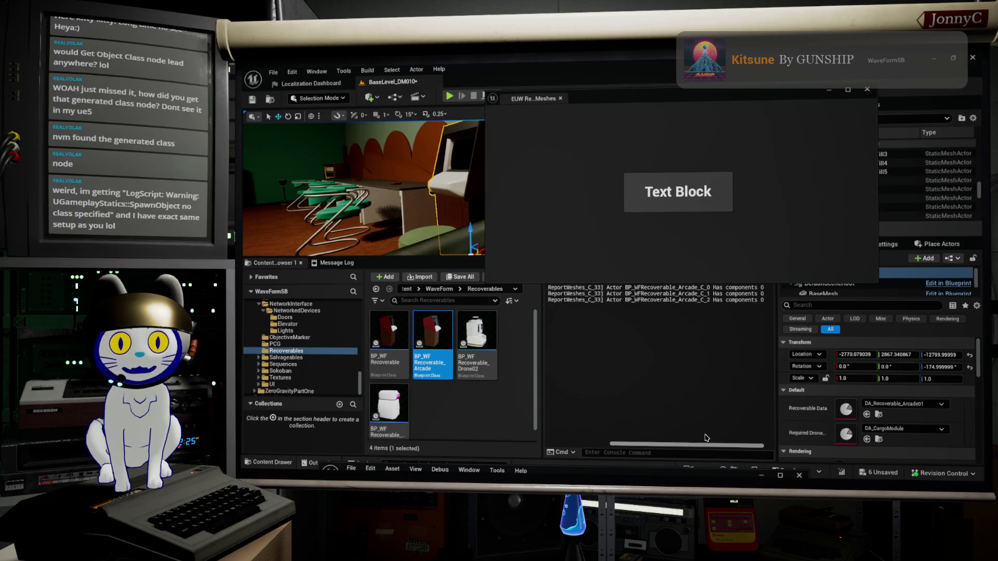
mouse_move(443, 335)
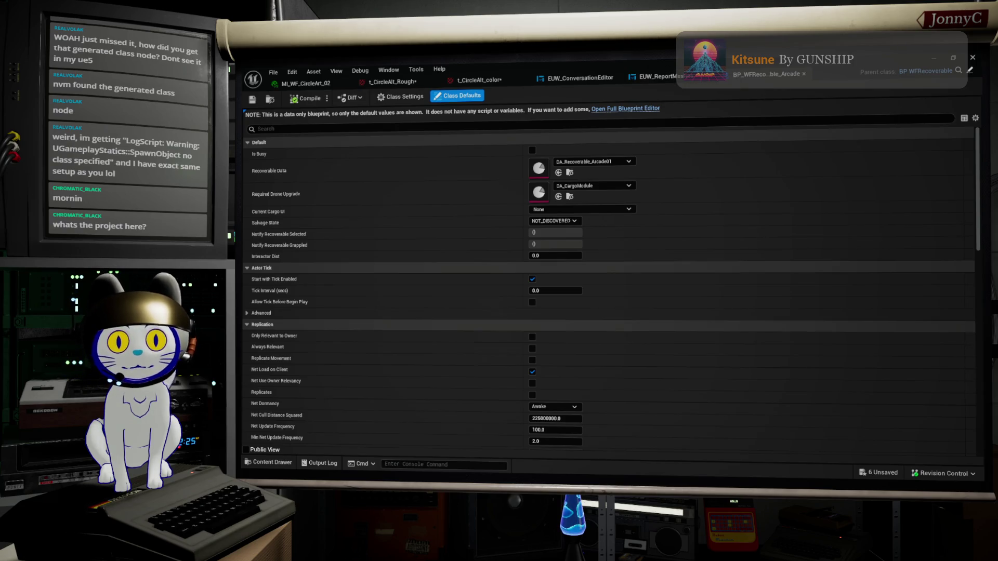
Show EUW_ReportMeshes' Designer layout and move its editor window right over the level editor
click(670, 77)
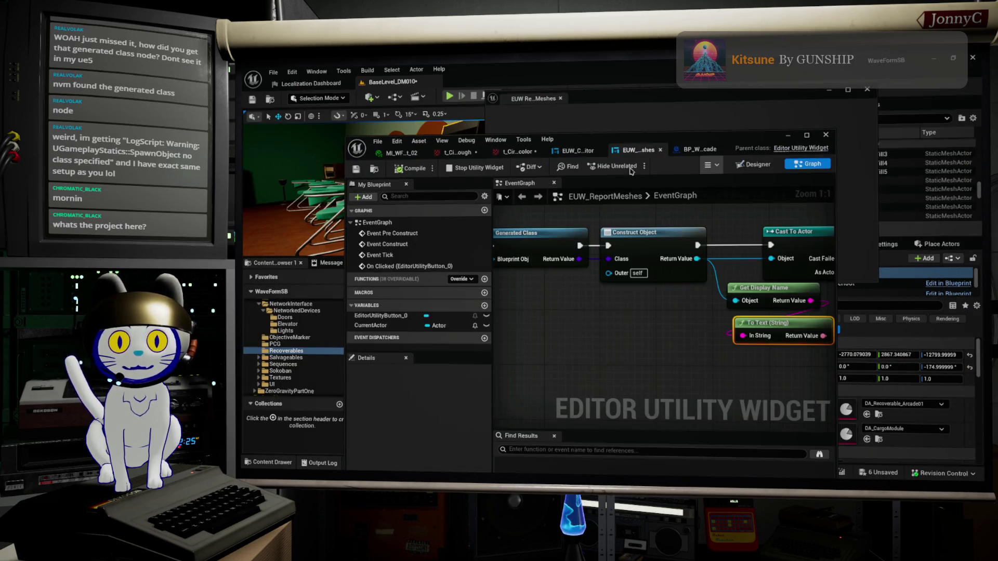
click(756, 165)
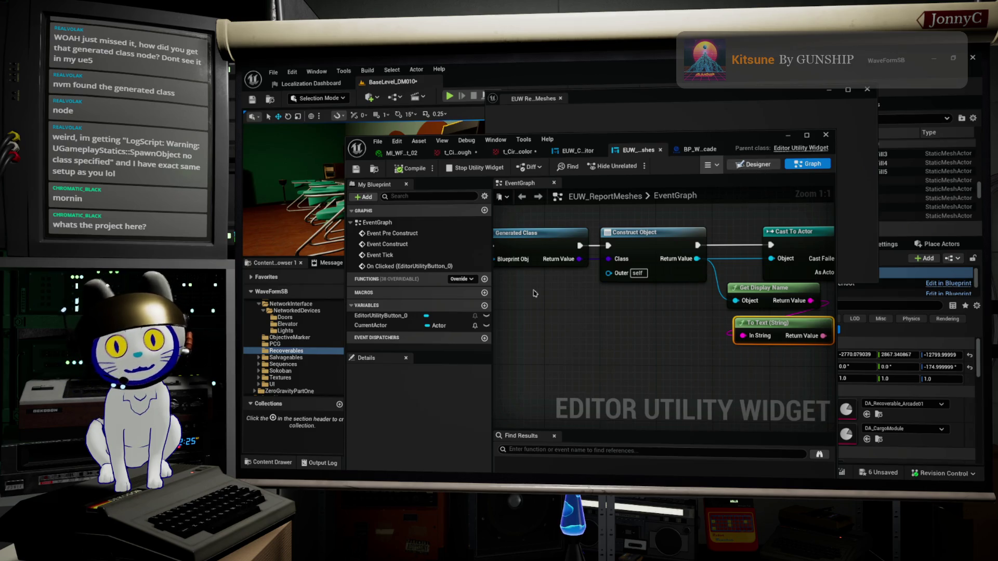
scroll(598, 411, up, 3)
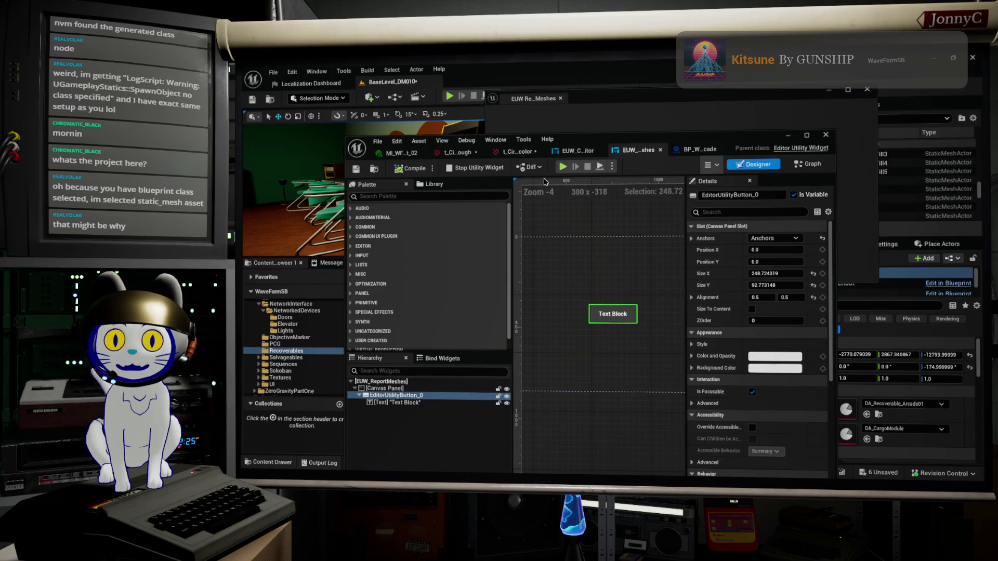
drag(588, 139, 813, 90)
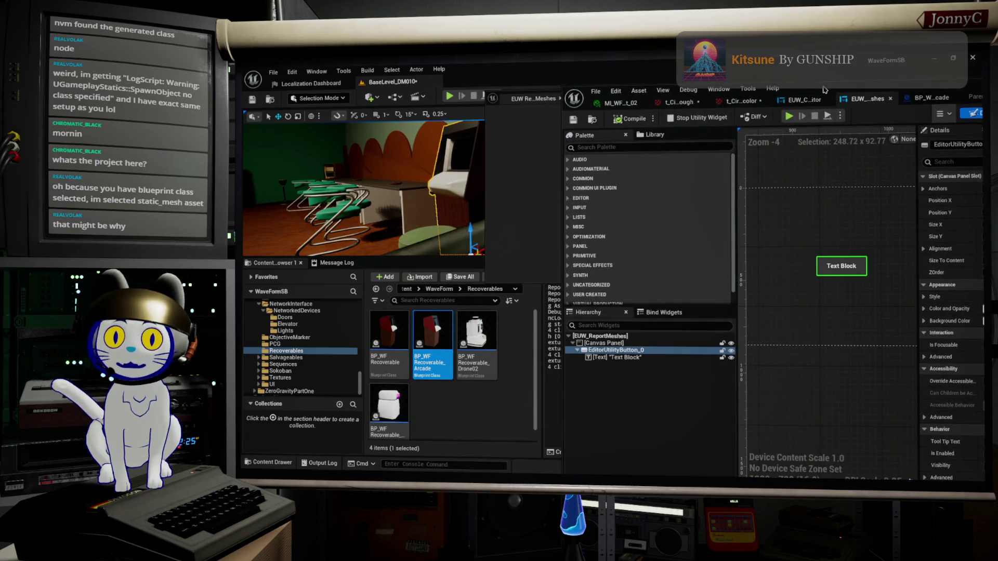
drag(824, 89, 744, 95)
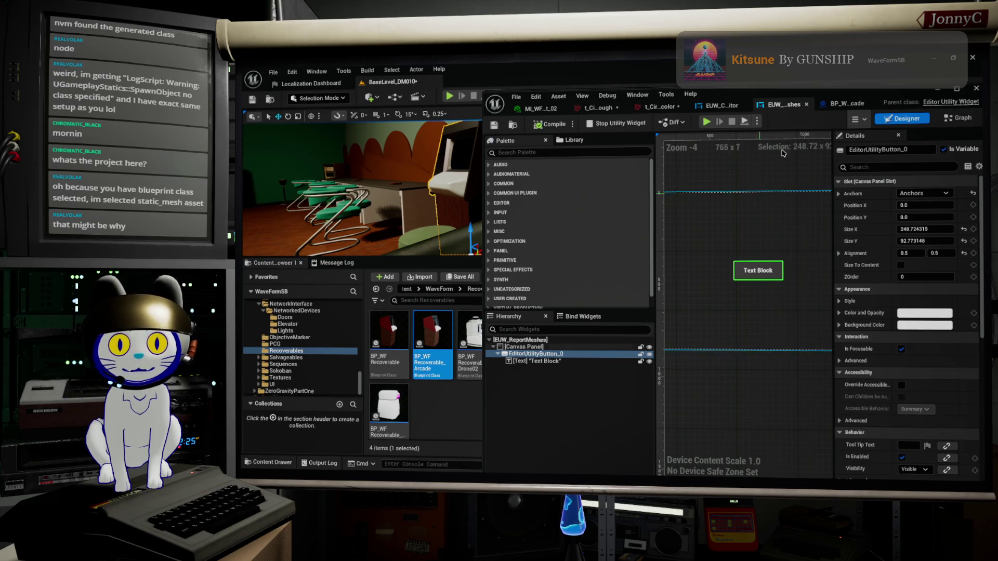
mouse_move(808, 94)
mouse_down()
mouse_move(931, 79)
mouse_move(743, 120)
mouse_up()
Back in the event graph, review Cast To Actor, SET, Format Text, Get Components By Class and Length
key(ctrl+shift+g)
click(780, 230)
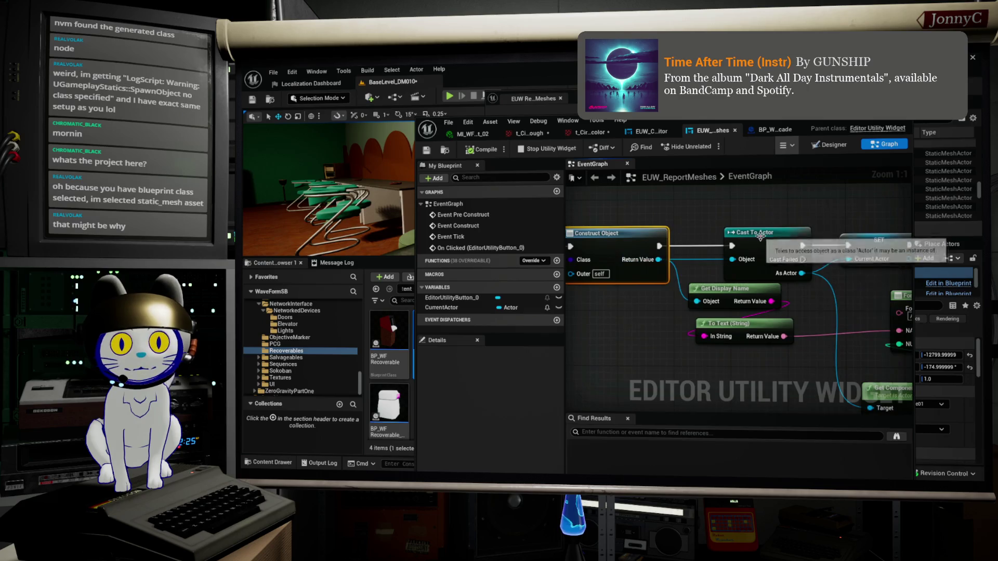
click(746, 234)
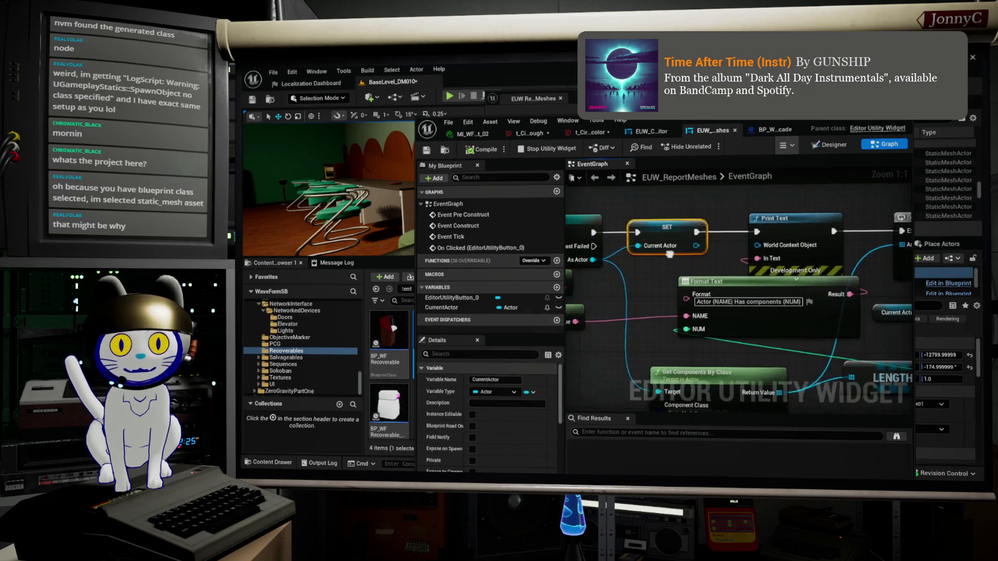
drag(763, 229, 665, 235)
click(718, 278)
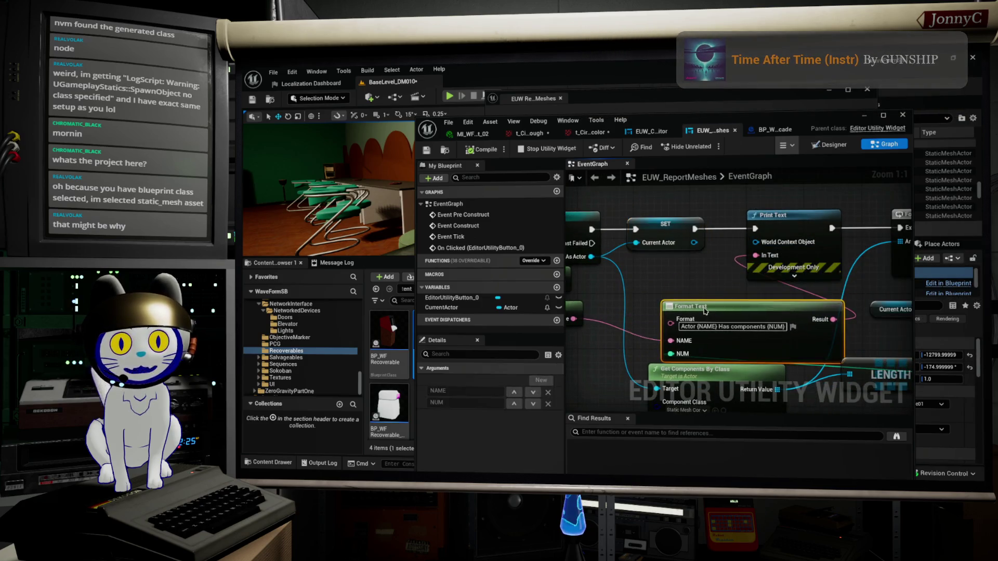
drag(719, 279, 746, 322)
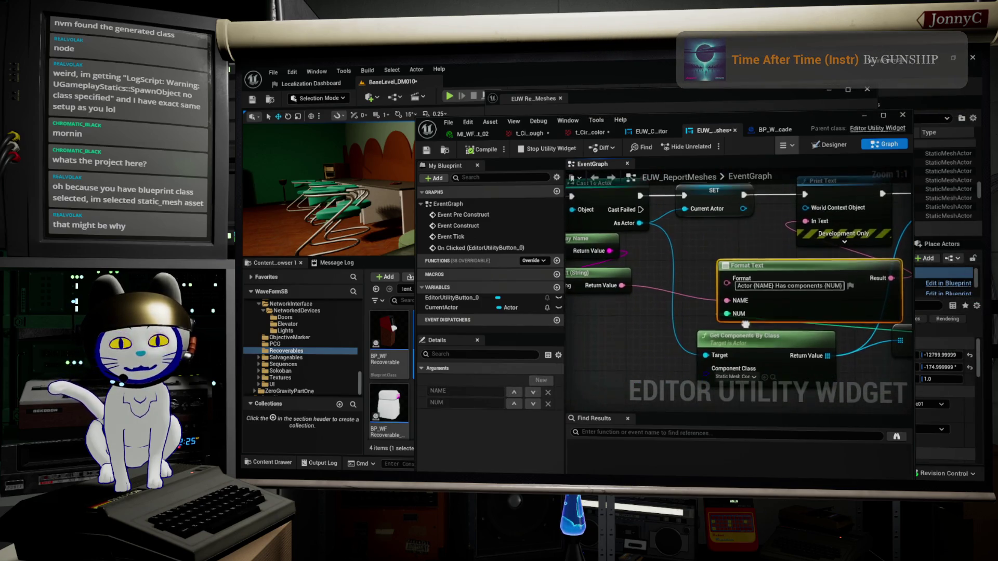
click(761, 341)
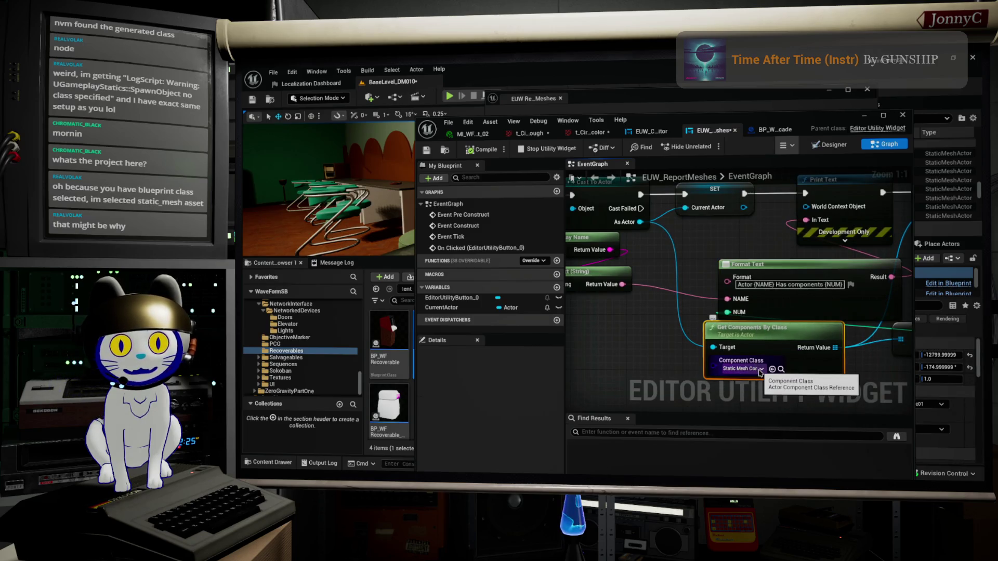
drag(762, 370, 562, 352)
click(738, 342)
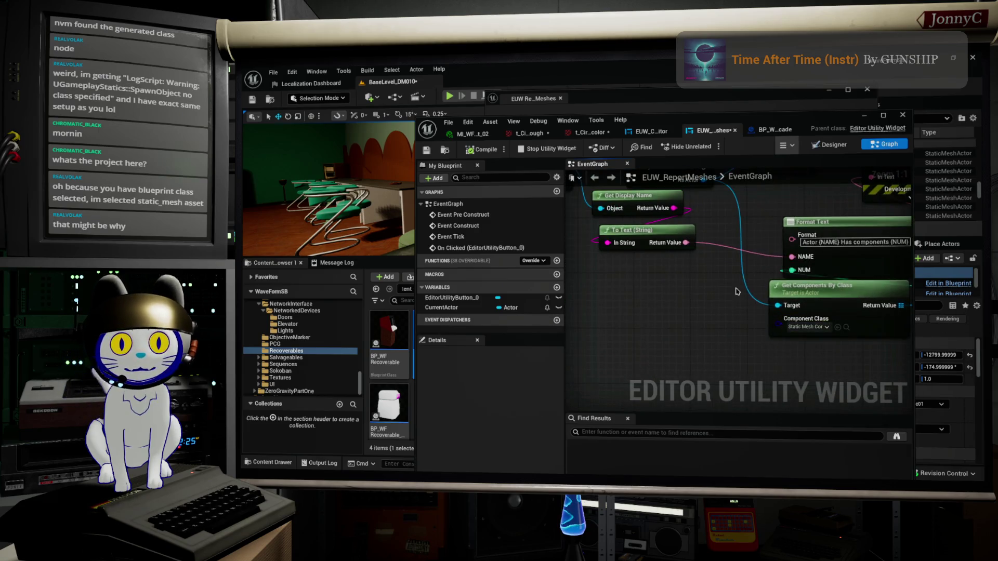
scroll(711, 224, down, 2)
mouse_move(711, 224)
mouse_down()
mouse_move(774, 244)
mouse_move(743, 350)
mouse_move(752, 341)
mouse_up()
Add a Get Root Component node targeting the cast actor
text(get componen)
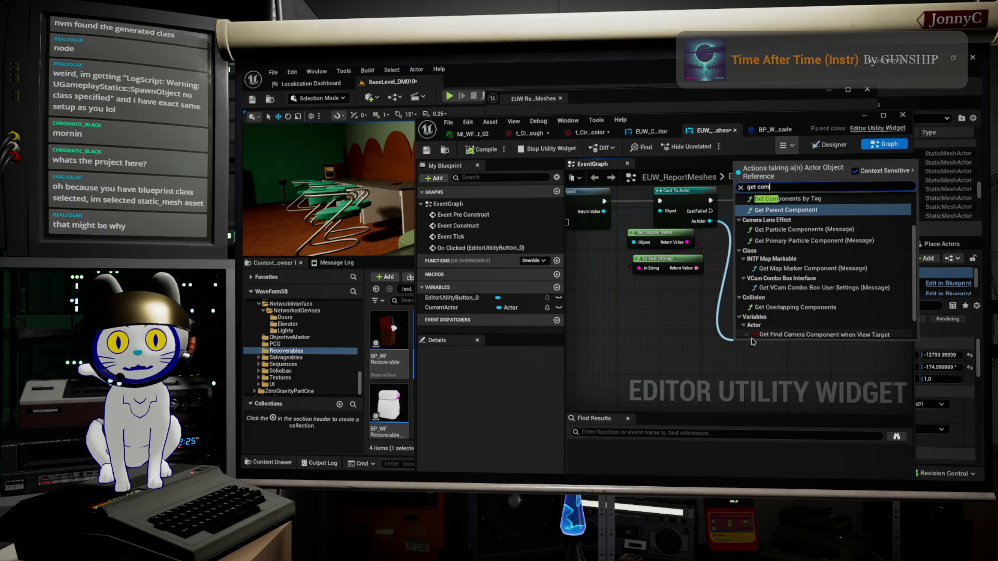
scroll(831, 254, up, 3)
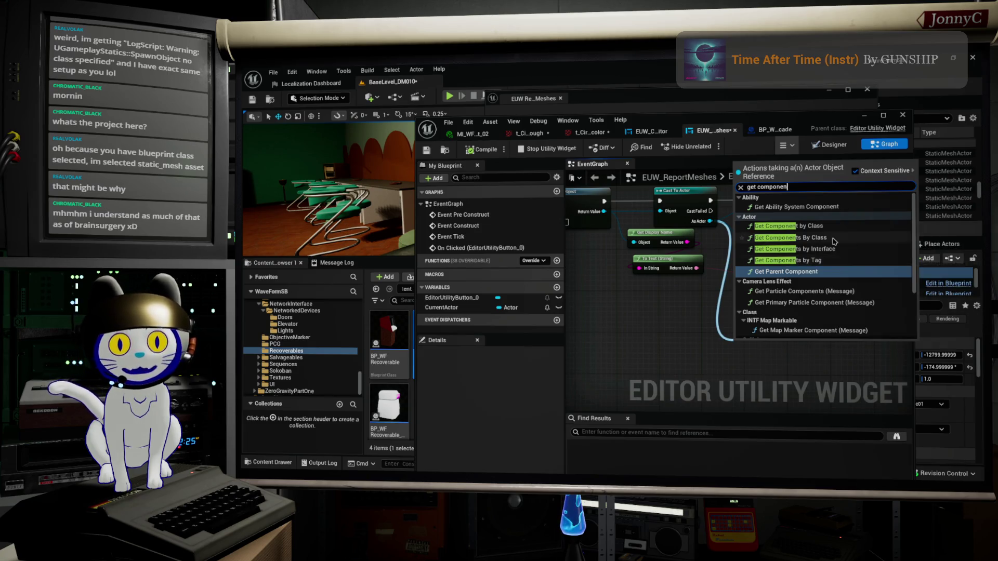
scroll(847, 243, down, 3)
scroll(859, 247, down, 1)
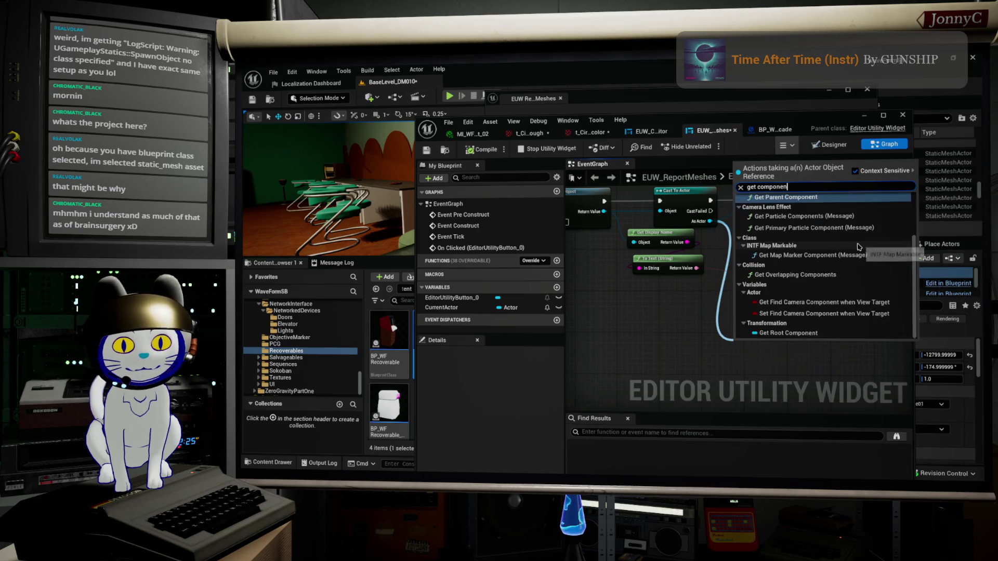
click(800, 335)
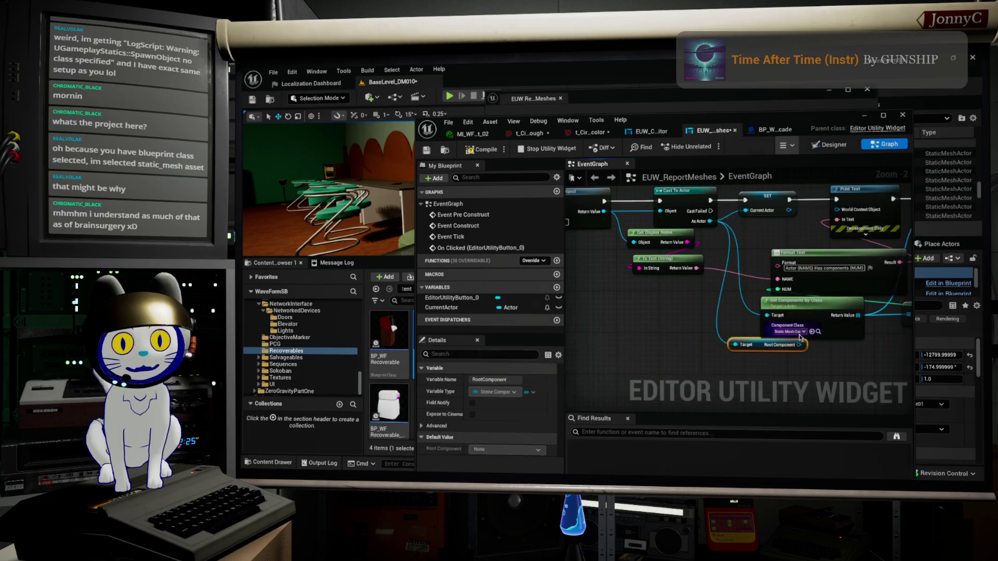
Add a Get Children Components node off Root Component and wire its Children into LENGTH
drag(799, 345, 816, 349)
text(chil)
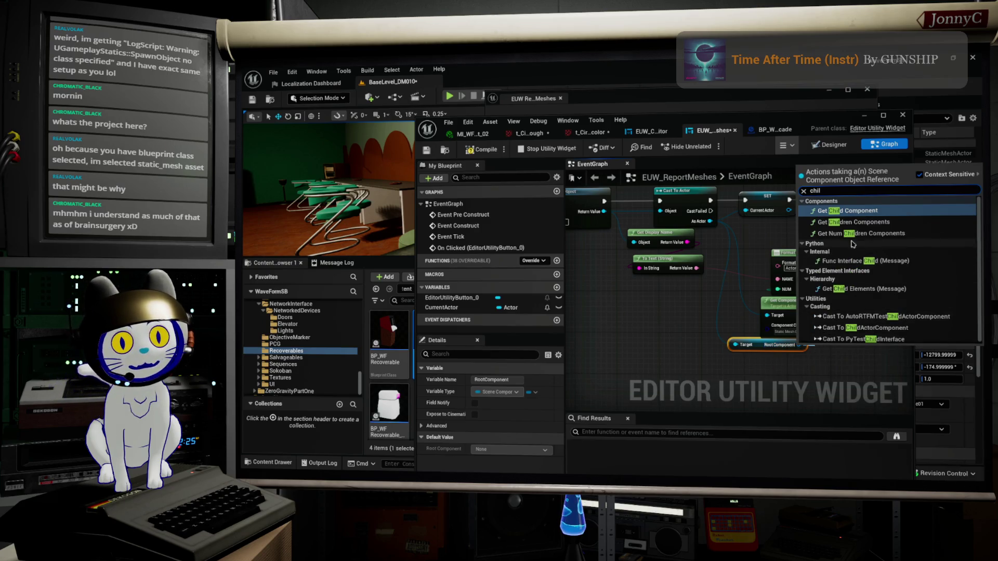
click(866, 222)
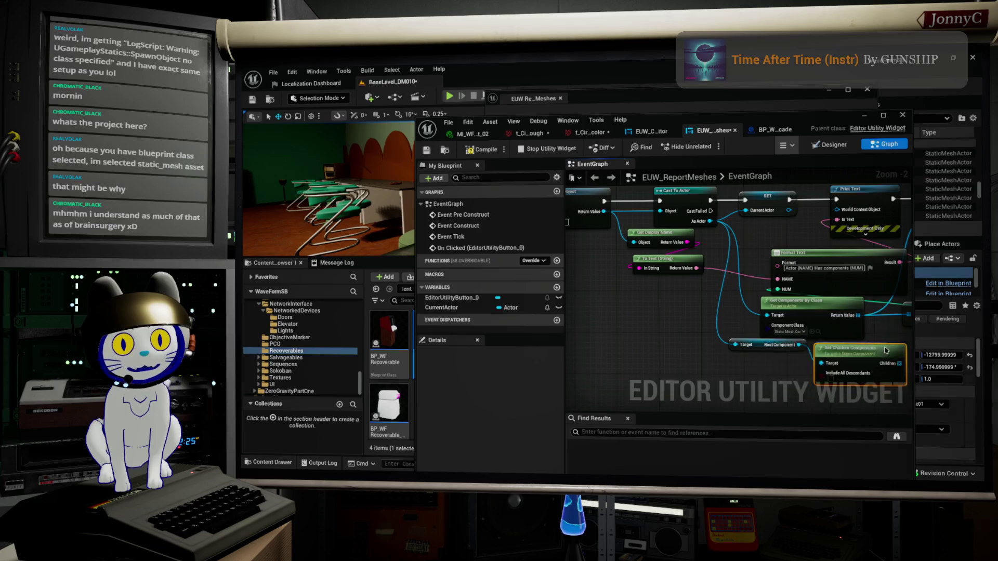
drag(887, 350, 875, 346)
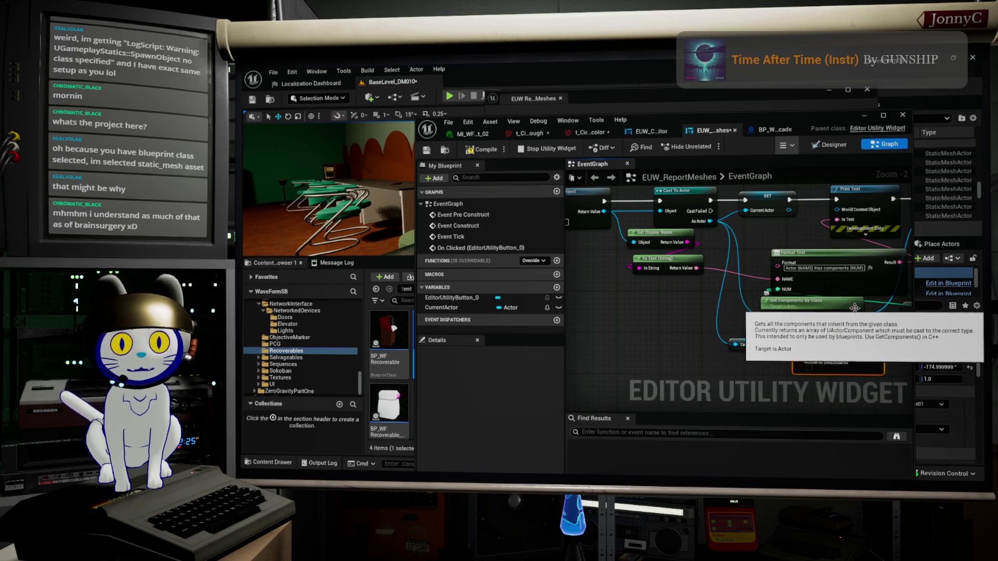
mouse_move(858, 315)
mouse_down()
mouse_move(883, 343)
mouse_move(846, 341)
mouse_up()
Tidy the Root Component and Get Children Components nodes, and enable Include All Descendants
drag(792, 302, 595, 287)
scroll(786, 339, down, 2)
drag(753, 340, 745, 318)
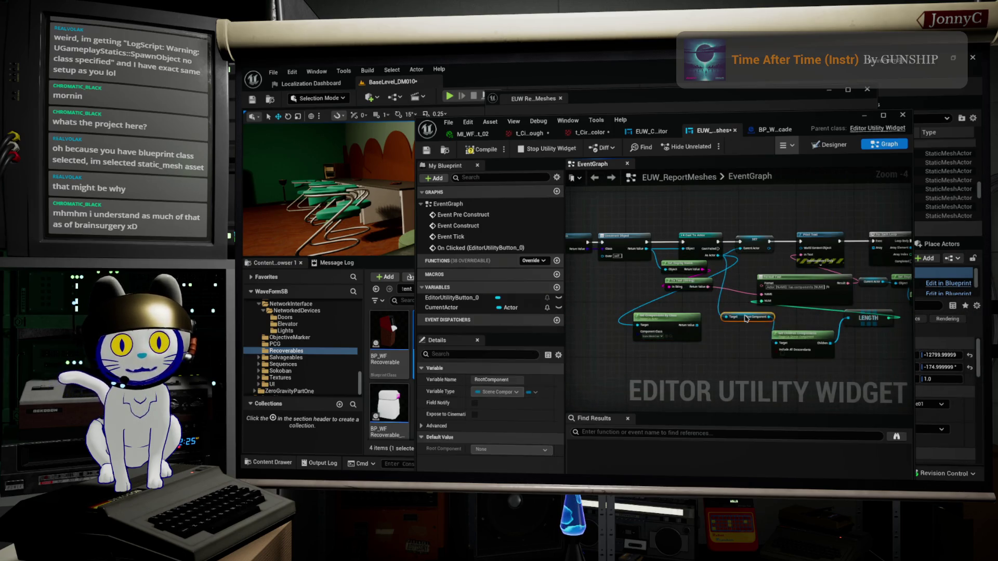
mouse_move(813, 346)
mouse_down()
mouse_move(815, 312)
mouse_move(883, 316)
mouse_up()
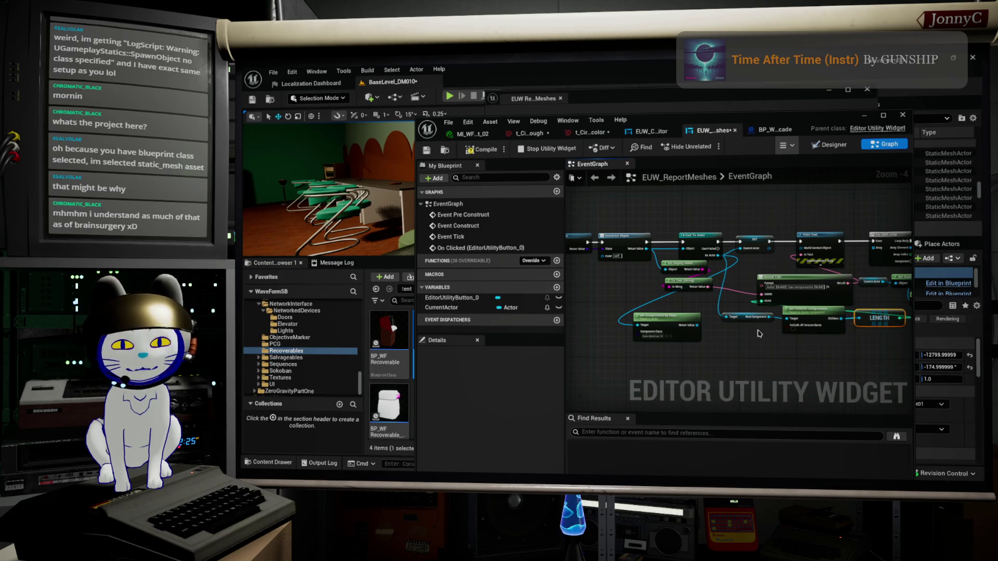
scroll(777, 338, up, 4)
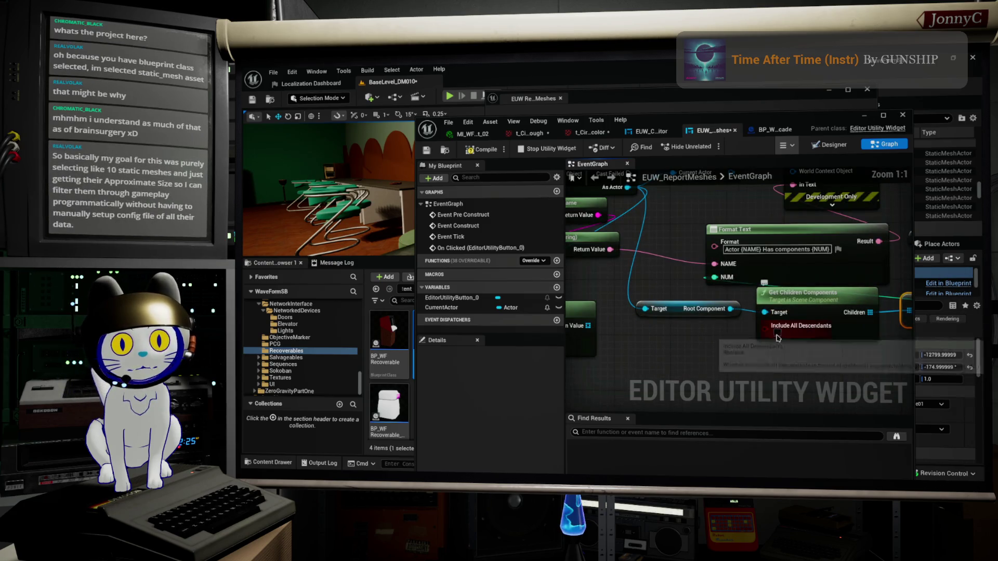
click(777, 334)
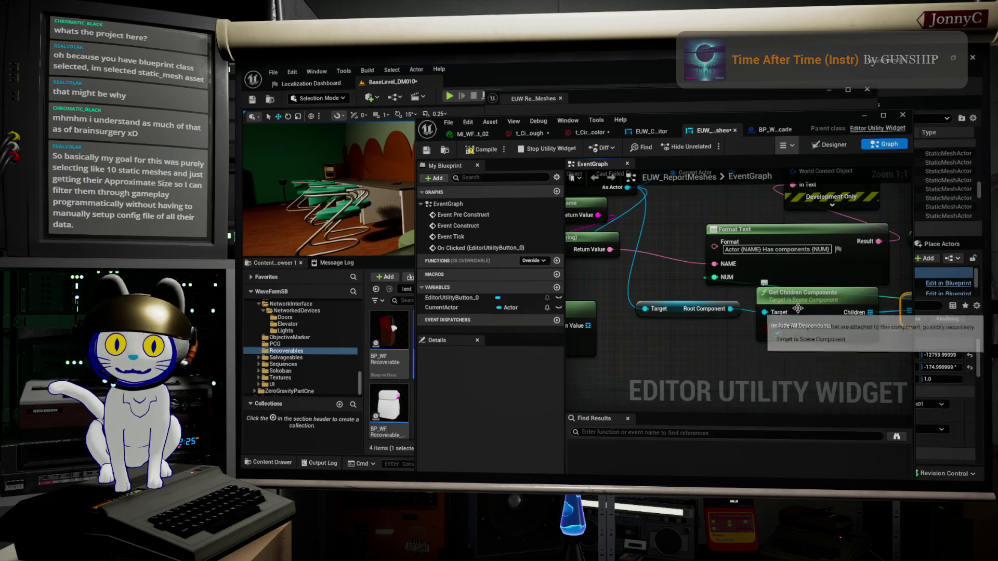
click(476, 133)
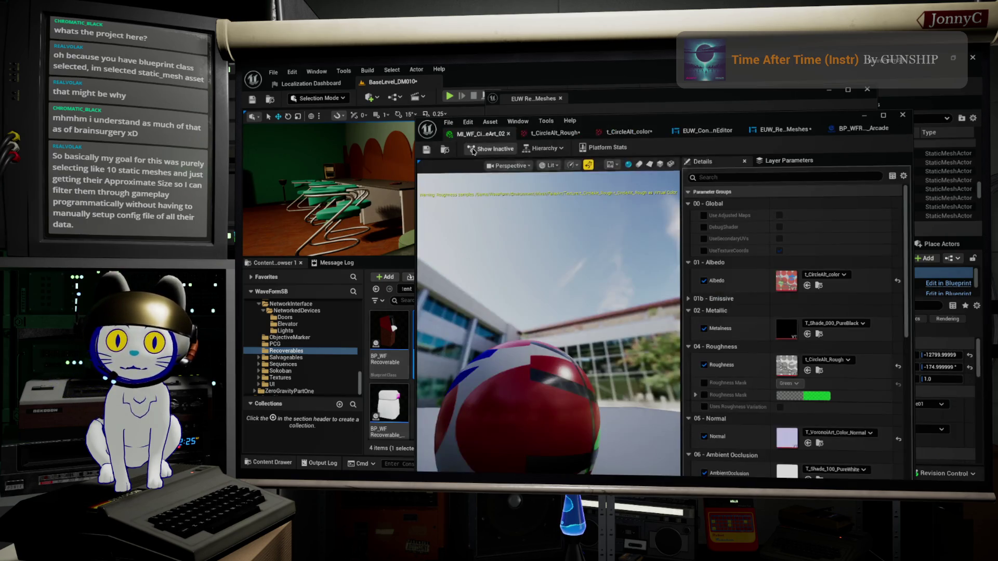
Save EUW_ReportMeshes, then move its editor window down to reveal the level editor and Output Log
click(857, 128)
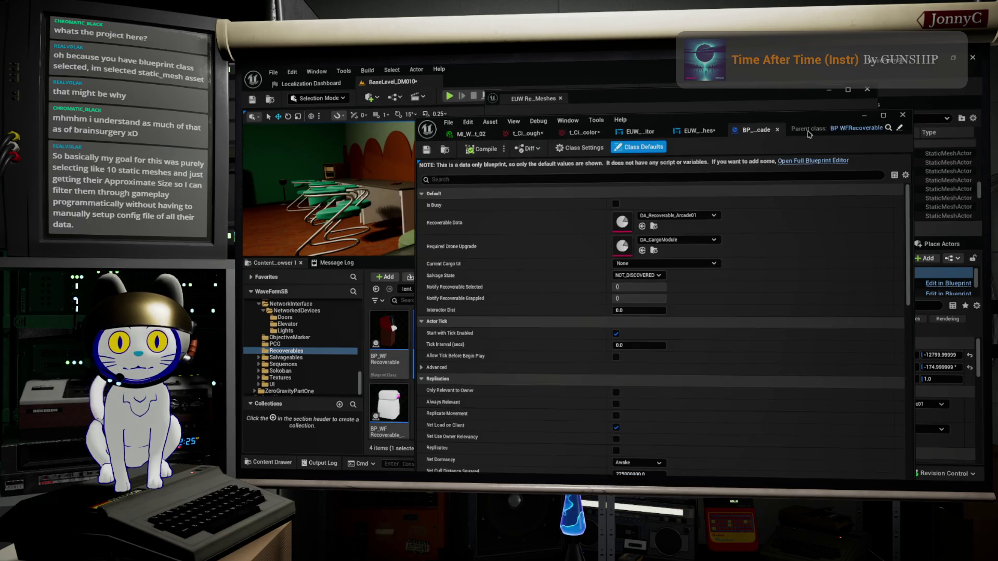
click(720, 131)
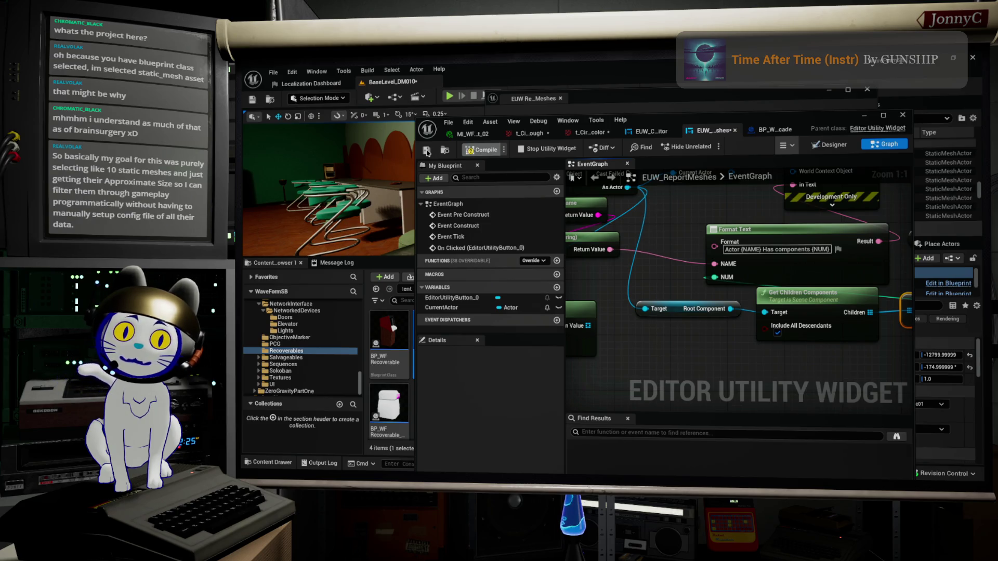
click(427, 151)
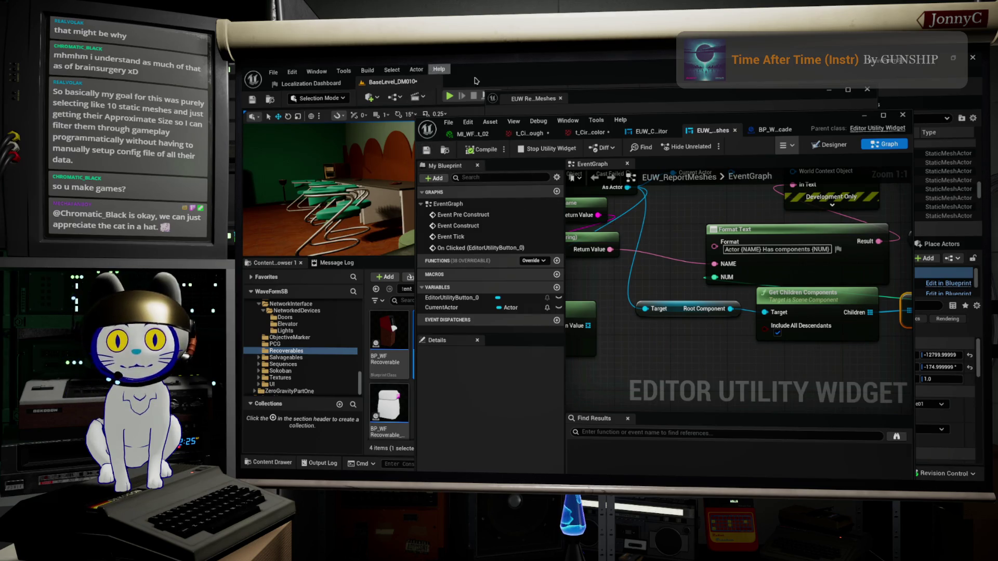
drag(659, 121, 564, 352)
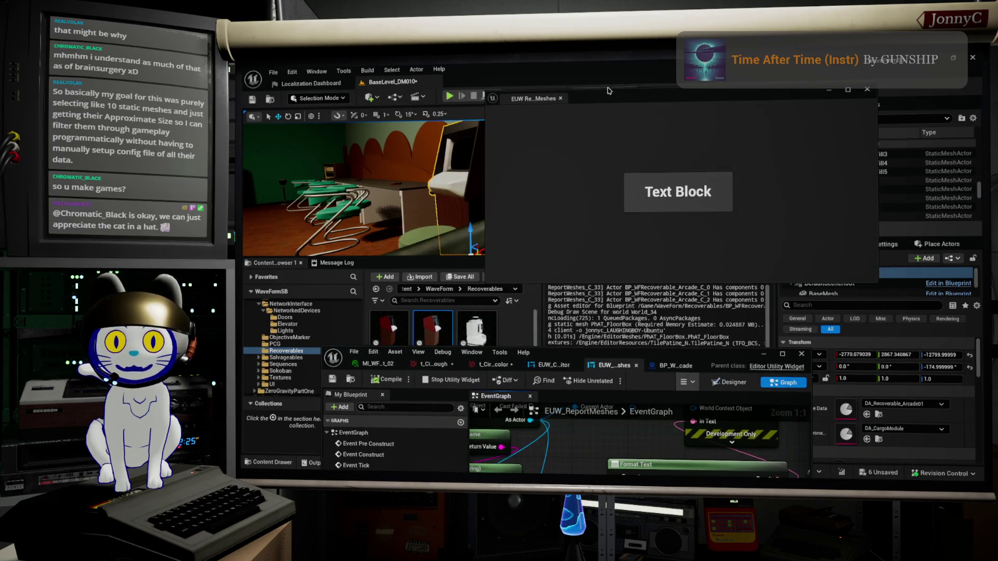
drag(609, 98, 604, 318)
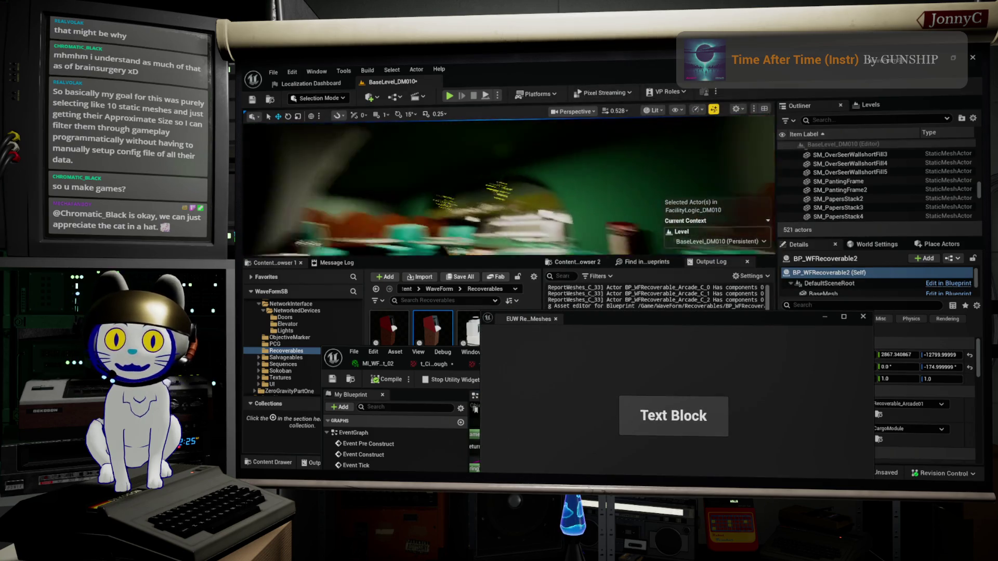
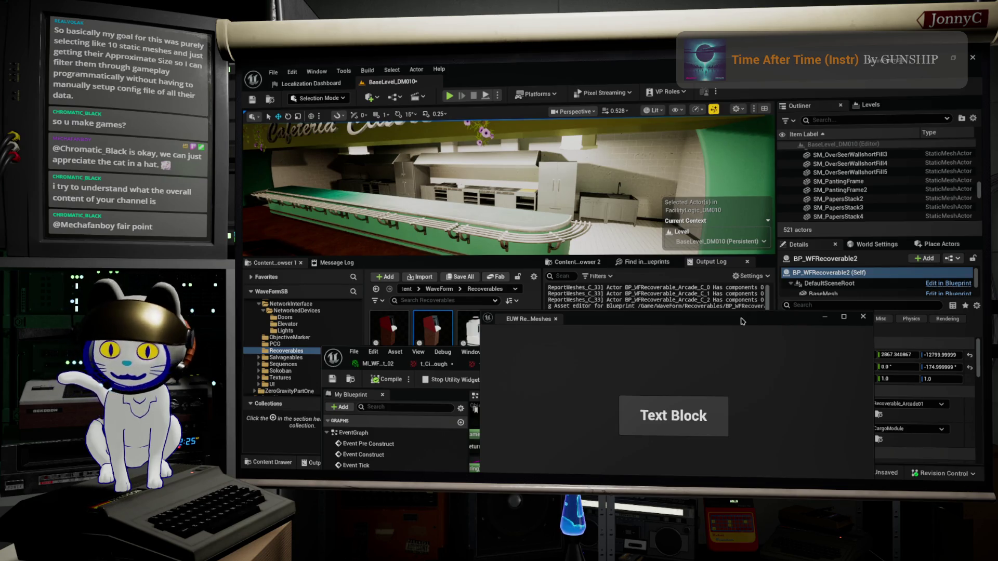
Move the EUW_ReportMeshes window to the top right and drop the Blueprint editor below the screen edge
mouse_move(741, 322)
mouse_down()
mouse_move(744, 240)
mouse_move(783, 130)
mouse_up()
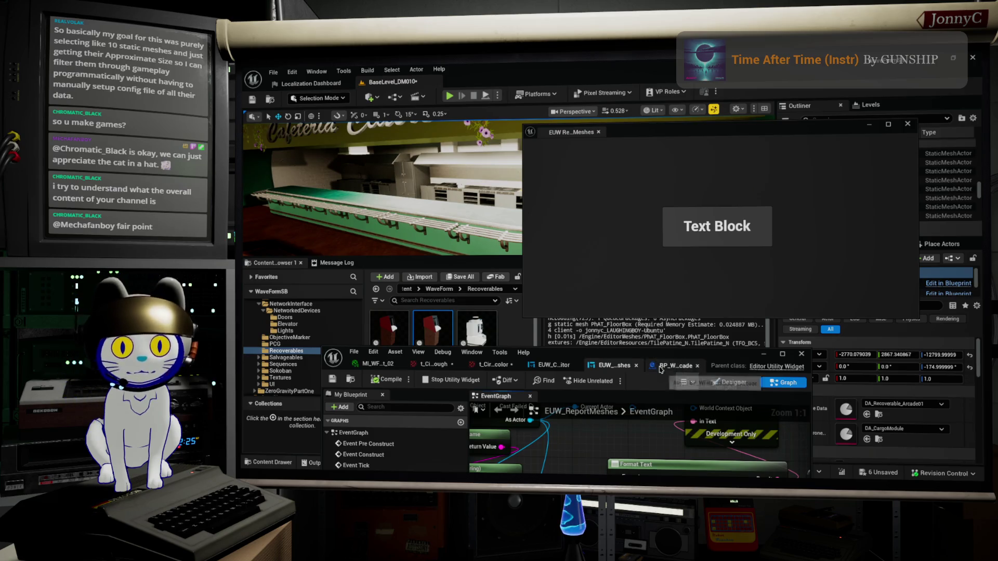
mouse_move(659, 354)
mouse_down()
mouse_move(617, 134)
mouse_move(589, 173)
mouse_up()
scroll(578, 291, down, 4)
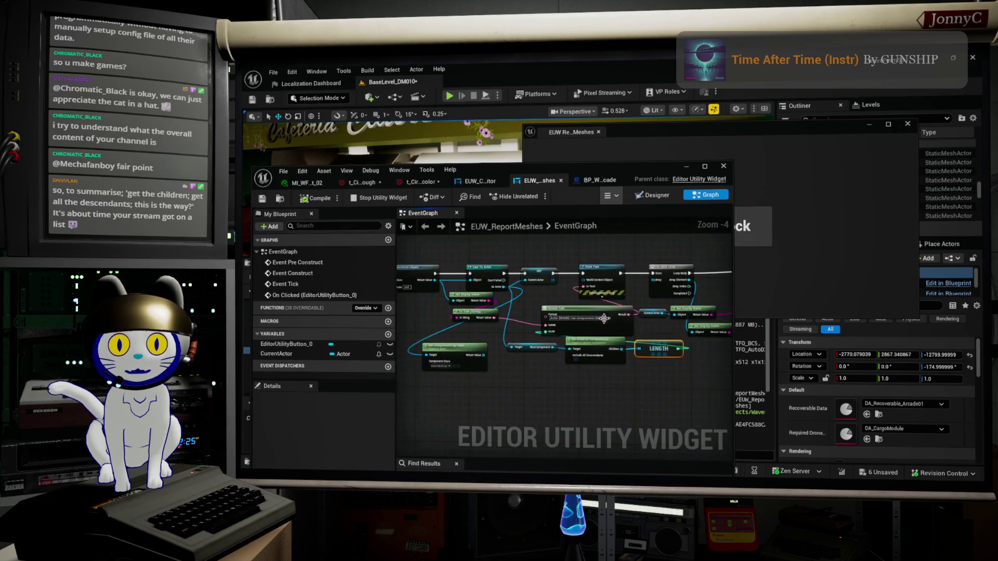
scroll(603, 319, up, 2)
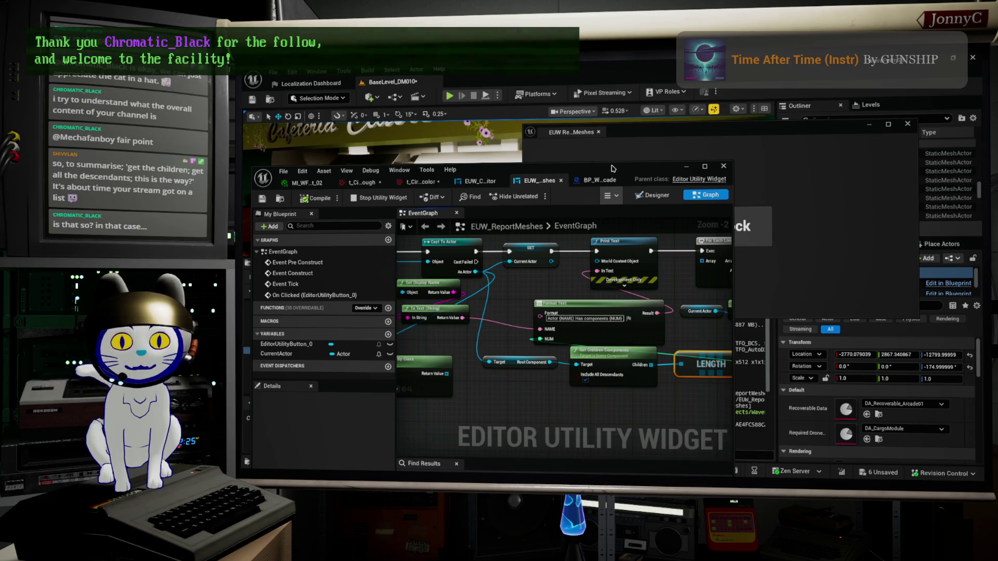
drag(610, 169, 623, 468)
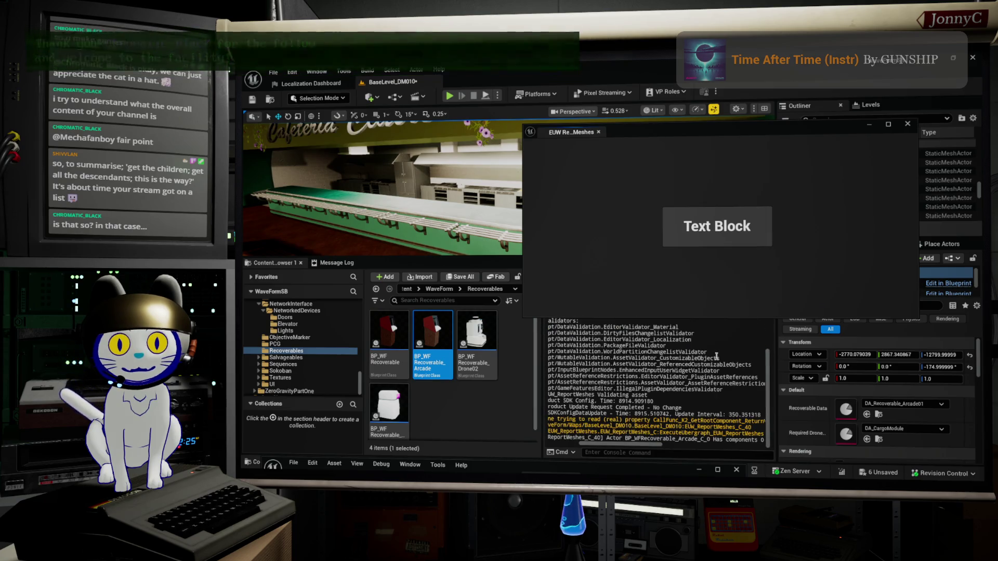
Run the Text Block report, check the Arcade recoverable's component count in the log, and return to the EUW_ReportMeshes graph
click(717, 248)
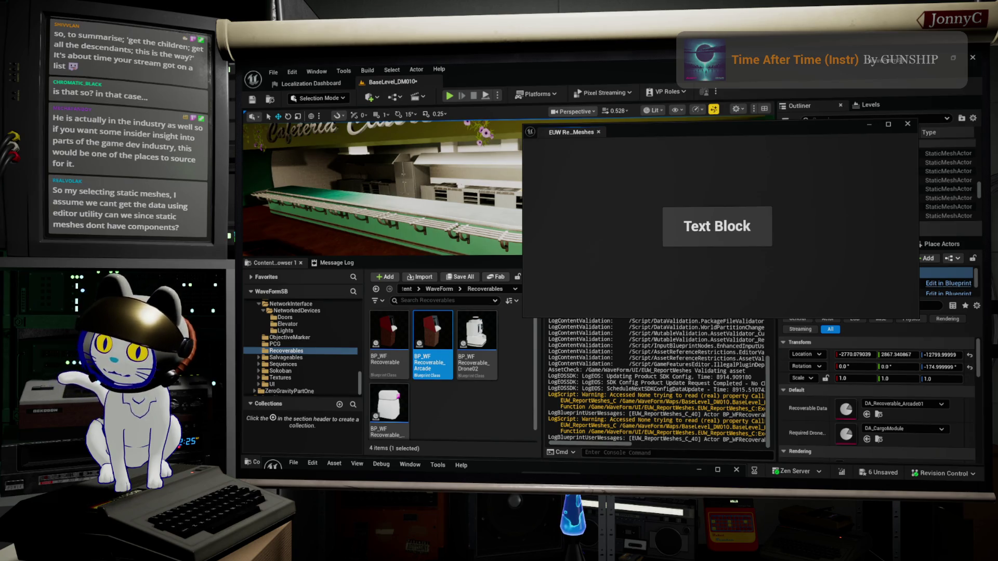
click(694, 222)
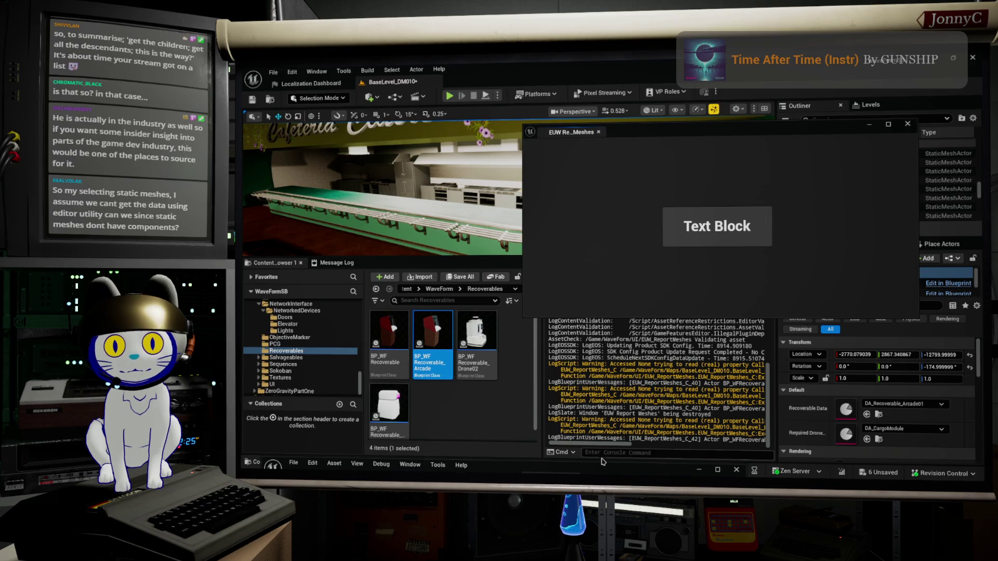
mouse_move(590, 445)
mouse_down()
mouse_move(658, 445)
mouse_move(597, 440)
mouse_up()
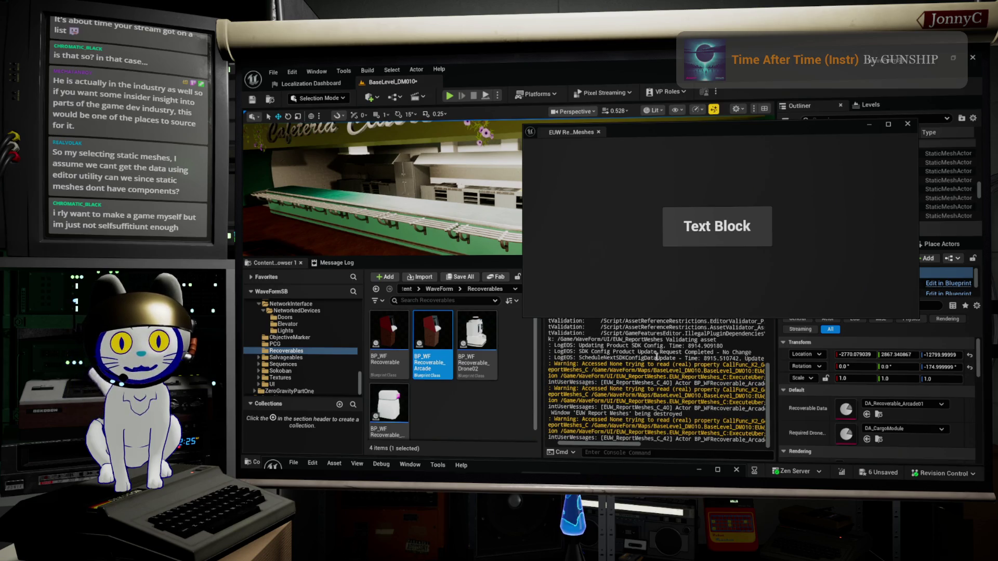
mouse_move(620, 448)
mouse_down()
mouse_move(666, 442)
mouse_move(605, 442)
mouse_move(631, 439)
mouse_up()
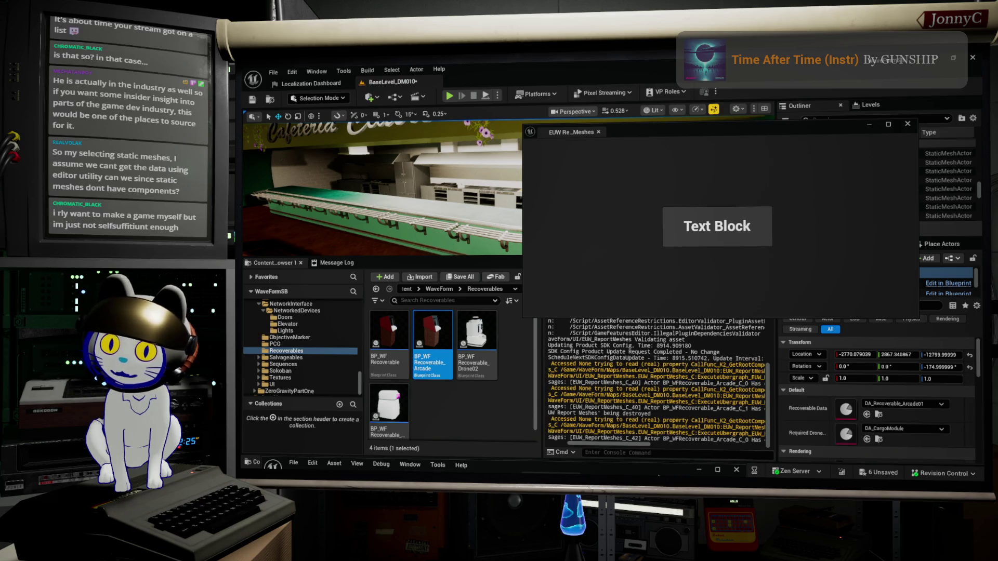
click(717, 470)
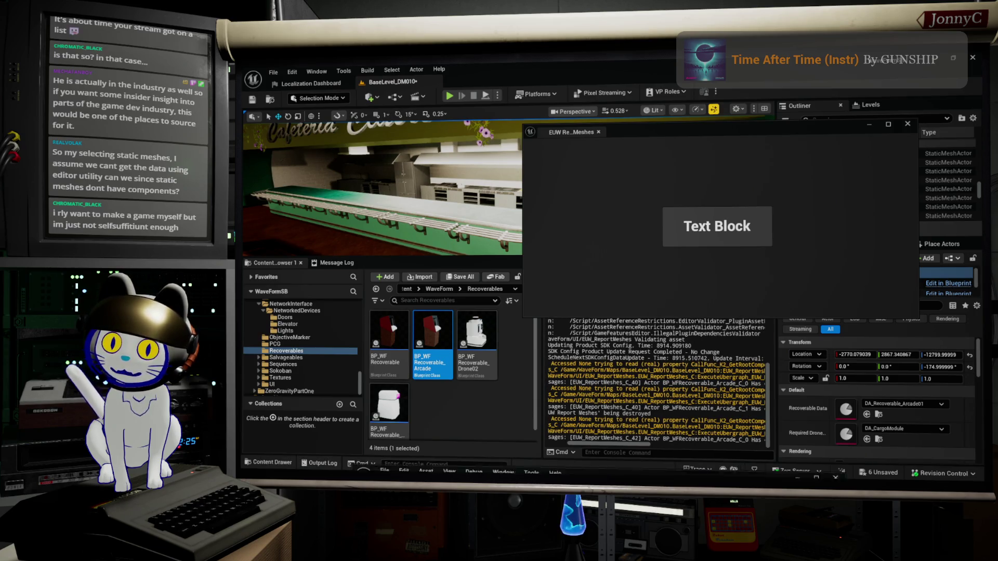
scroll(646, 331, up, 4)
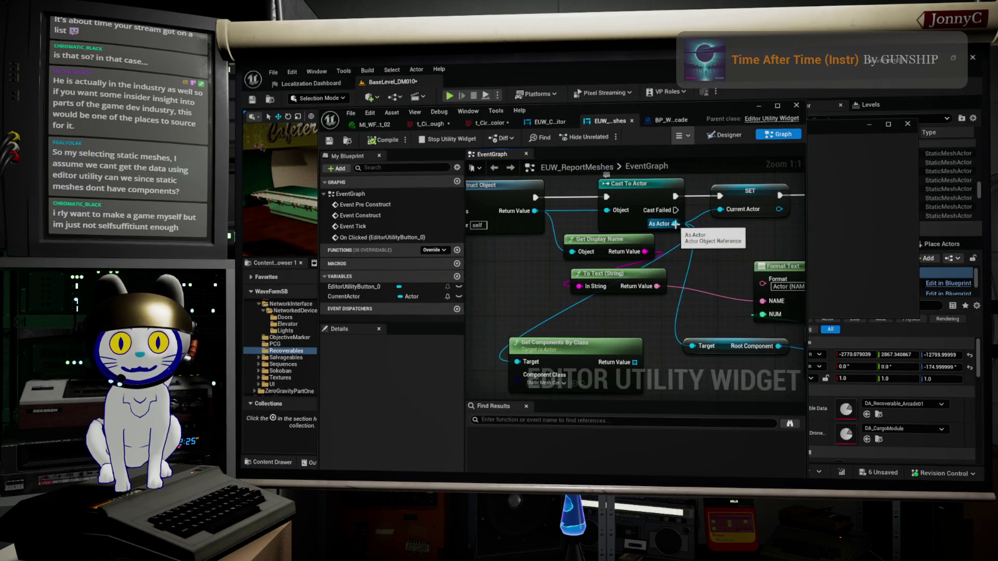
Add a Get Child Elements node from Construct Object's Return Value by searching 'child'
drag(685, 224, 624, 214)
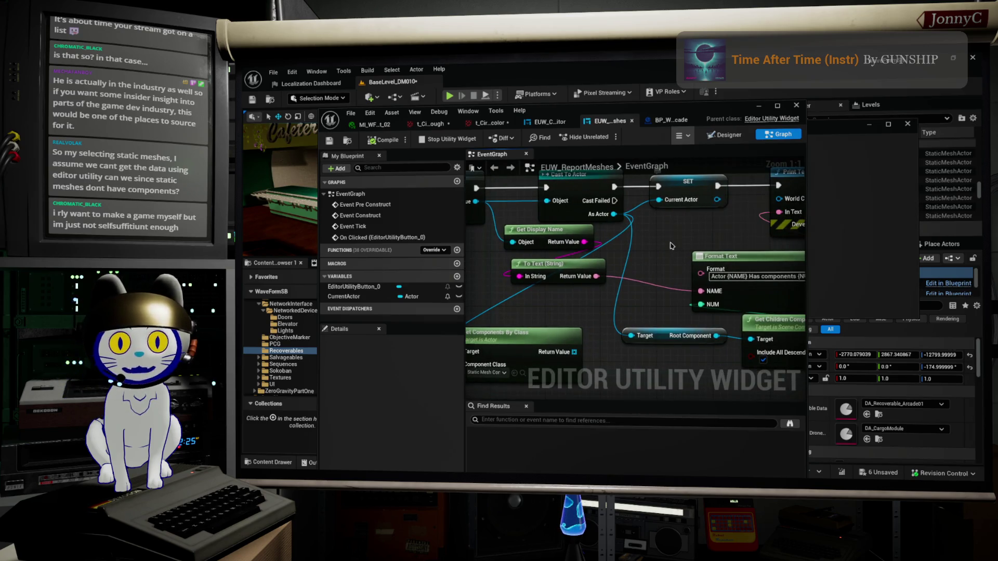
drag(667, 246, 641, 247)
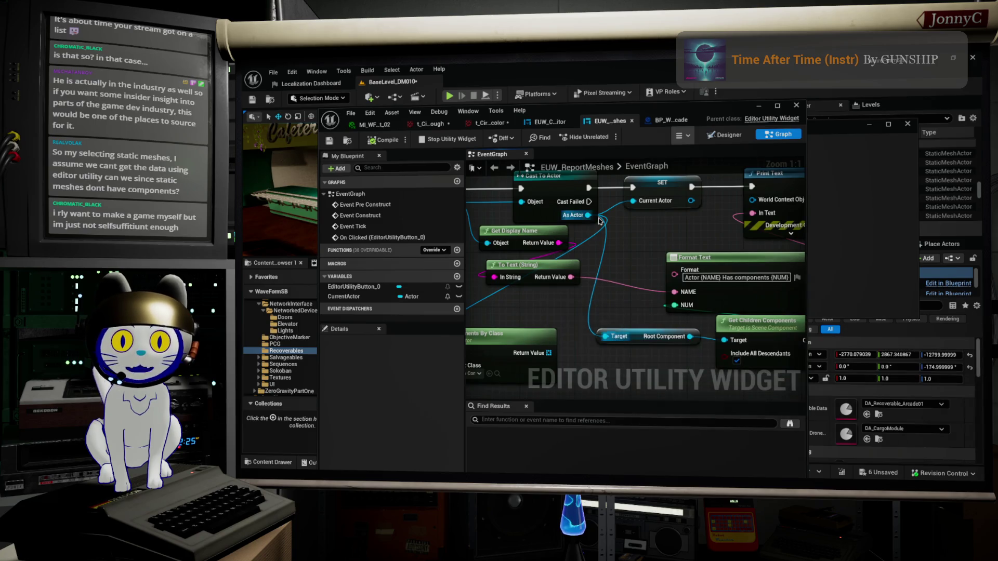
mouse_move(590, 215)
mouse_down()
mouse_move(598, 270)
mouse_move(588, 353)
mouse_move(600, 367)
mouse_up()
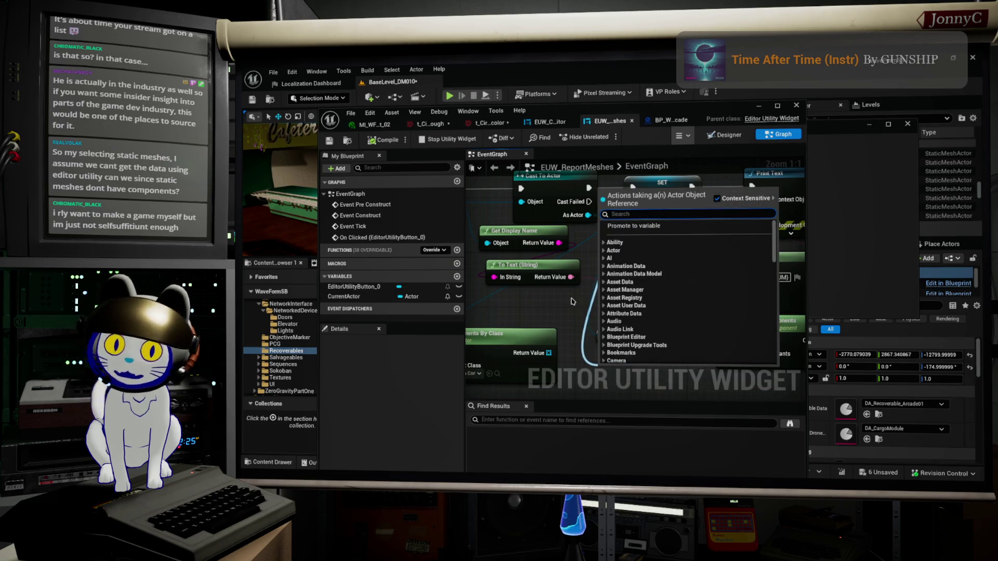
drag(572, 302, 642, 333)
mouse_move(564, 250)
mouse_down()
mouse_move(500, 349)
mouse_move(507, 344)
mouse_up()
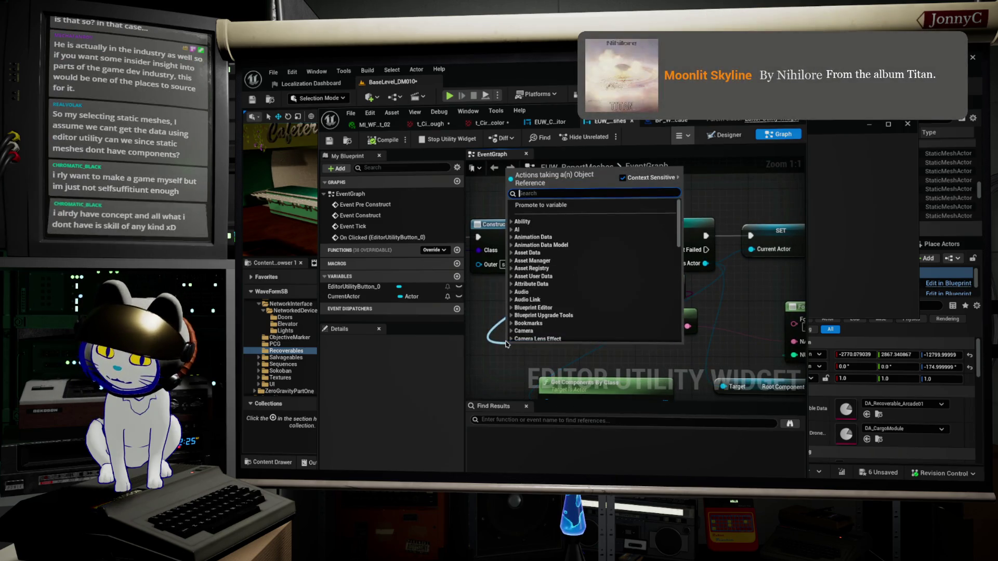
text(com)
key(BackSpace)
key(BackSpace)
key(BackSpace)
text(child)
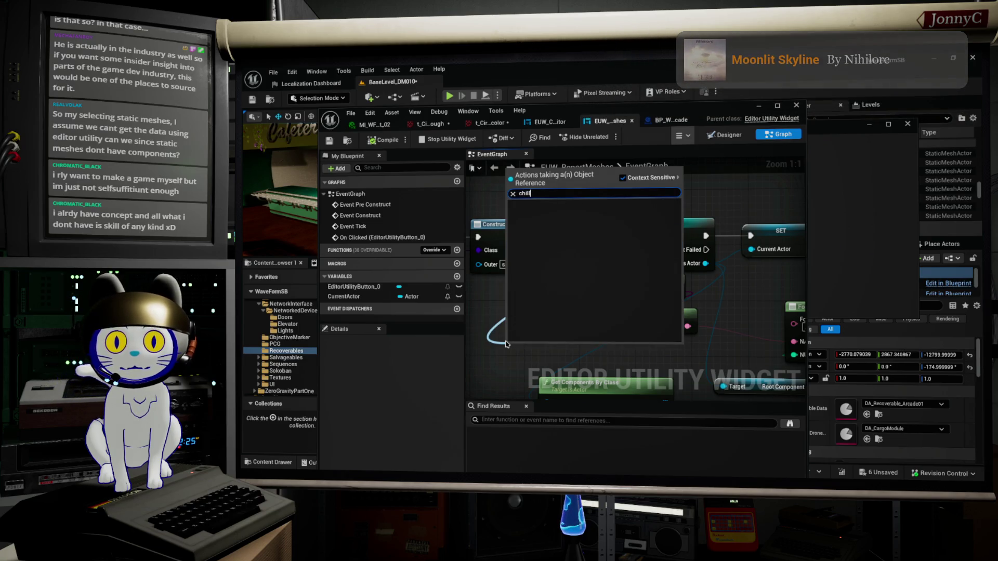
key(BackSpace)
text(ld)
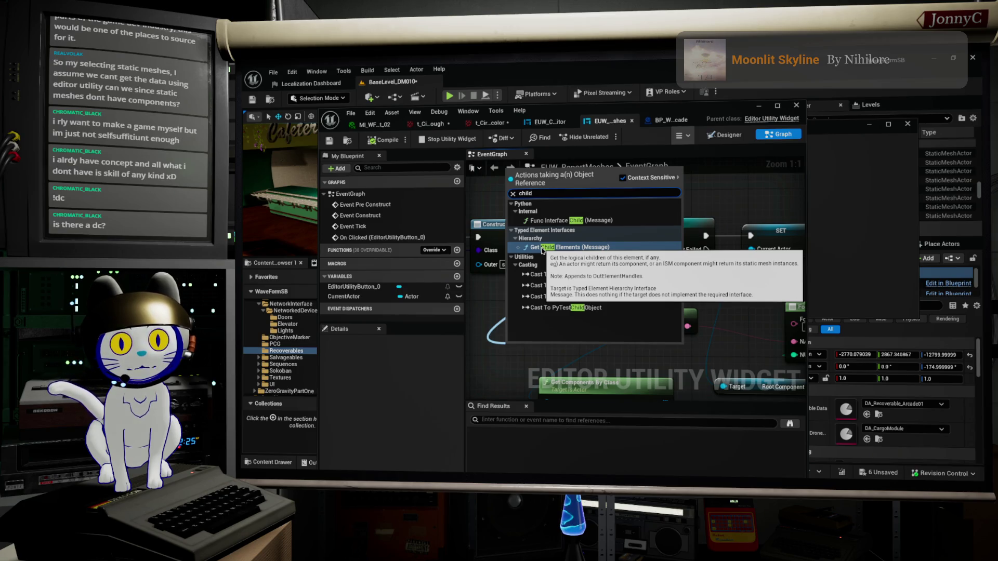
click(542, 248)
mouse_move(541, 270)
mouse_down()
mouse_move(541, 348)
mouse_move(541, 201)
mouse_move(588, 326)
mouse_move(606, 252)
mouse_move(600, 237)
mouse_up()
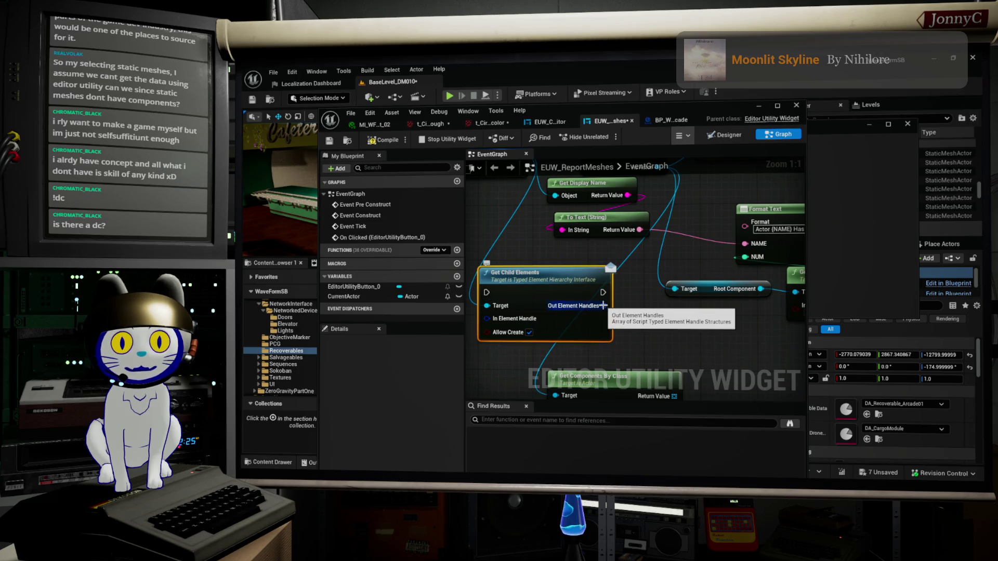
Add a Length node on Out Element Handles and wire its result into Format Text's NUM
drag(603, 306, 651, 318)
text(count)
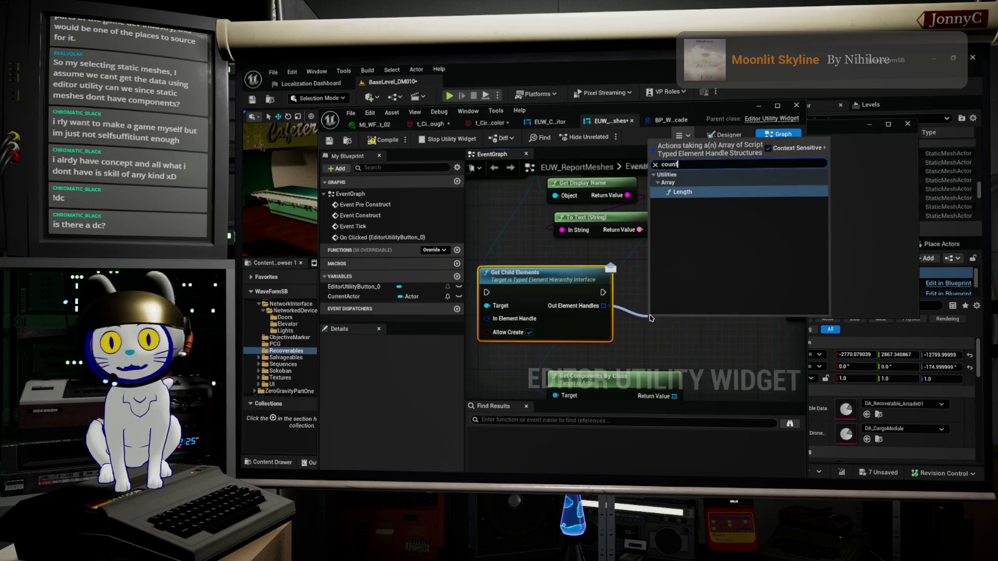
click(680, 193)
drag(726, 331, 745, 256)
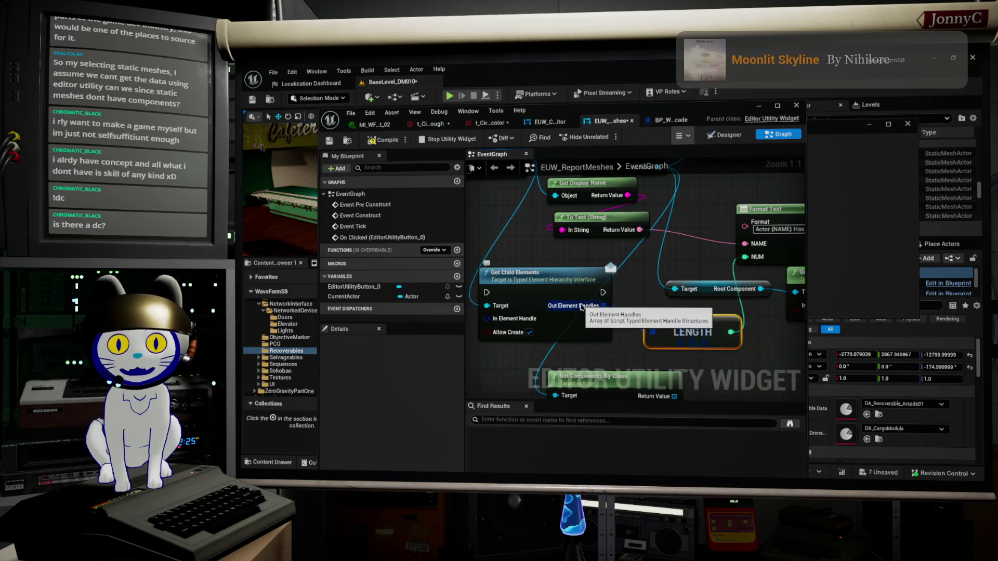
scroll(662, 310, down, 3)
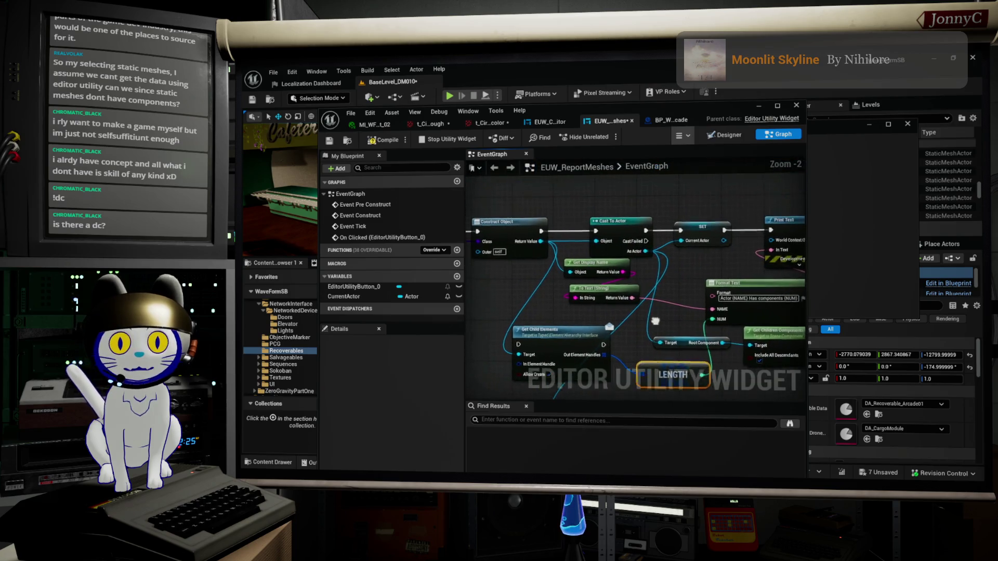
scroll(662, 310, down, 1)
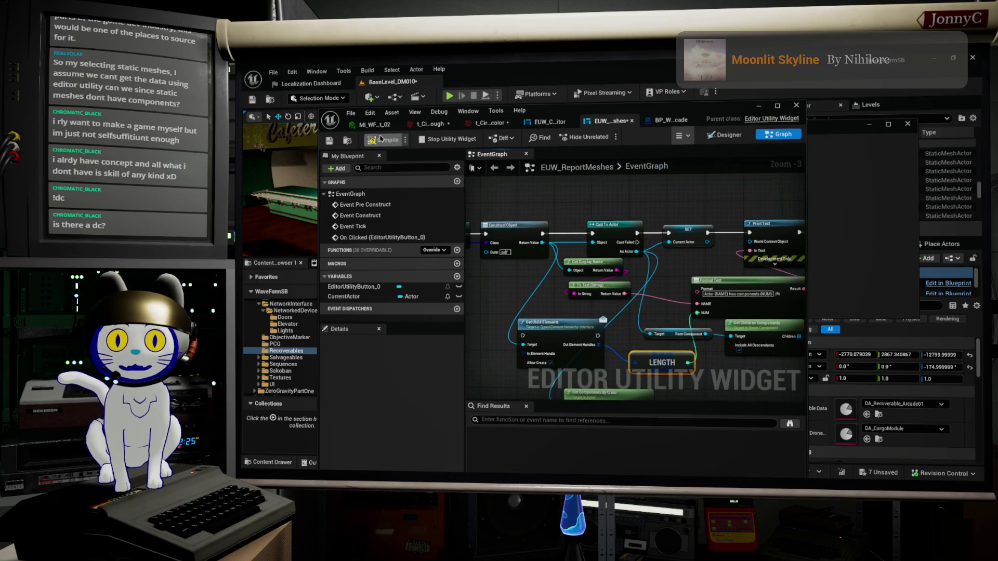
Compile, wire Get Child Elements' execution before Cast To Actor, and recompile
click(326, 142)
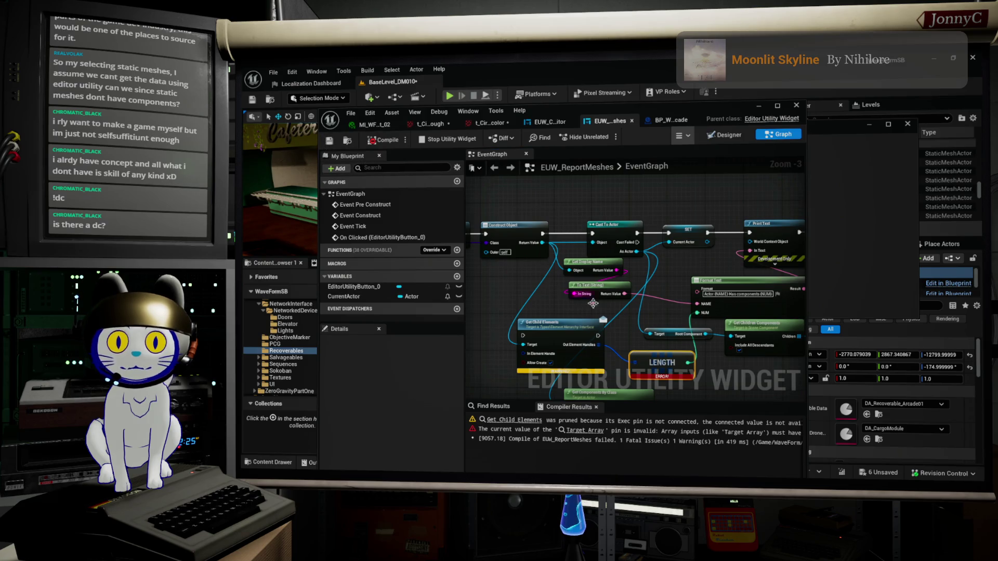
scroll(676, 361, up, 4)
drag(677, 361, 664, 347)
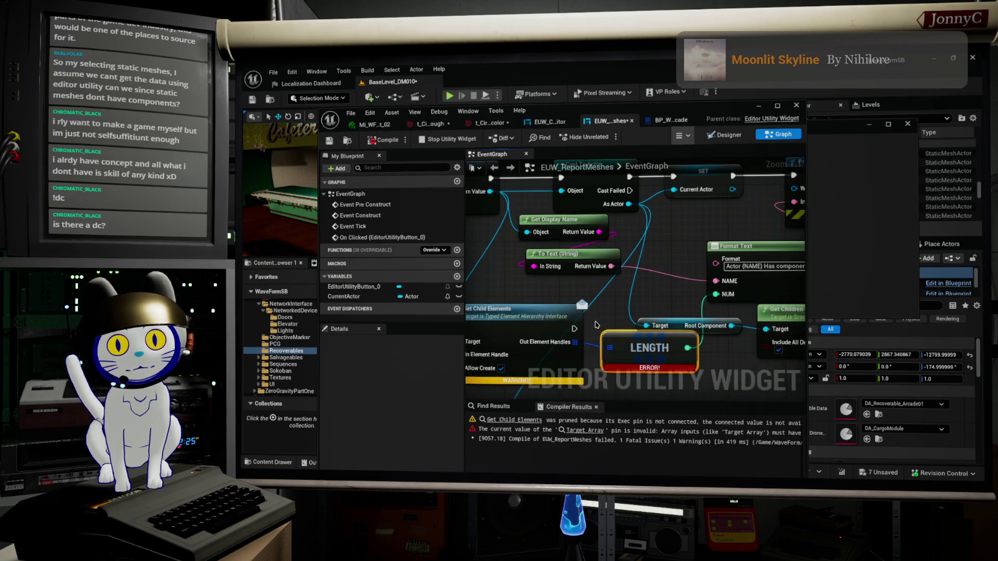
scroll(582, 338, down, 1)
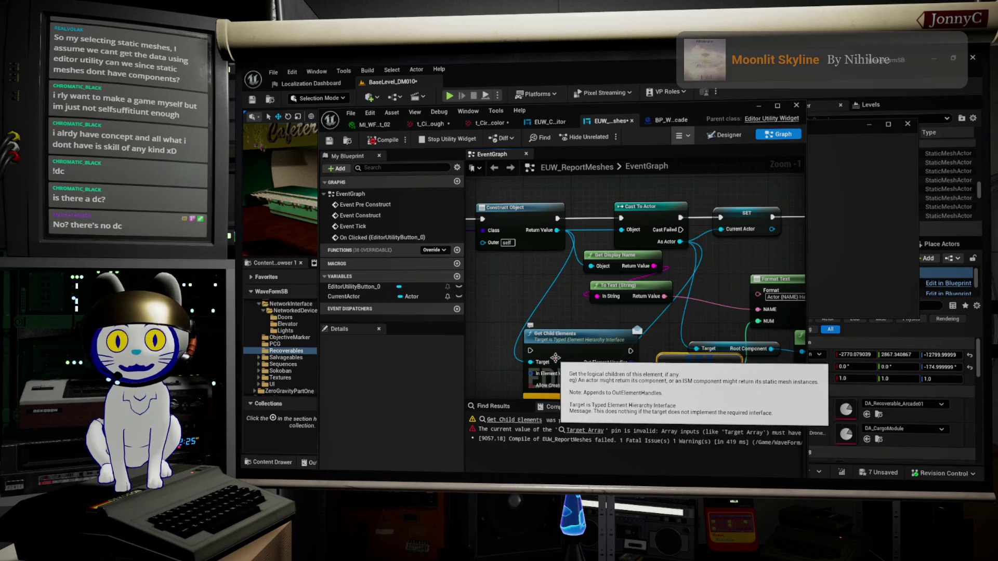
mouse_move(530, 351)
mouse_down()
mouse_move(614, 236)
mouse_move(569, 241)
mouse_move(557, 219)
mouse_up()
drag(631, 351, 620, 219)
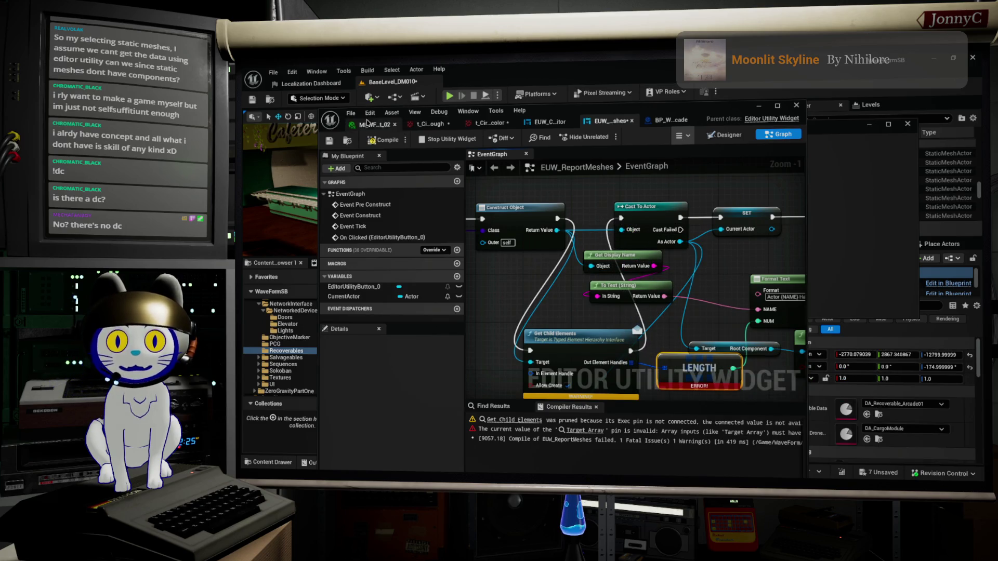
click(372, 140)
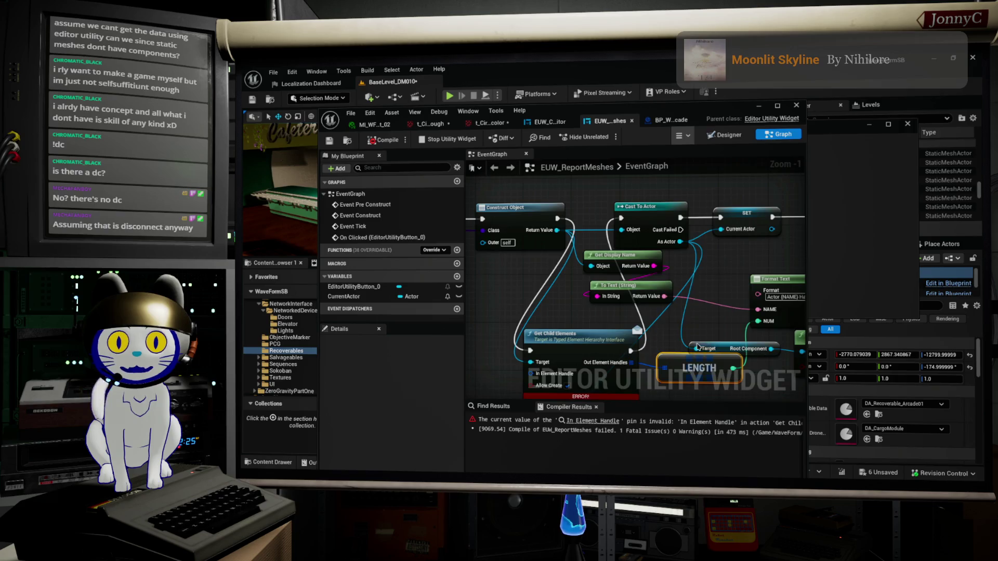
Add a Make Script Typed Element Handle node for the In Element Handle pin, then stop the utility widget
scroll(650, 343, up, 2)
mouse_move(597, 335)
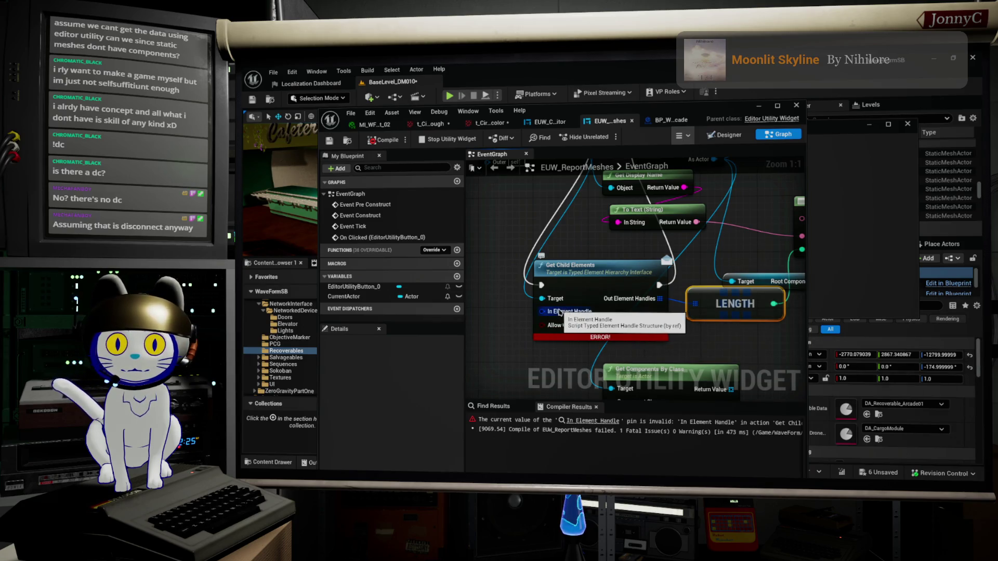
drag(559, 312, 503, 317)
text(make)
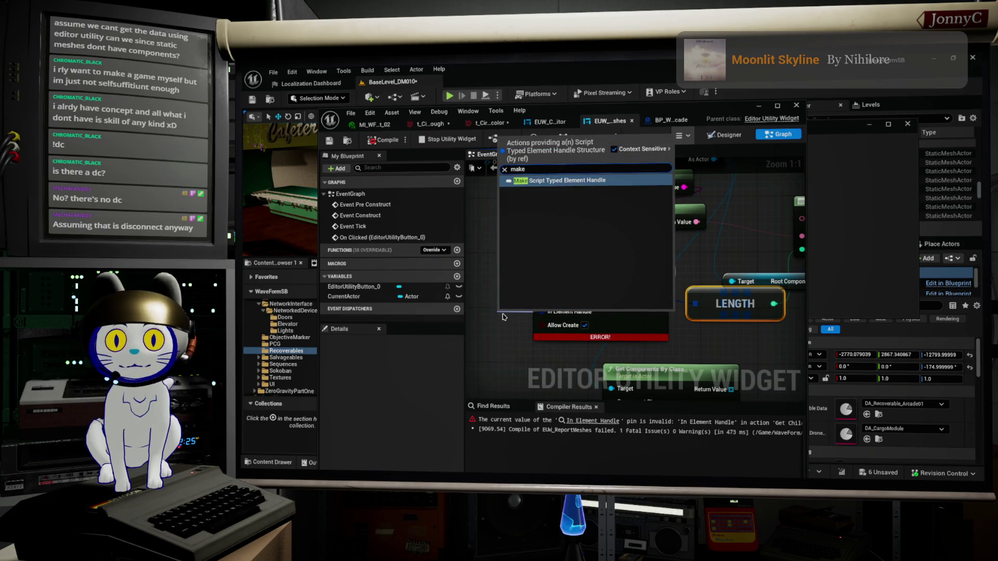
key(Return)
mouse_move(503, 285)
mouse_down()
mouse_move(604, 270)
mouse_move(598, 298)
mouse_move(507, 293)
mouse_up()
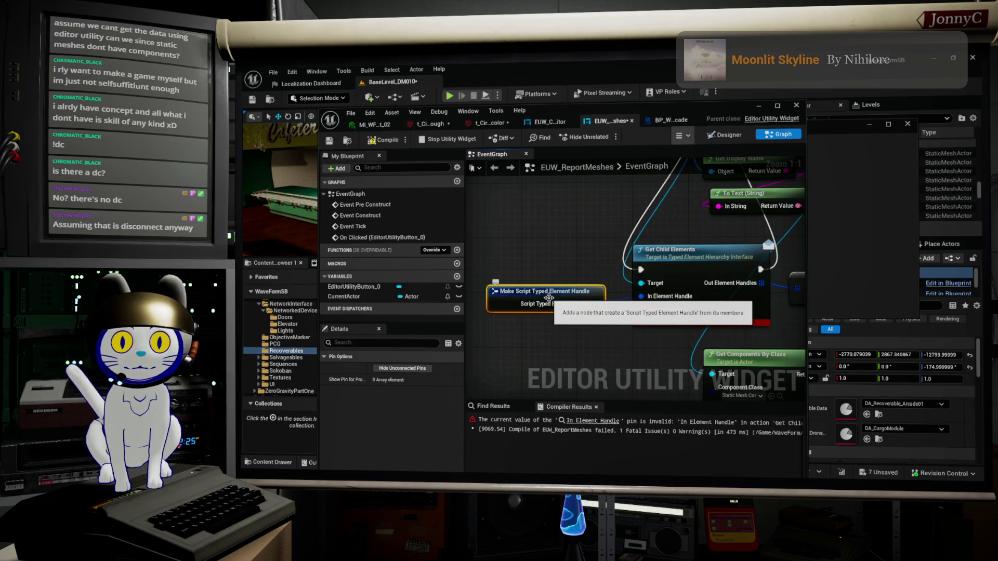
click(447, 139)
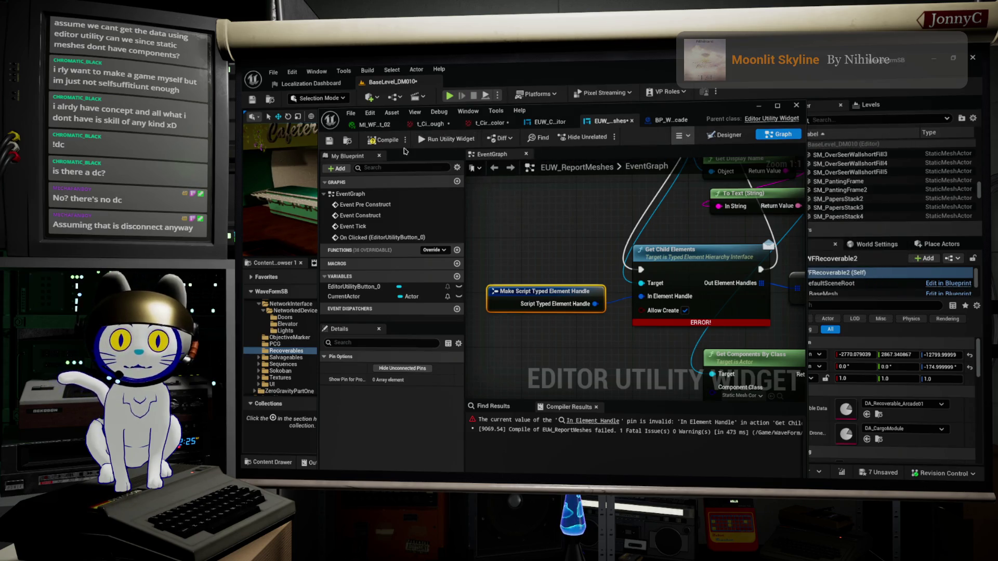
Rerun the widget's mesh report twice, check that the log shows 0 components per Arcade actor, and return to the graph
click(429, 141)
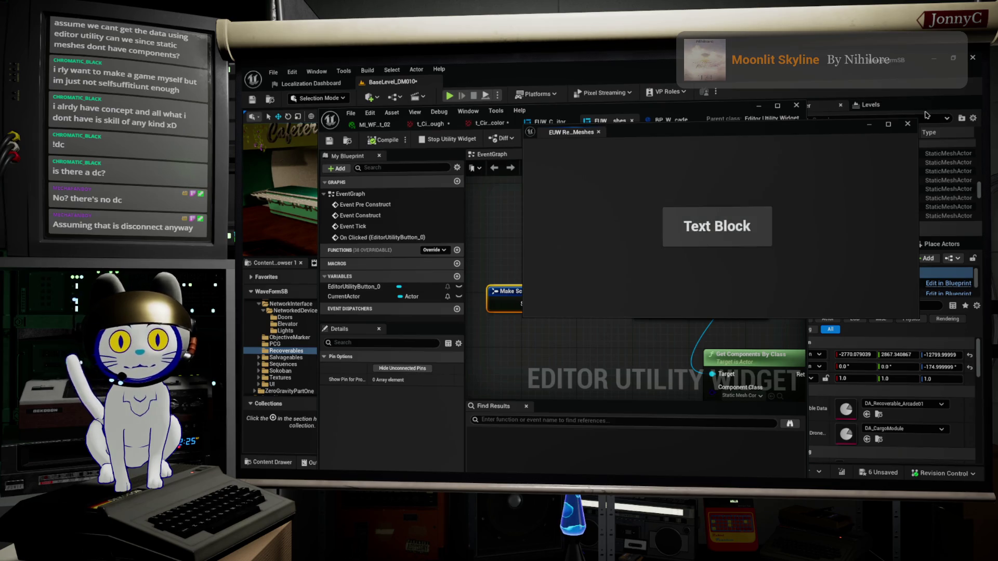
click(703, 242)
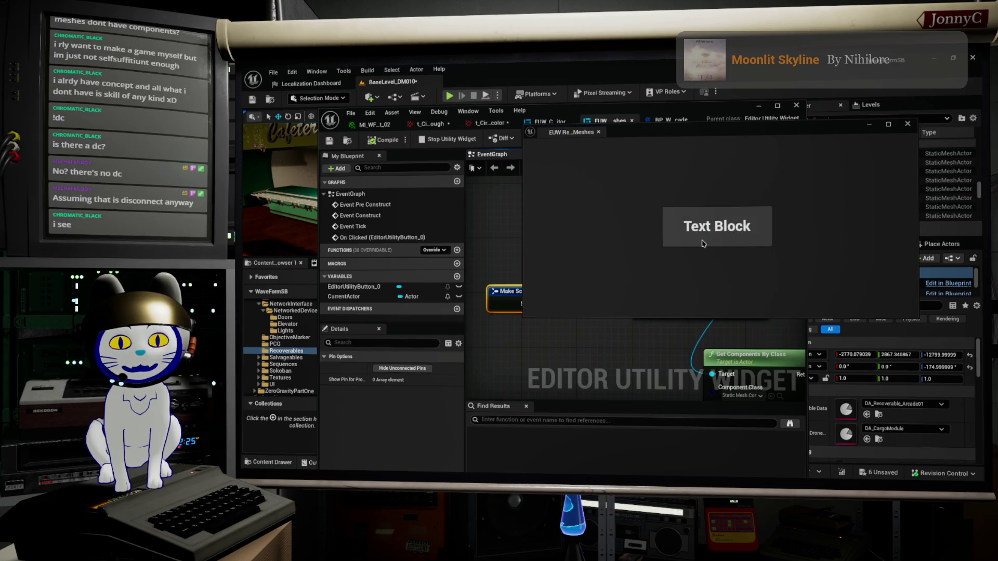
click(758, 105)
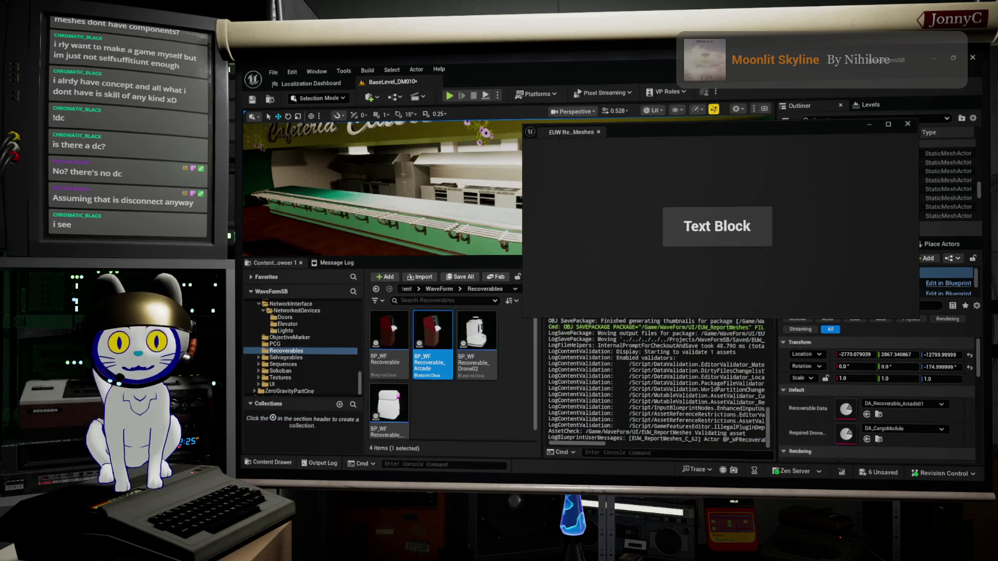
click(728, 223)
click(727, 222)
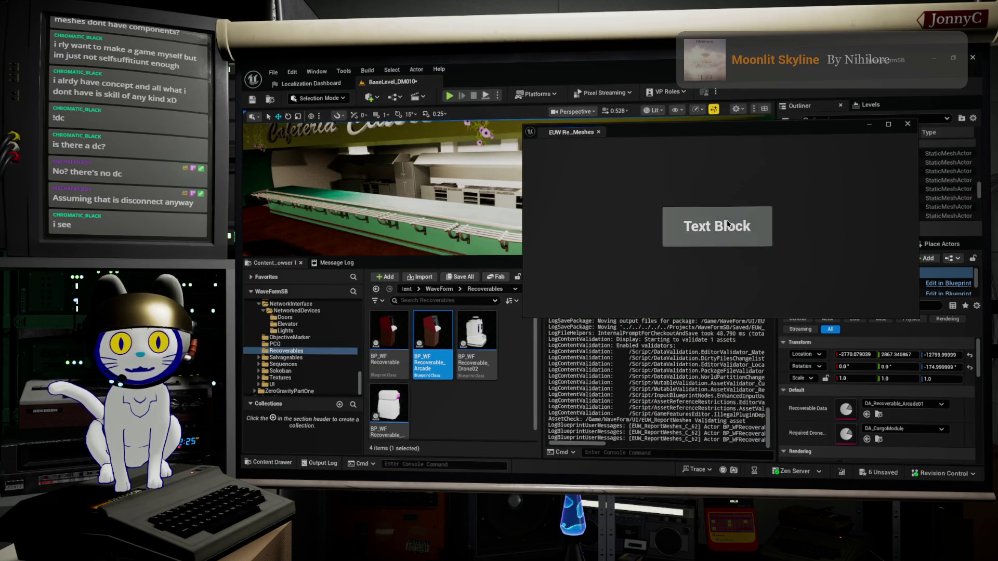
drag(601, 441, 622, 447)
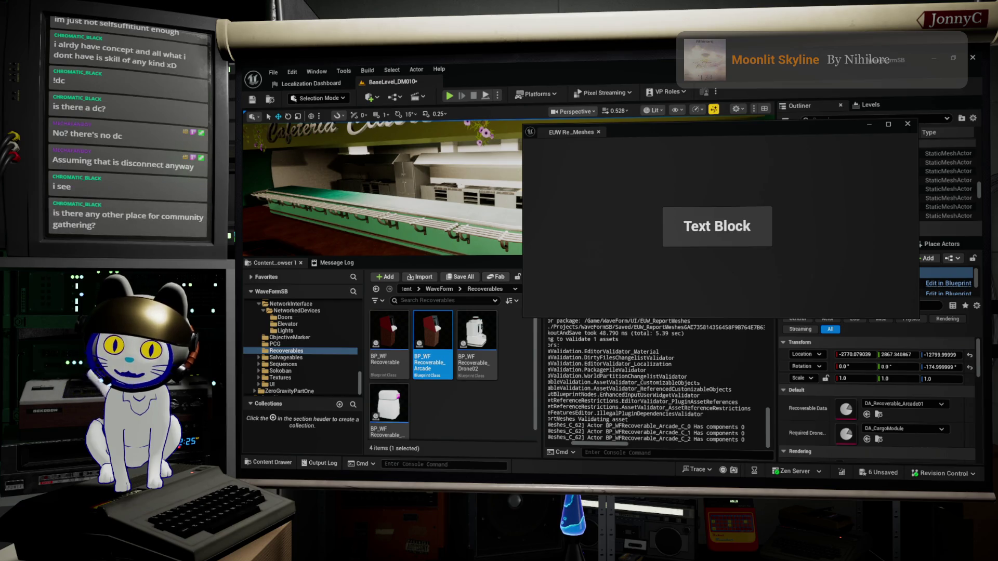
key(alt+Tab)
scroll(618, 313, down, 3)
Delete the Get Child Elements and Make Script Typed Element Handle nodes and move Get Components By Class beside the cast
drag(610, 240, 703, 301)
key(Delete)
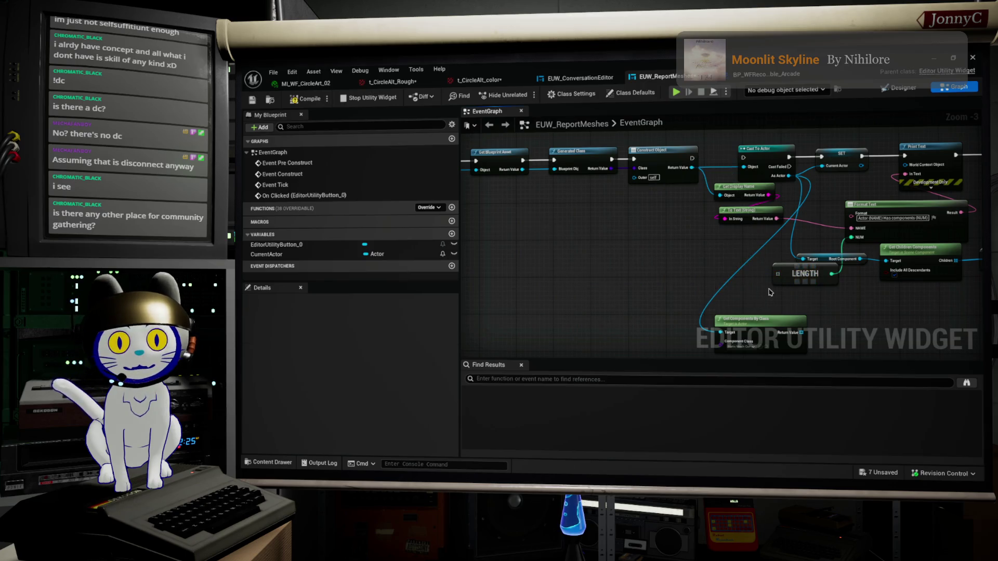
click(736, 265)
drag(716, 312, 672, 237)
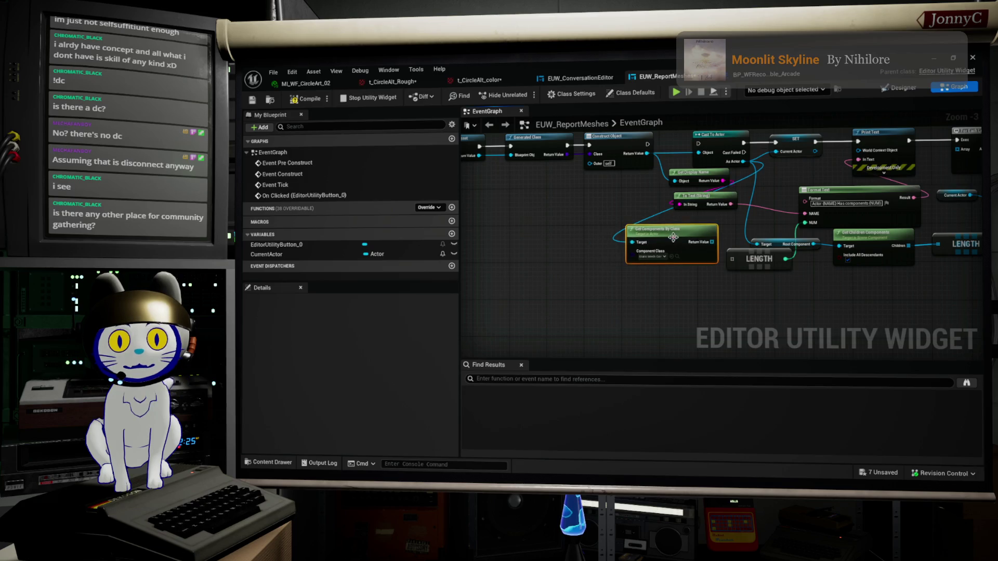
scroll(672, 237, up, 4)
drag(699, 317, 690, 250)
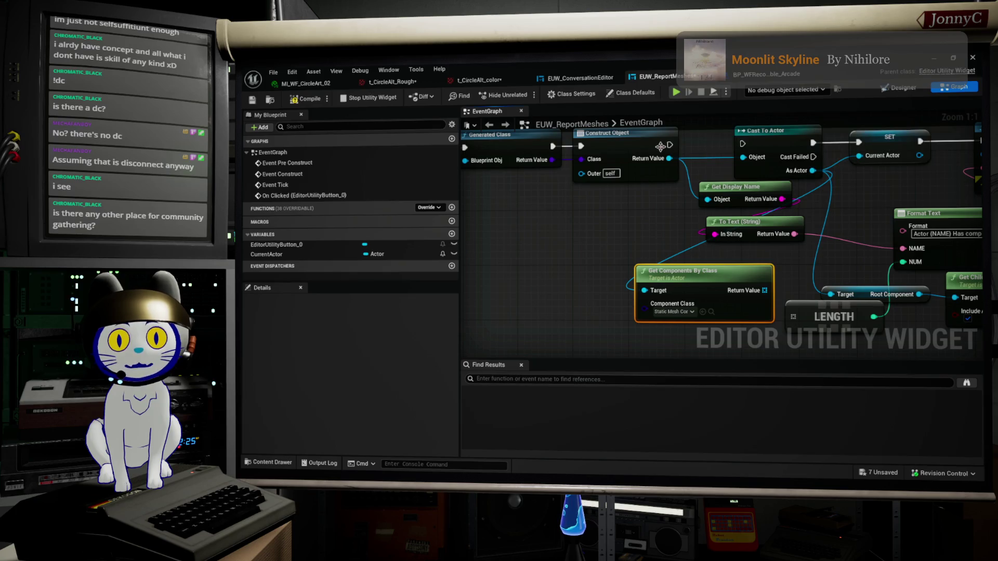
mouse_move(669, 158)
mouse_down()
mouse_move(692, 179)
mouse_move(586, 229)
mouse_move(589, 243)
mouse_up()
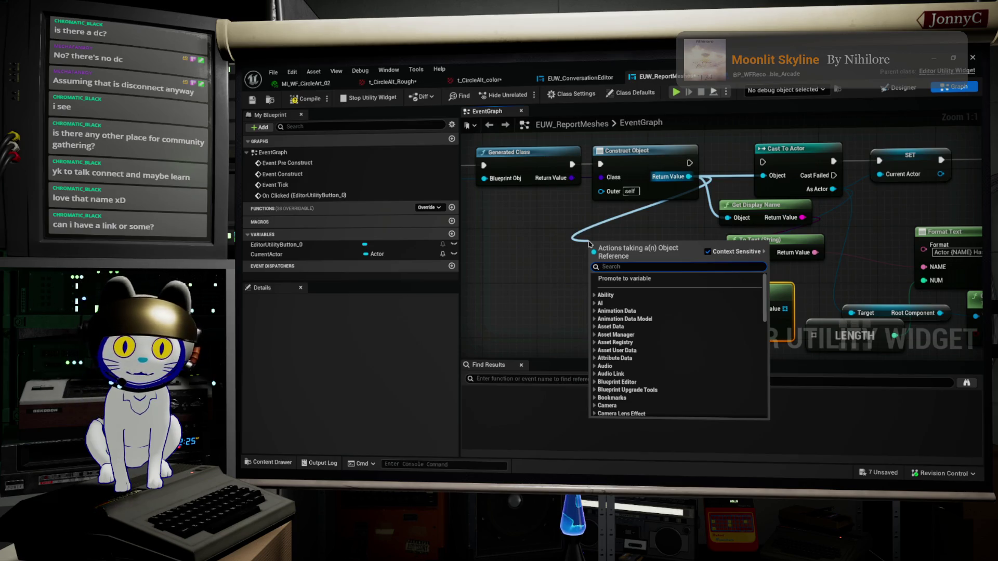
click(681, 223)
drag(686, 229, 661, 234)
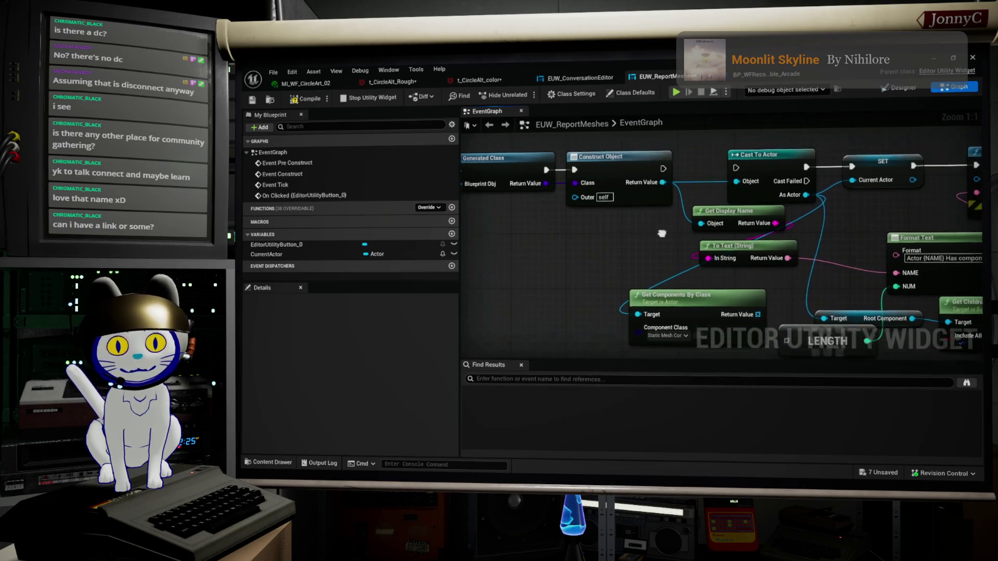
drag(586, 253, 633, 225)
scroll(632, 225, down, 1)
mouse_move(762, 198)
mouse_down()
mouse_move(598, 263)
mouse_move(615, 262)
mouse_up()
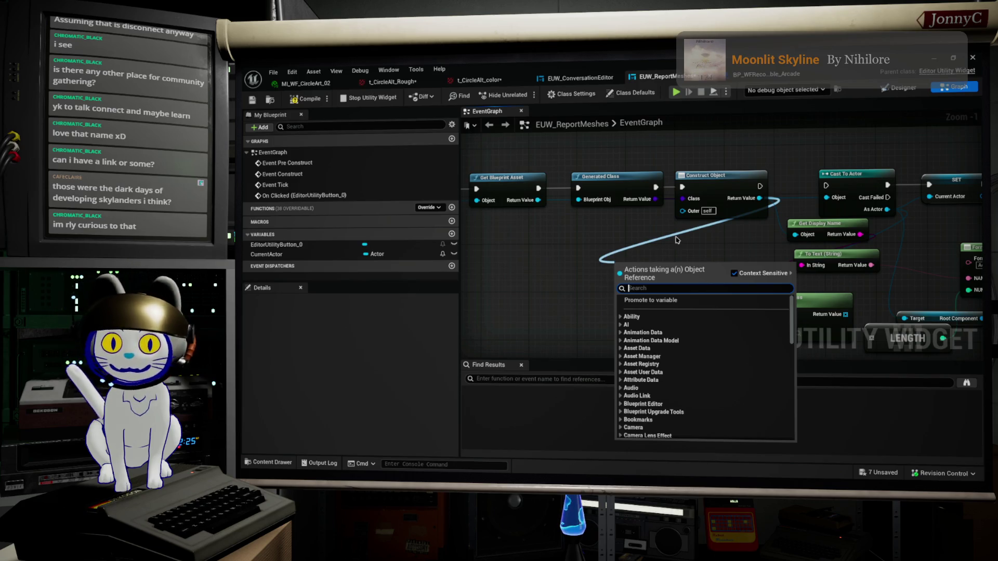
Cancel the Construct Object action menu and pull a new wire from Get Blueprint Asset's Return Value
click(739, 216)
drag(759, 198, 827, 198)
mouse_move(759, 198)
mouse_down()
mouse_move(606, 299)
mouse_move(612, 294)
mouse_up()
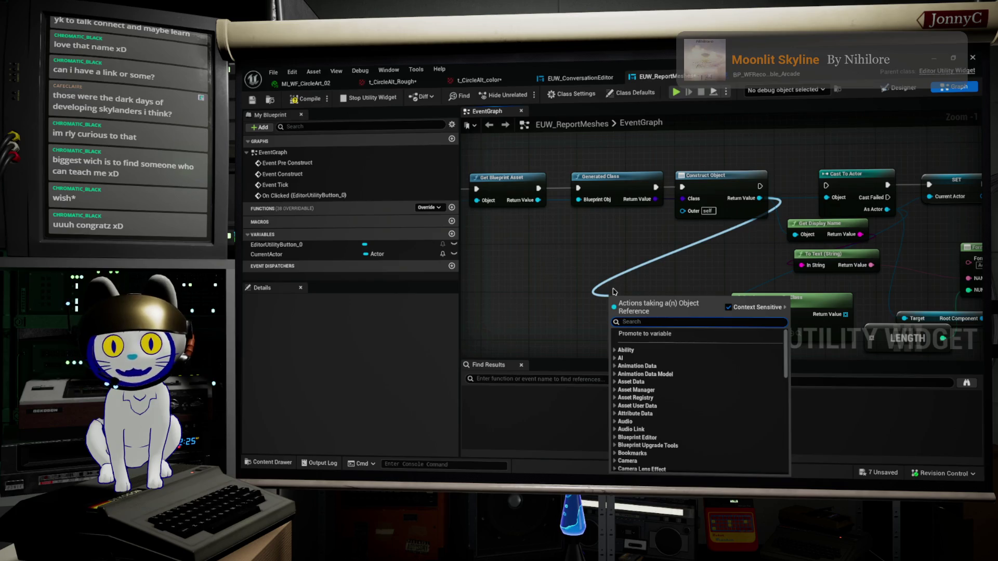
click(614, 390)
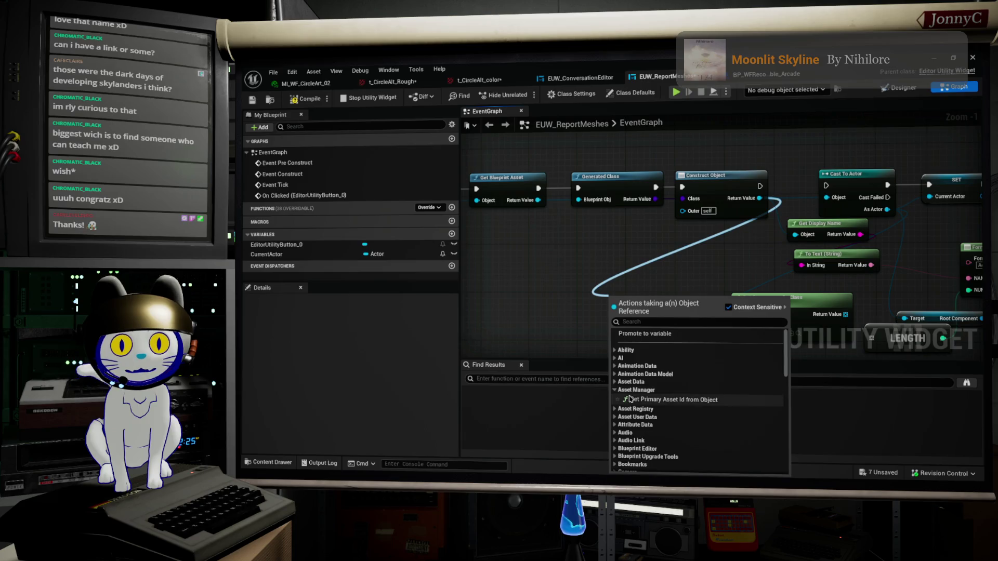
key(Escape)
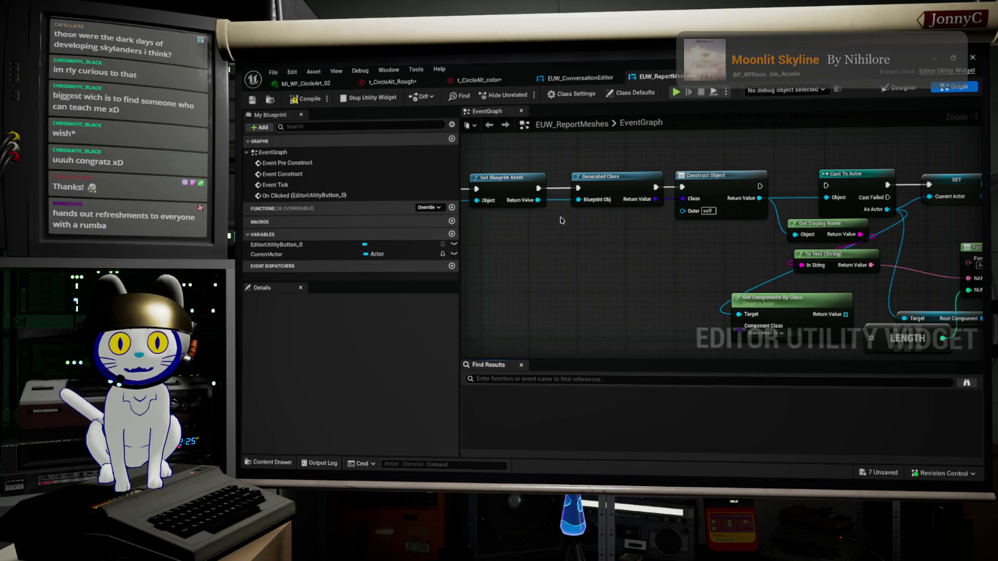
drag(540, 201, 556, 254)
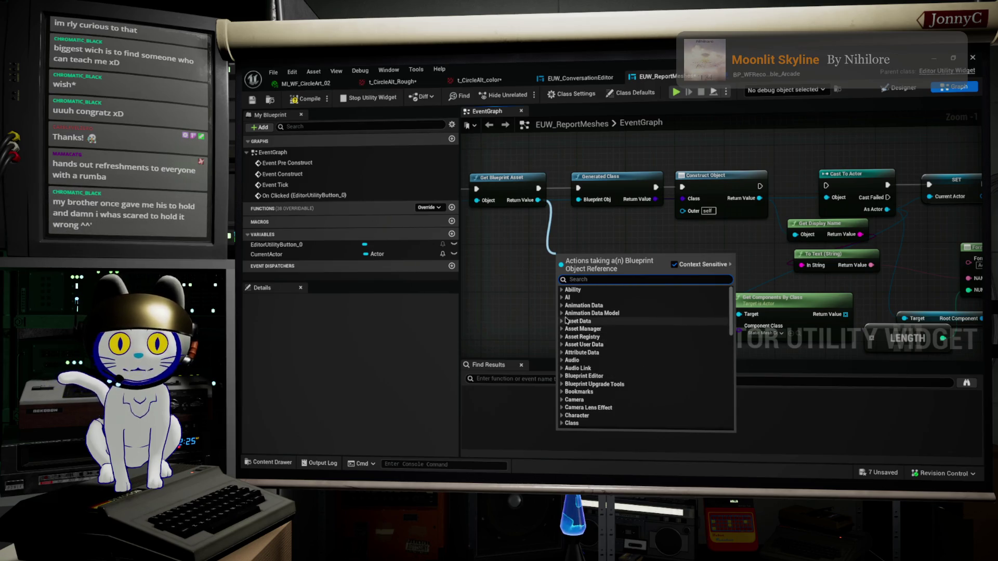
Expand the Asset Data, Asset Manager and Asset Registry categories and scroll through the Asset Registry functions
click(603, 321)
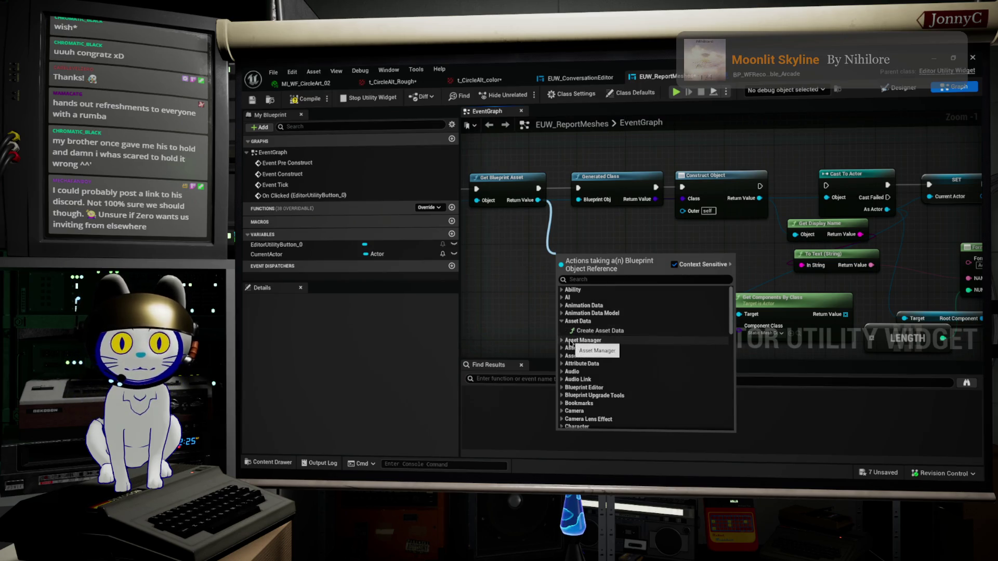
click(591, 341)
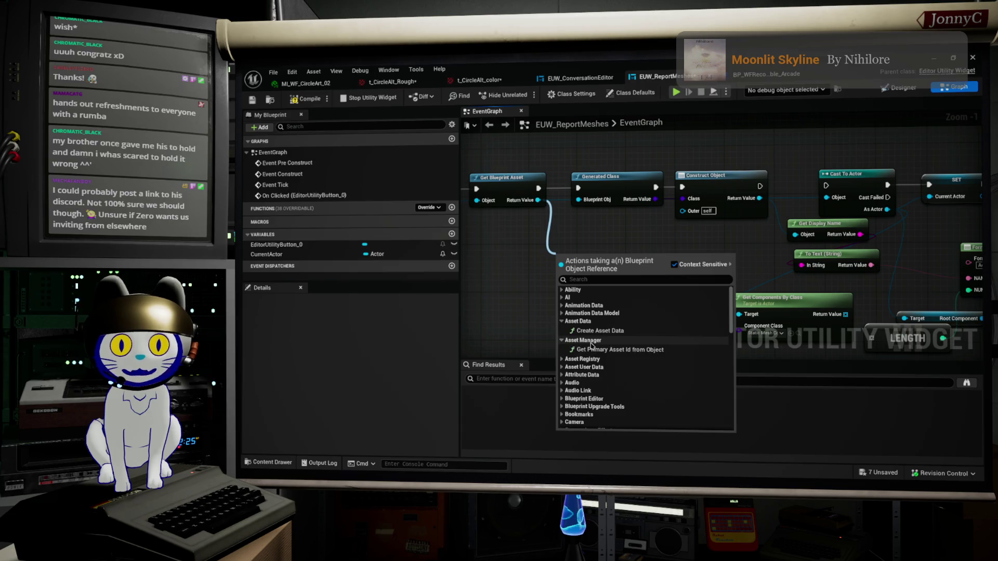
click(563, 359)
scroll(650, 374, down, 2)
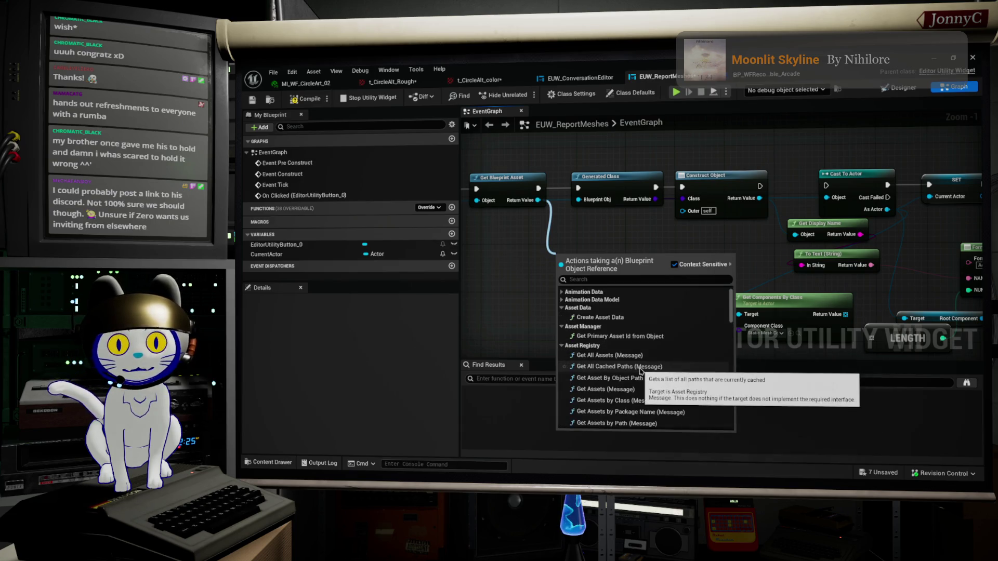
scroll(682, 376, down, 3)
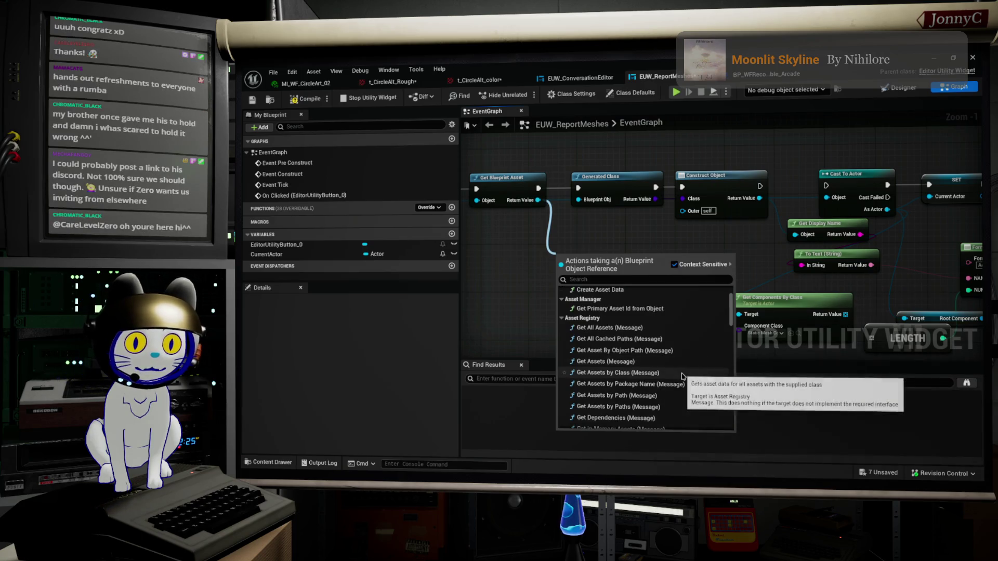
scroll(683, 376, down, 3)
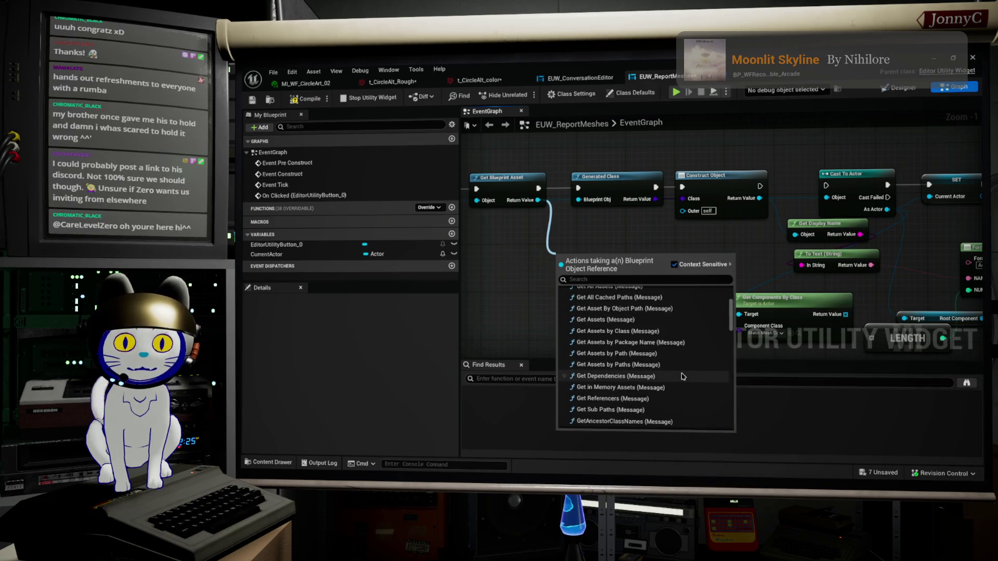
scroll(682, 375, down, 2)
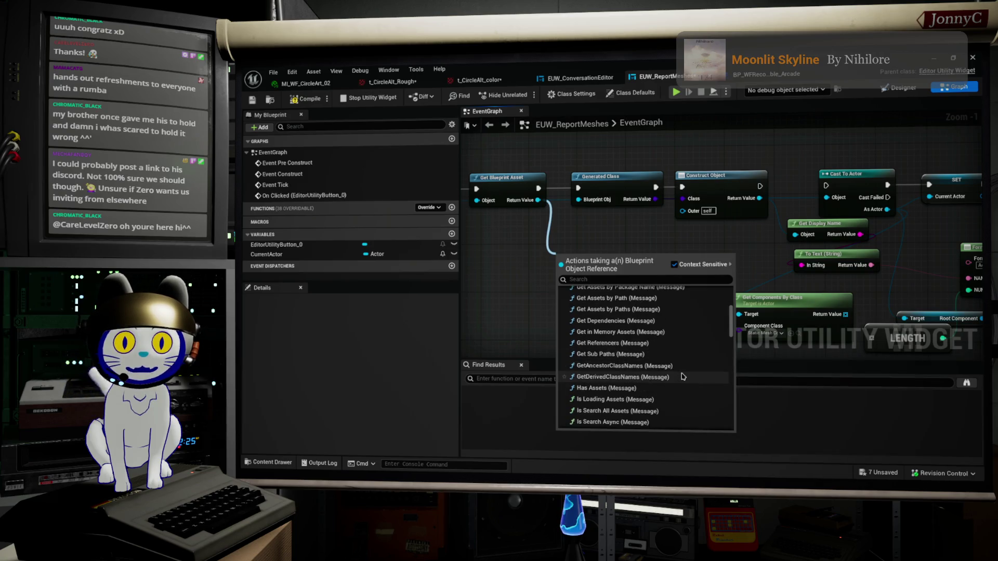
scroll(683, 375, down, 3)
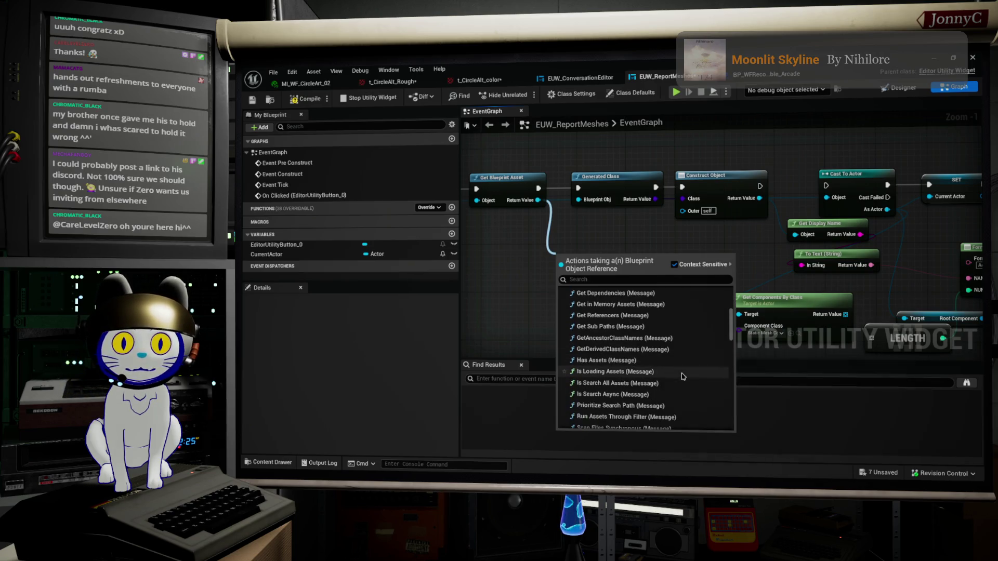
scroll(681, 372, down, 3)
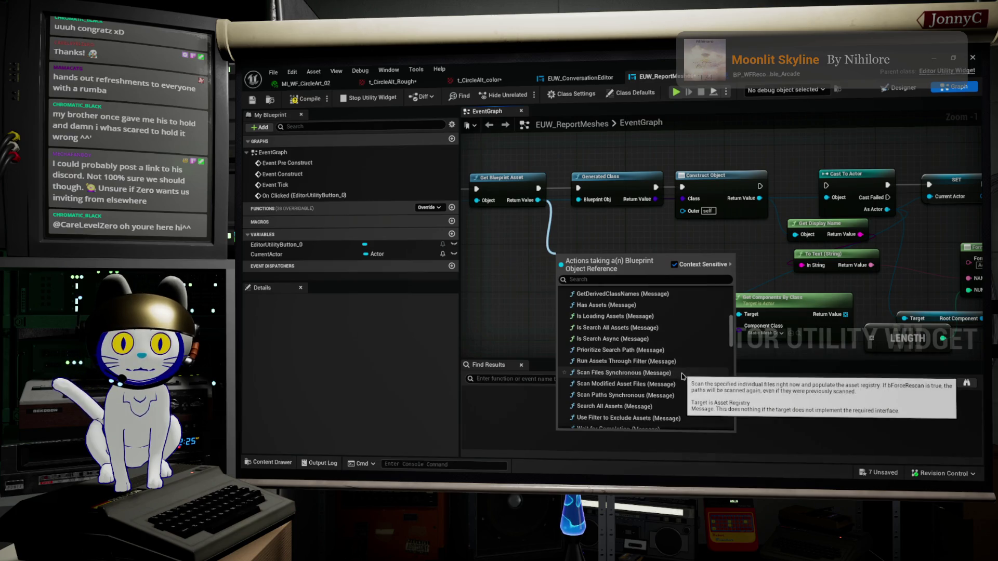
scroll(678, 359, down, 3)
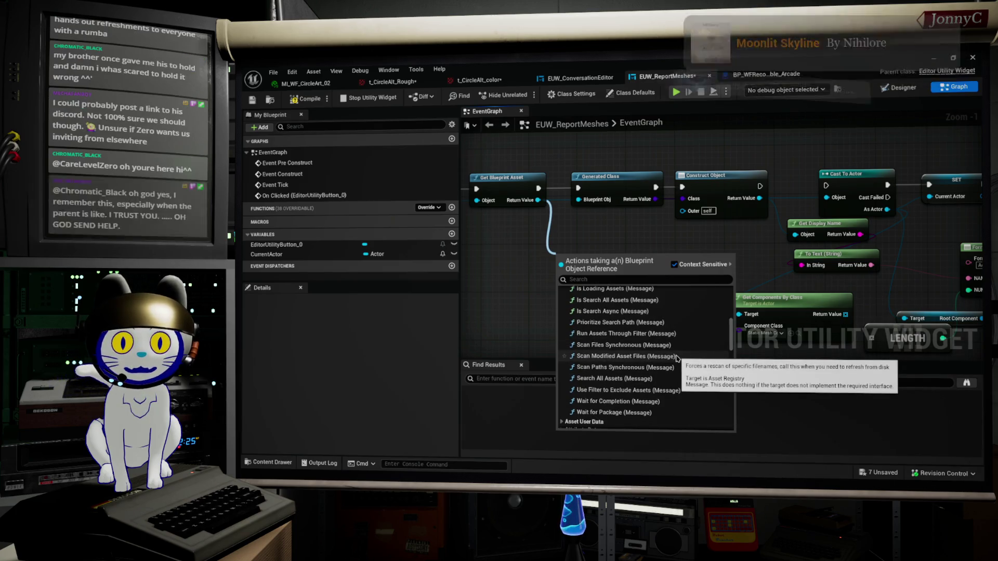
scroll(675, 364, down, 1)
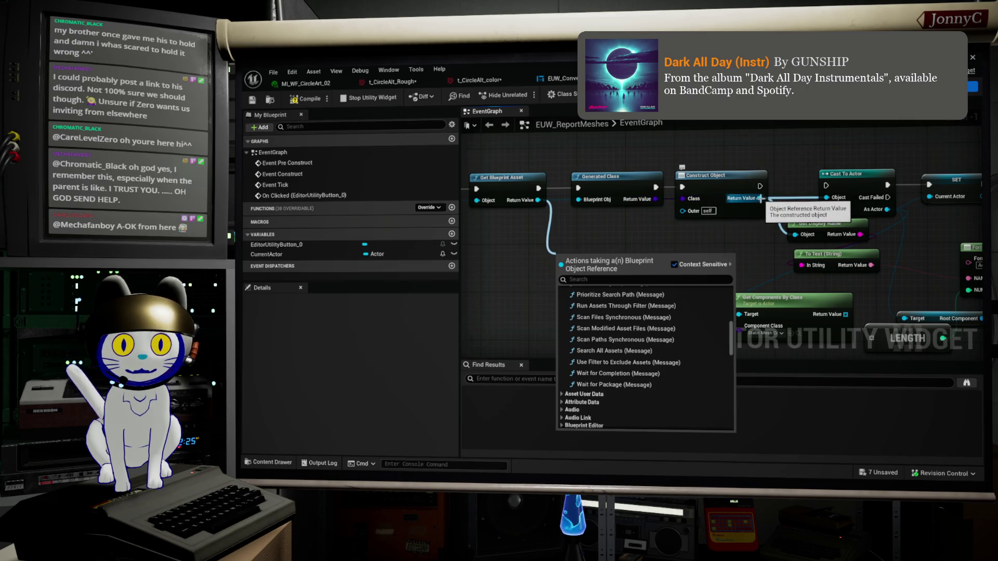
Browse the Return Value menu's Blueprint Editor, Audio Link, Audio and Attribute Data categories, then dismiss it
mouse_move(760, 198)
mouse_down()
mouse_move(620, 262)
mouse_move(587, 260)
mouse_up()
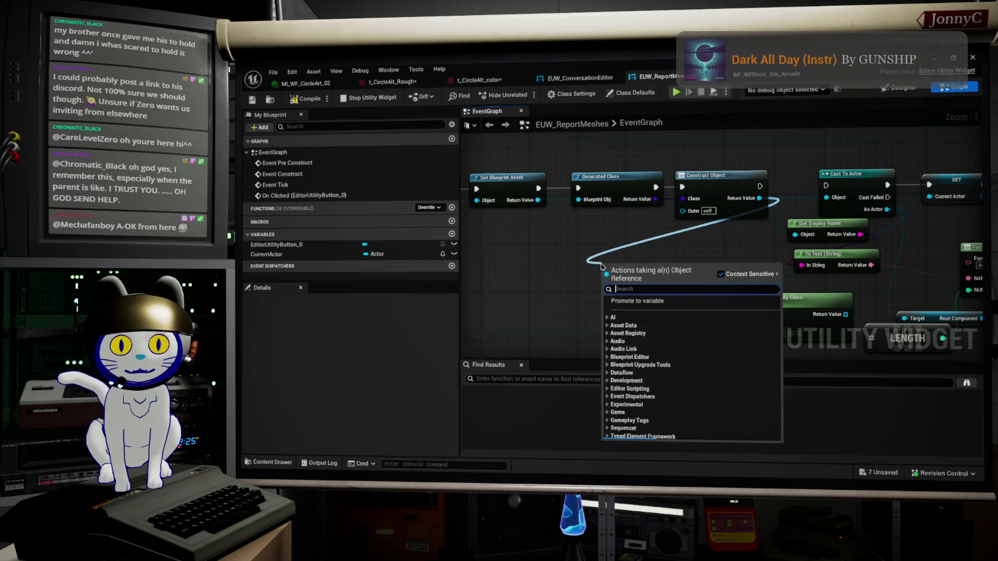
scroll(643, 370, down, 1)
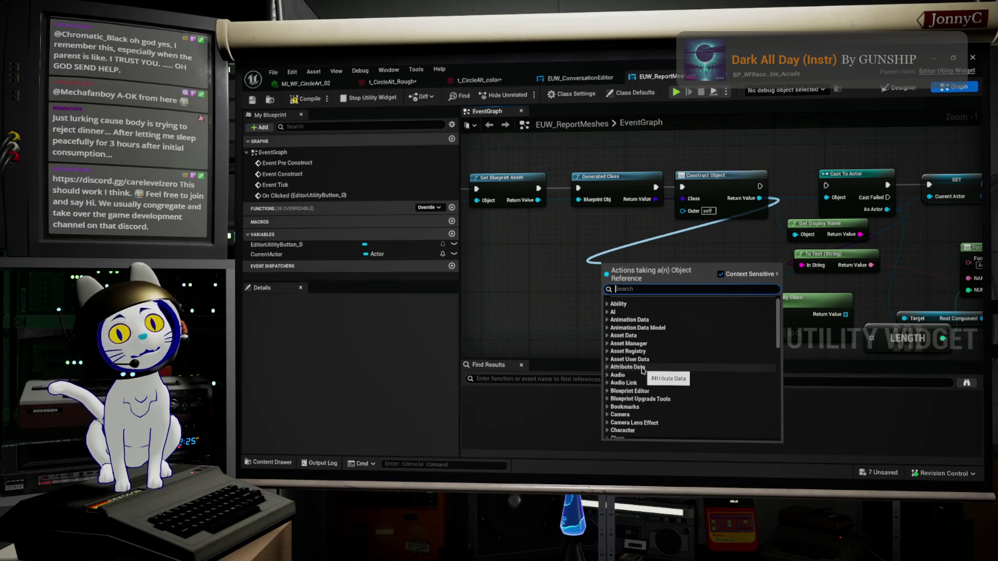
scroll(642, 370, down, 1)
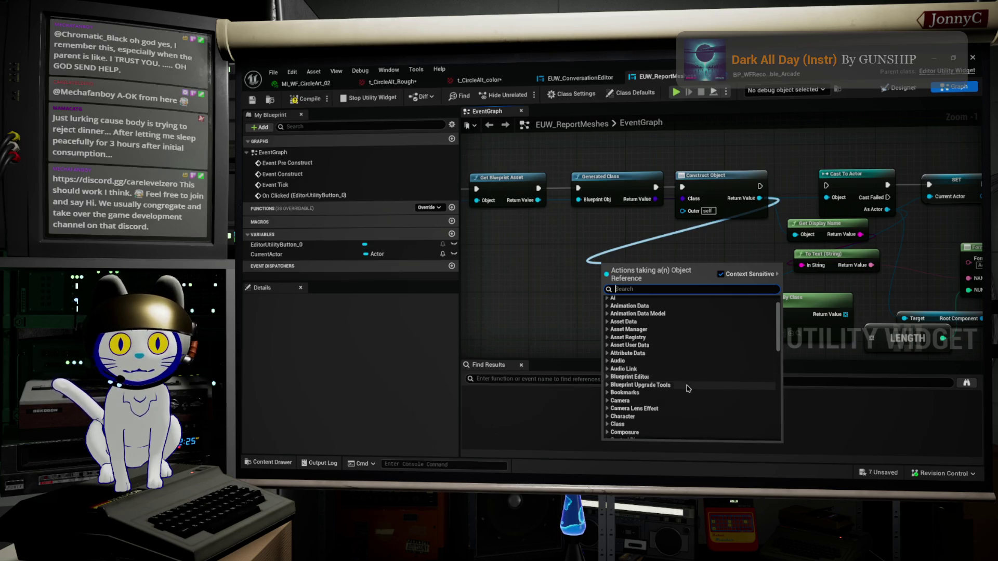
click(607, 377)
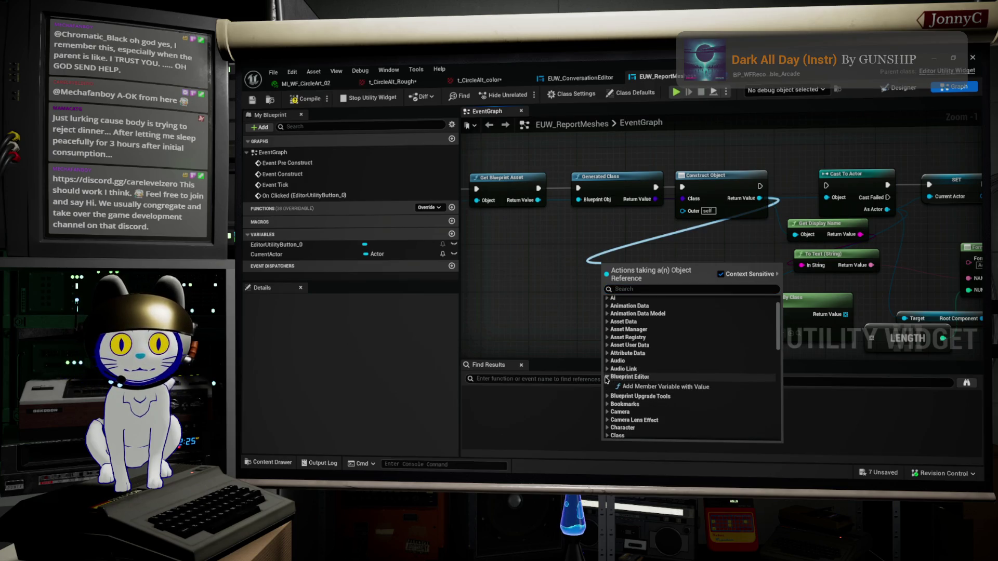
click(607, 378)
click(607, 369)
click(606, 369)
click(607, 361)
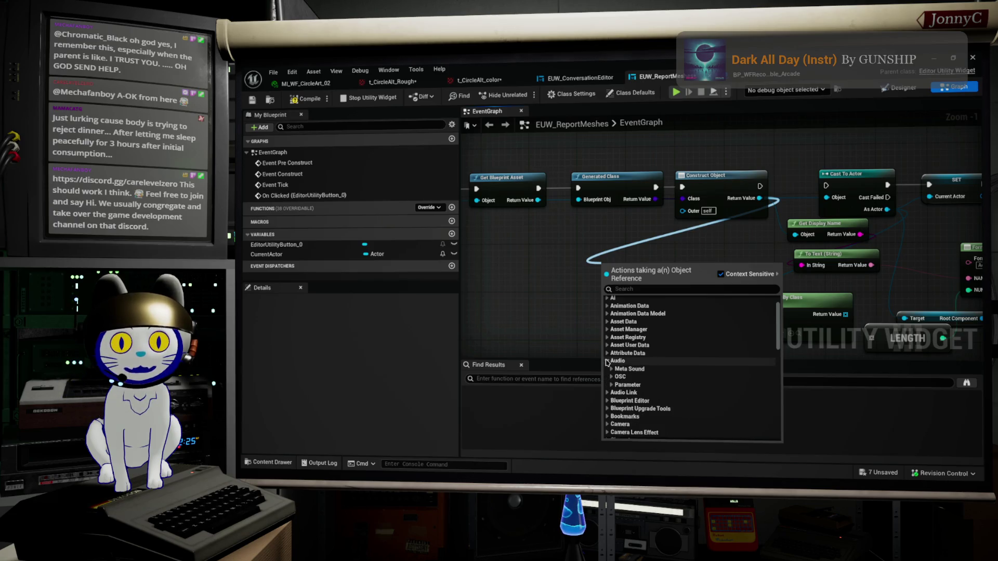
click(607, 361)
click(607, 354)
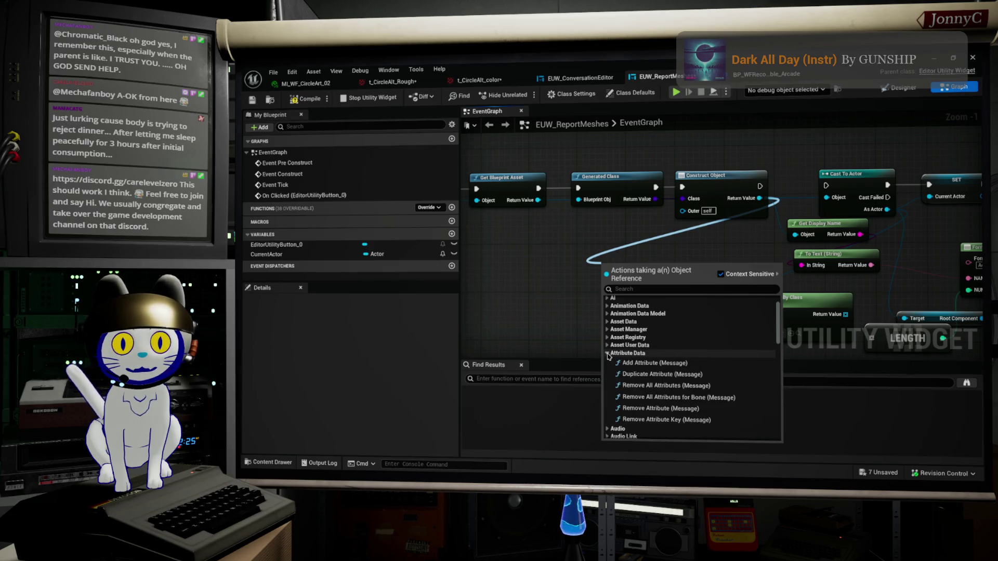
click(607, 354)
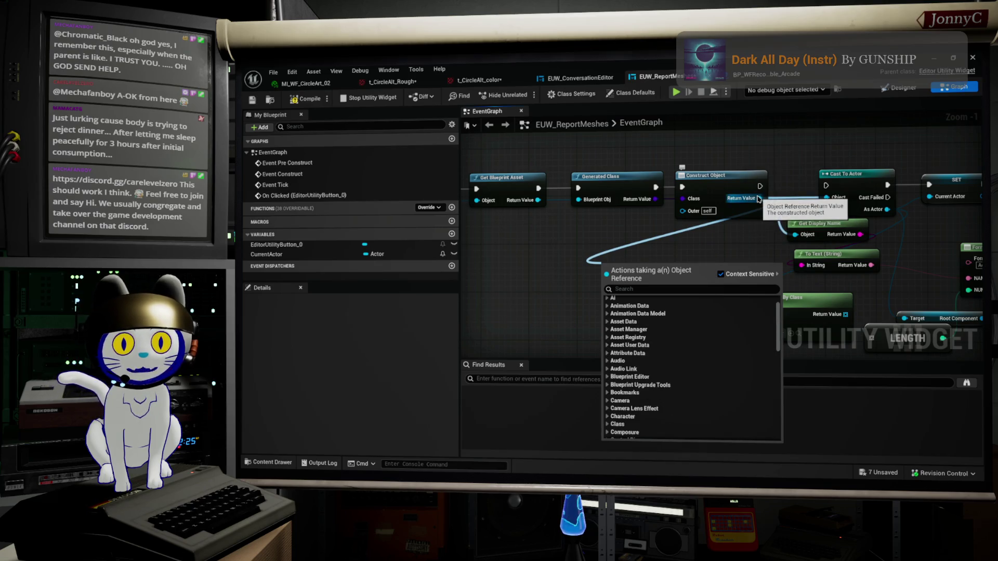
mouse_move(777, 209)
mouse_down()
mouse_move(682, 222)
mouse_move(691, 198)
mouse_move(730, 200)
mouse_up()
Wire Construct Object's execution output into Cast To Actor
mouse_move(850, 352)
mouse_down()
mouse_move(733, 297)
mouse_move(691, 302)
mouse_move(719, 333)
mouse_up()
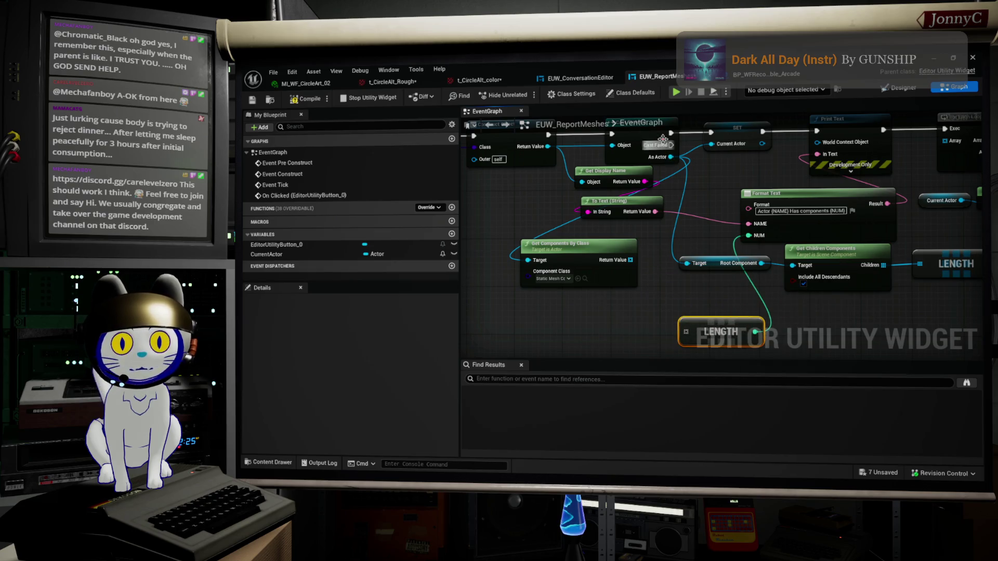
drag(597, 183, 674, 235)
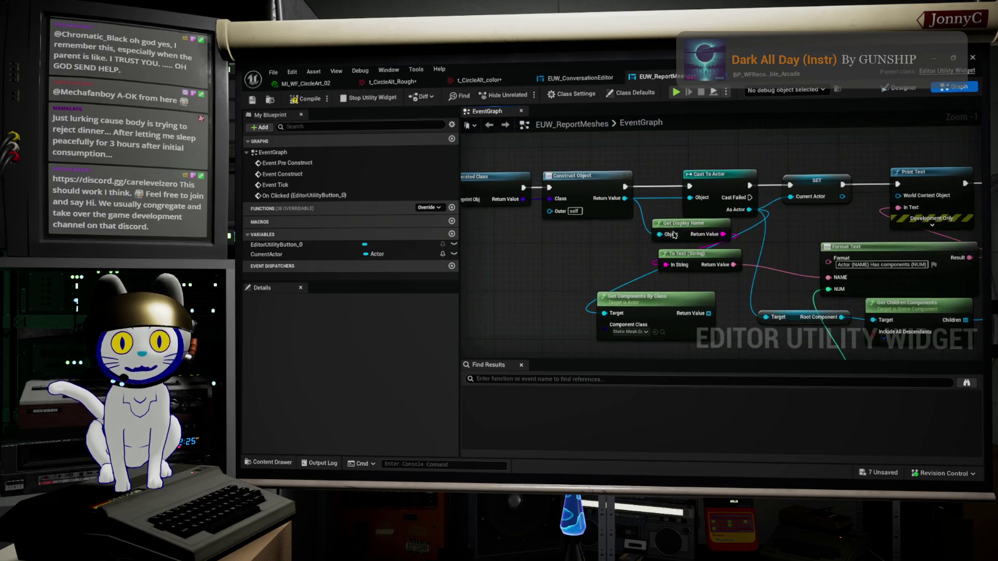
drag(580, 240, 618, 254)
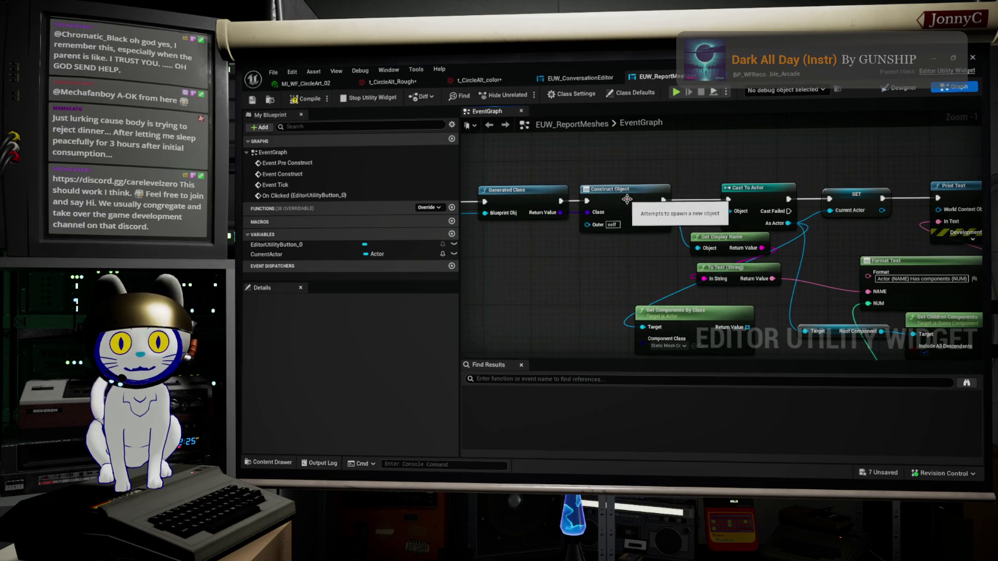
click(627, 199)
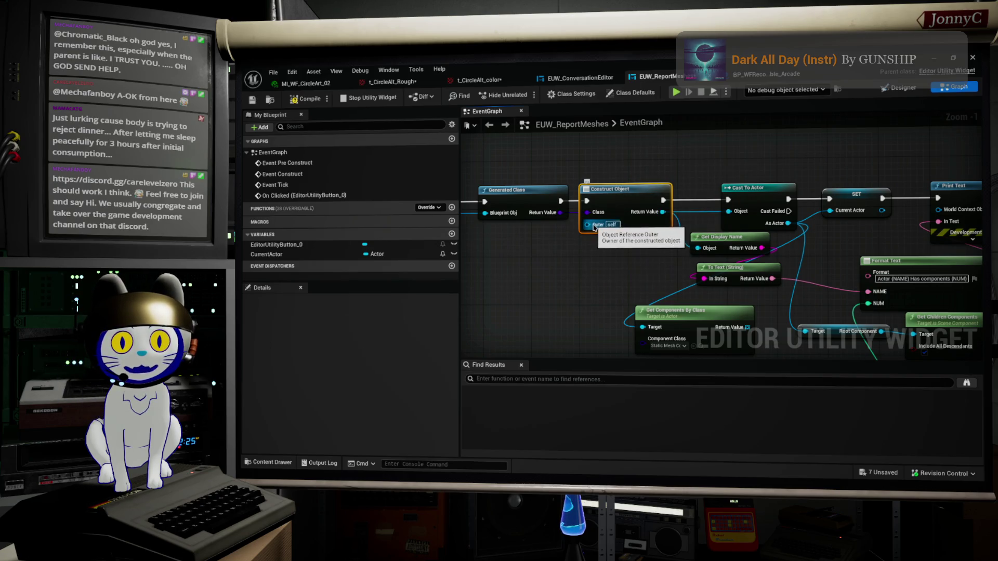
drag(629, 285, 614, 288)
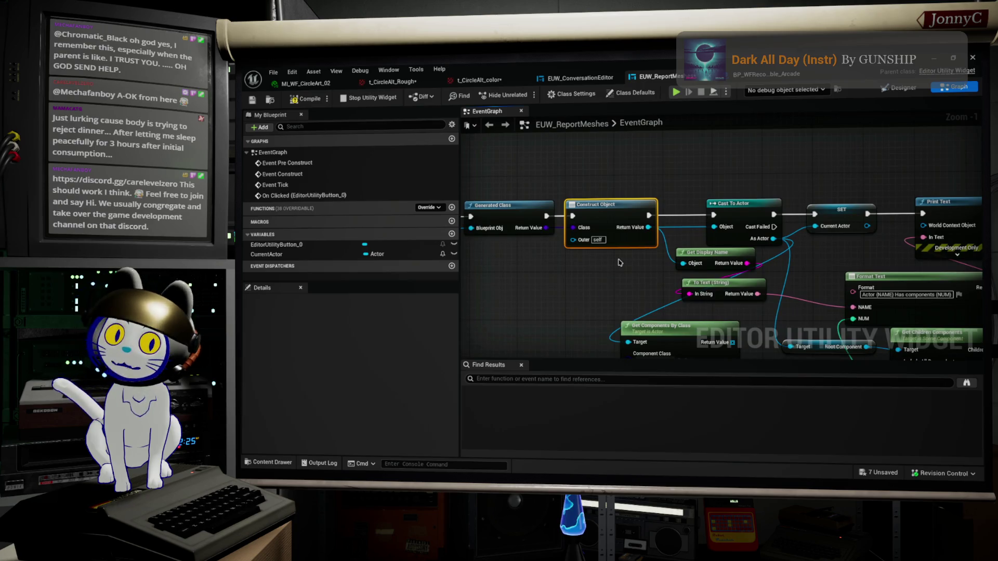
Bring Cast To Actor and SET into view and list the actions for the As Actor output
mouse_move(648, 227)
mouse_down()
mouse_move(706, 229)
mouse_move(701, 167)
mouse_up()
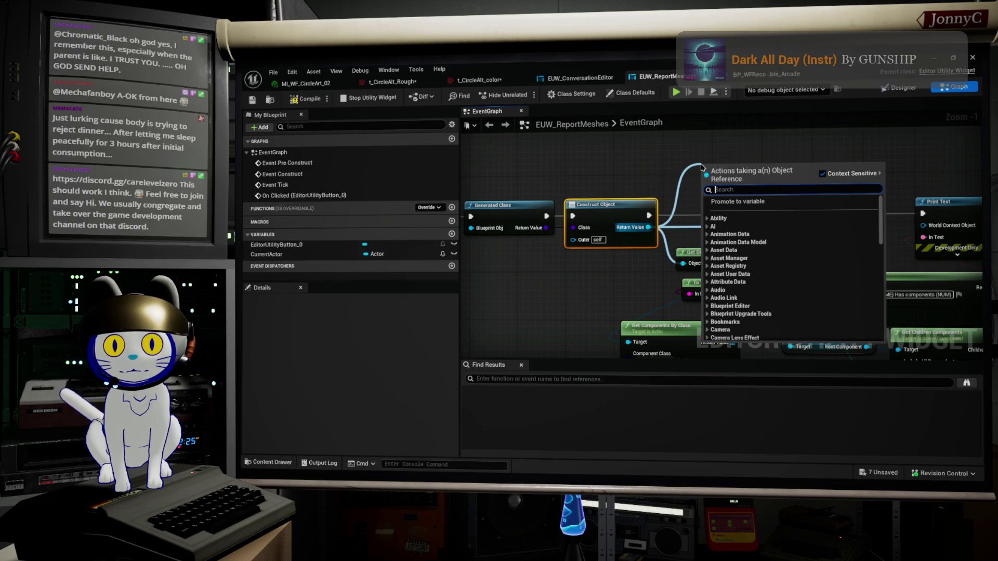
click(673, 156)
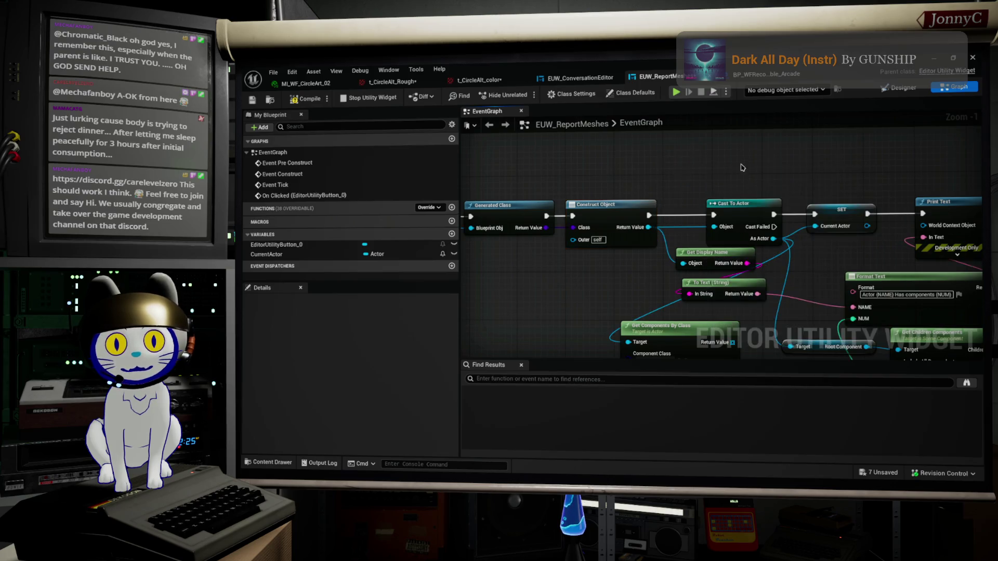
drag(743, 169, 679, 172)
mouse_move(712, 247)
mouse_down()
mouse_move(743, 218)
mouse_move(763, 171)
mouse_up()
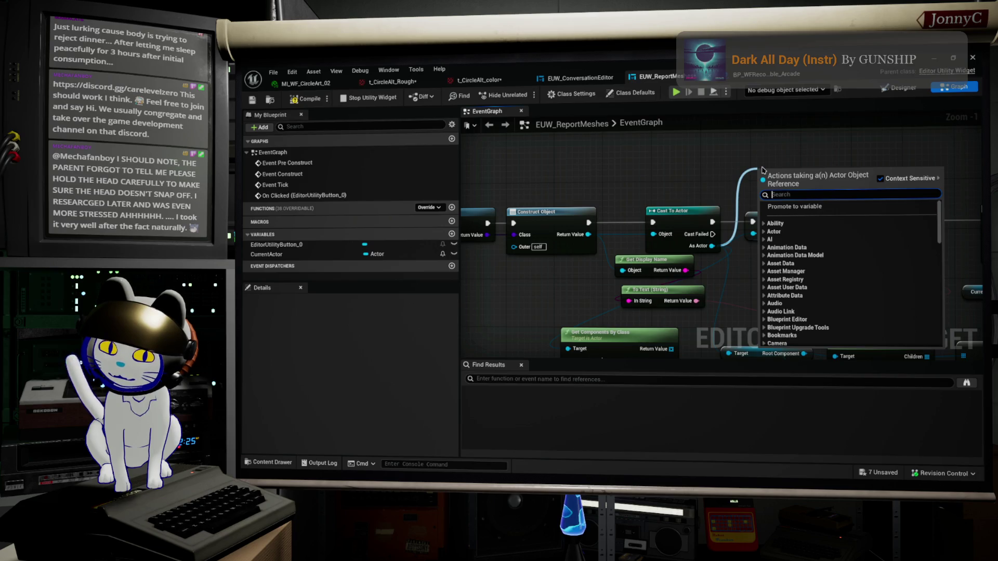
Search 'compon' and browse the component functions, then close the list without adding a node
text(compon)
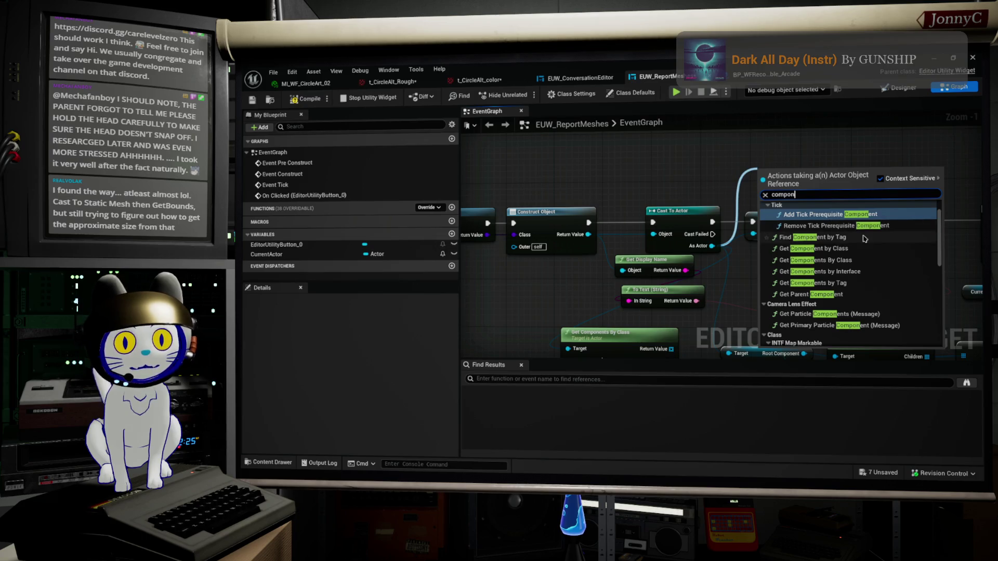
scroll(870, 244, up, 2)
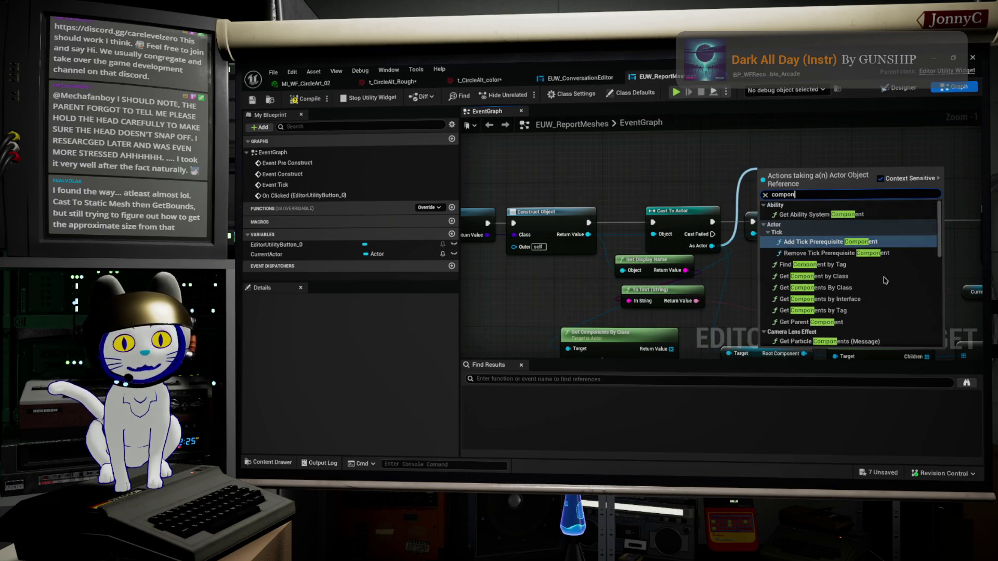
scroll(887, 287, down, 2)
scroll(888, 287, down, 5)
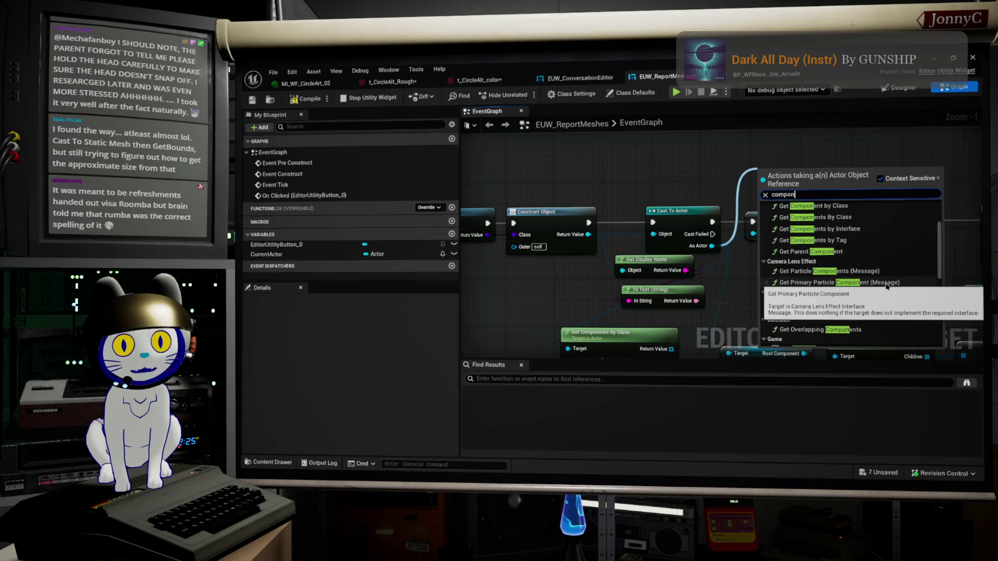
scroll(897, 291, down, 2)
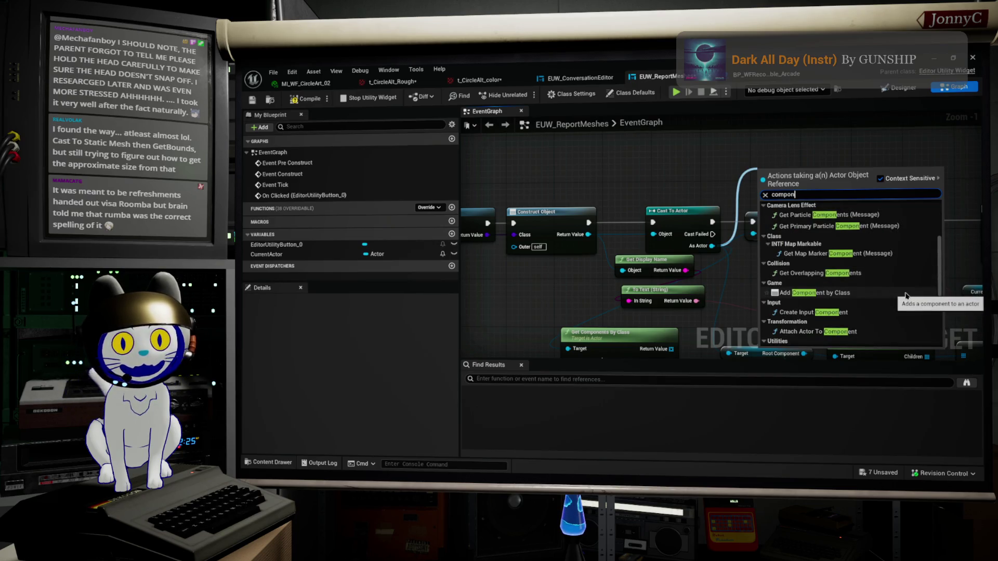
scroll(906, 296, down, 1)
scroll(906, 296, down, 1)
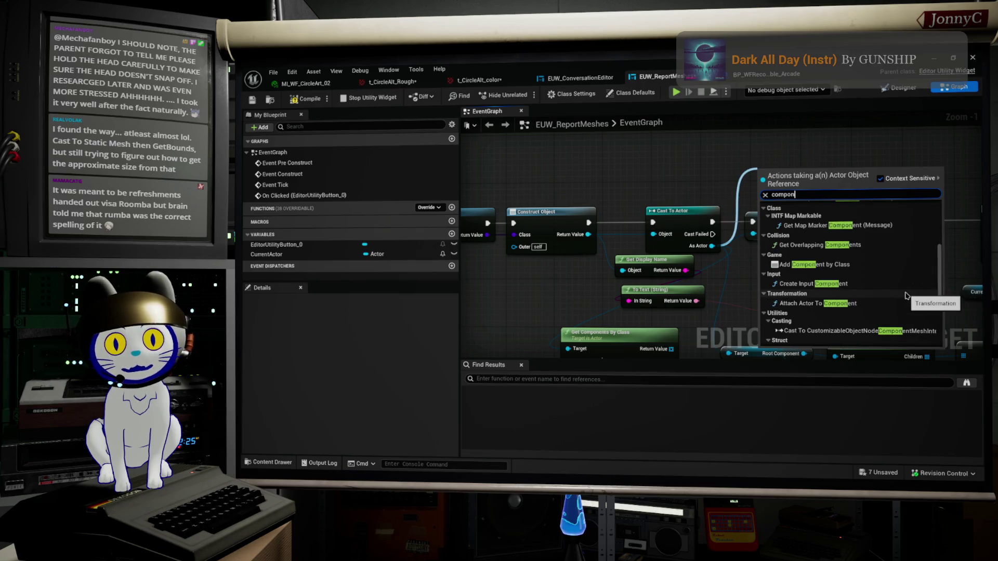
scroll(906, 295, down, 5)
scroll(906, 295, down, 4)
scroll(905, 295, down, 1)
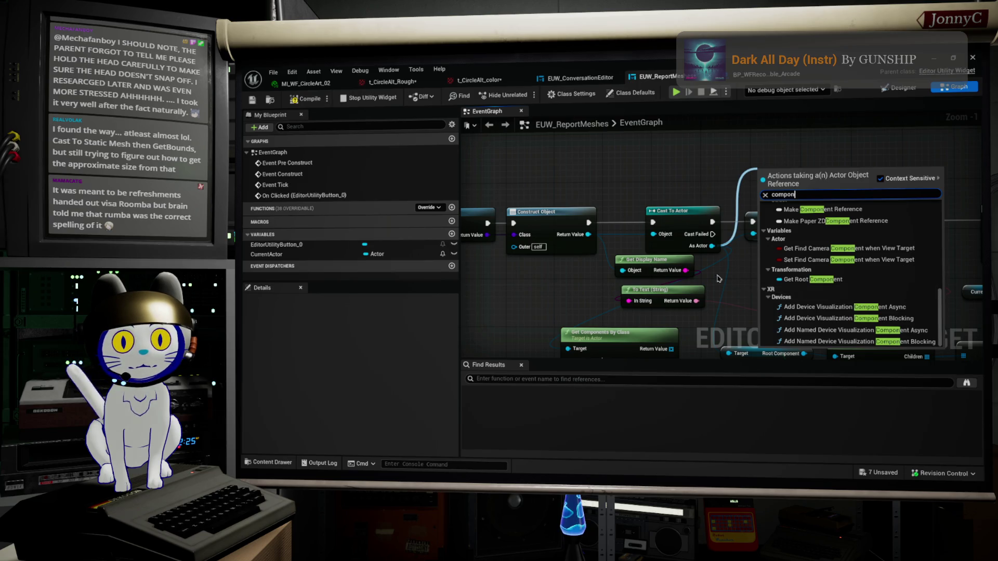
click(532, 279)
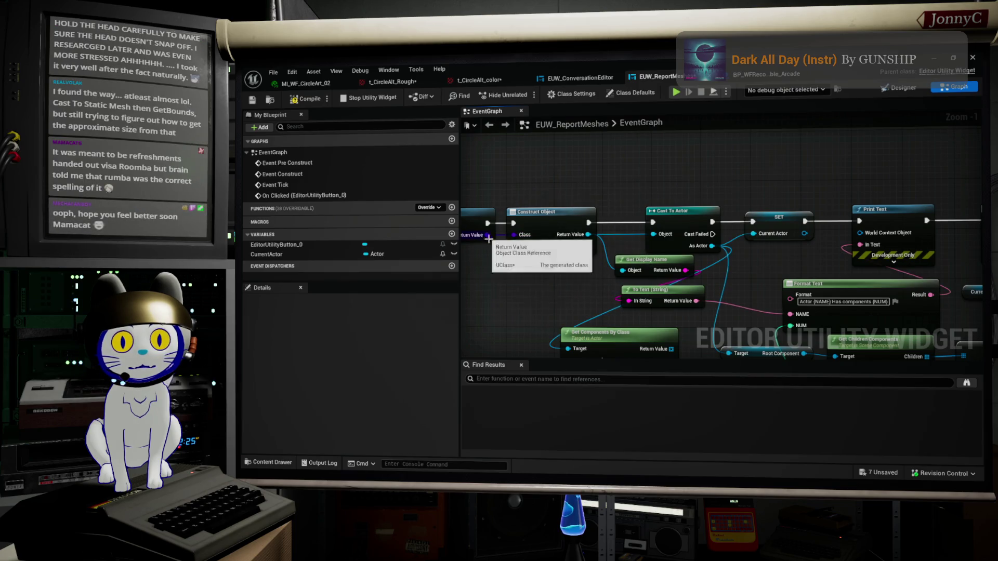
drag(570, 282, 572, 240)
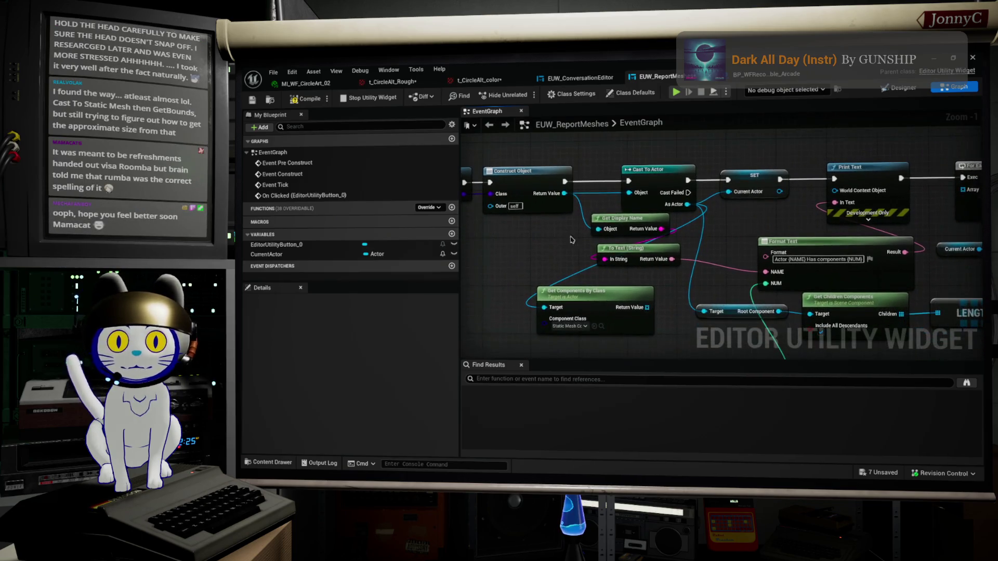
Pan to the lower LENGTH nodes and select the LENGTH and Root Component nodes
mouse_move(694, 243)
mouse_down()
mouse_move(673, 190)
mouse_move(681, 253)
mouse_up()
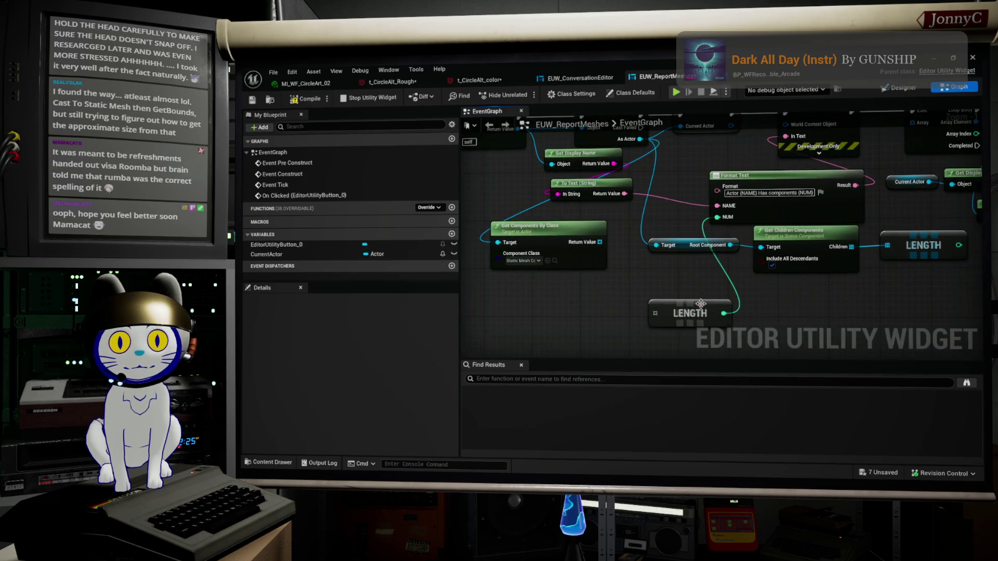
drag(700, 303, 667, 331)
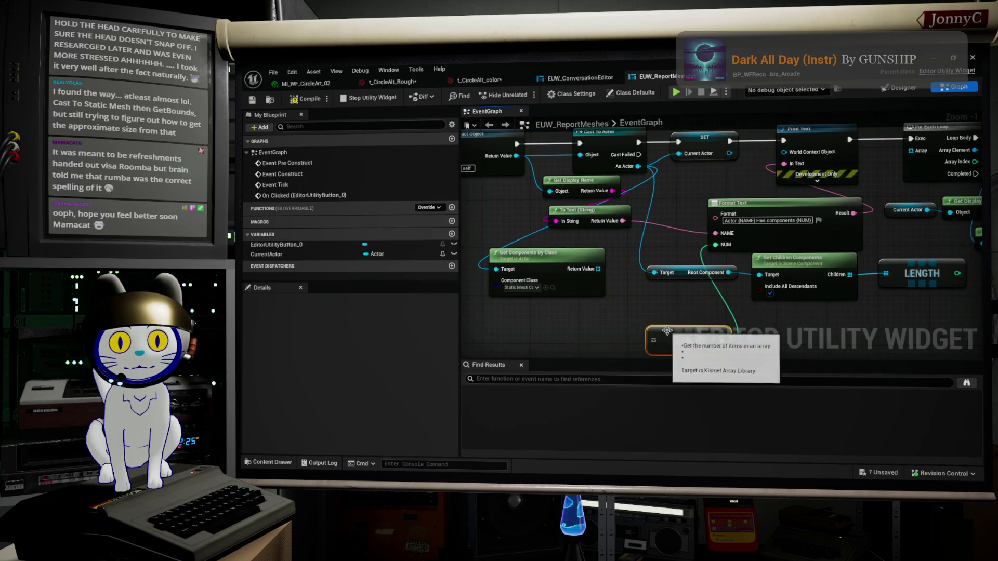
drag(678, 266, 675, 271)
scroll(675, 272, down, 1)
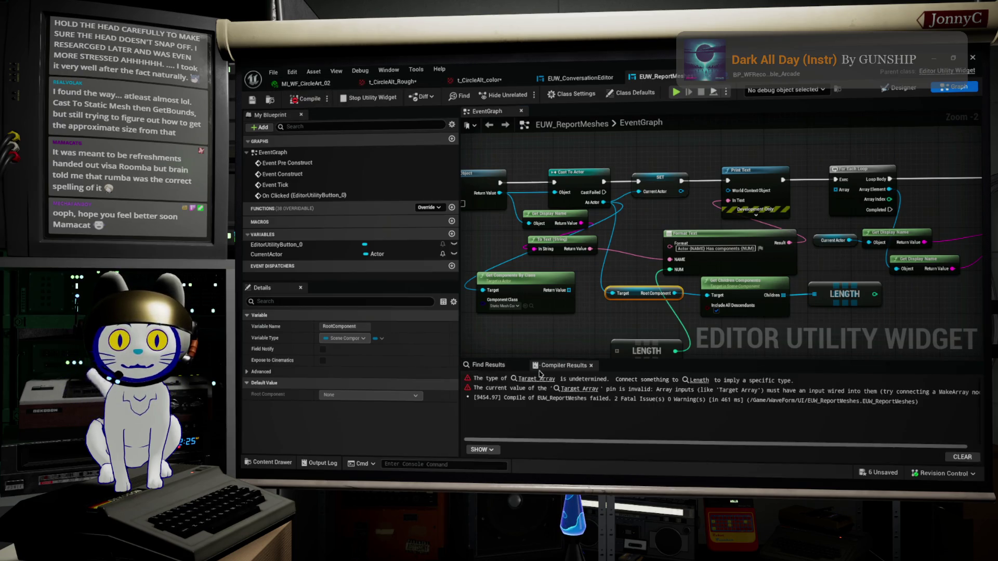
Jump to the errored LENGTH node, wire Children LENGTH into Format Text's NUM, and delete the stray LENGTH
click(546, 378)
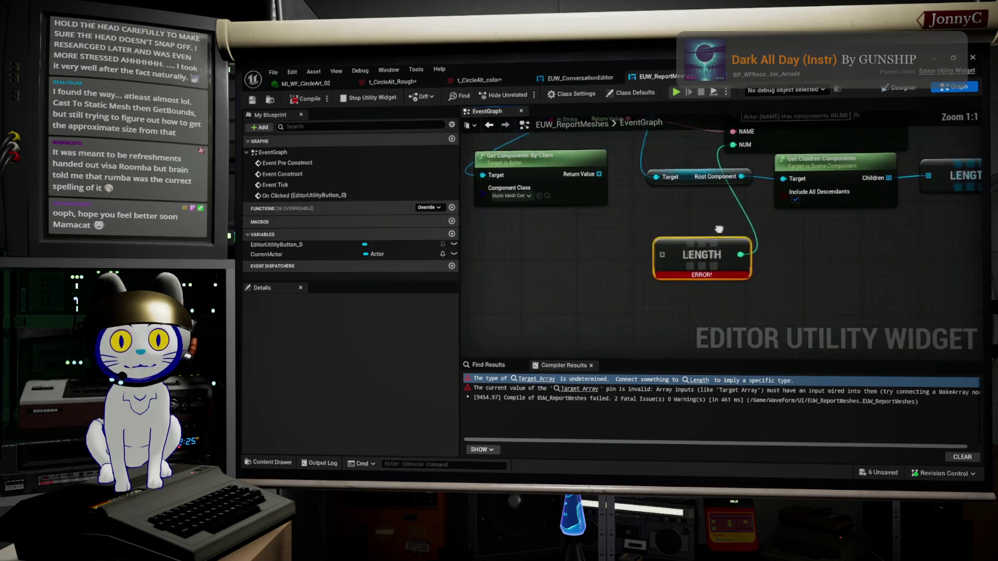
drag(734, 294, 751, 305)
scroll(821, 288, down, 2)
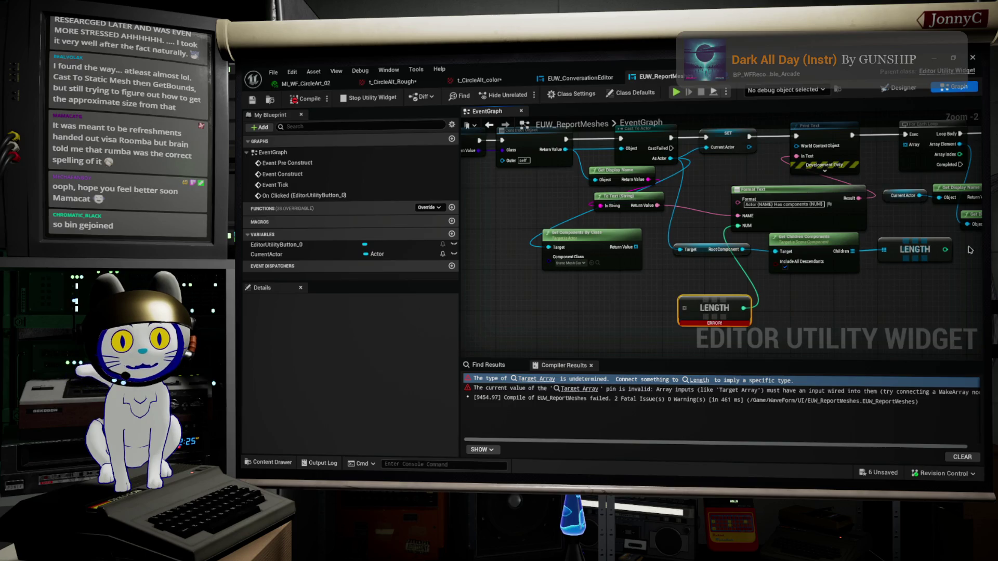
drag(944, 250, 737, 228)
key(Delete)
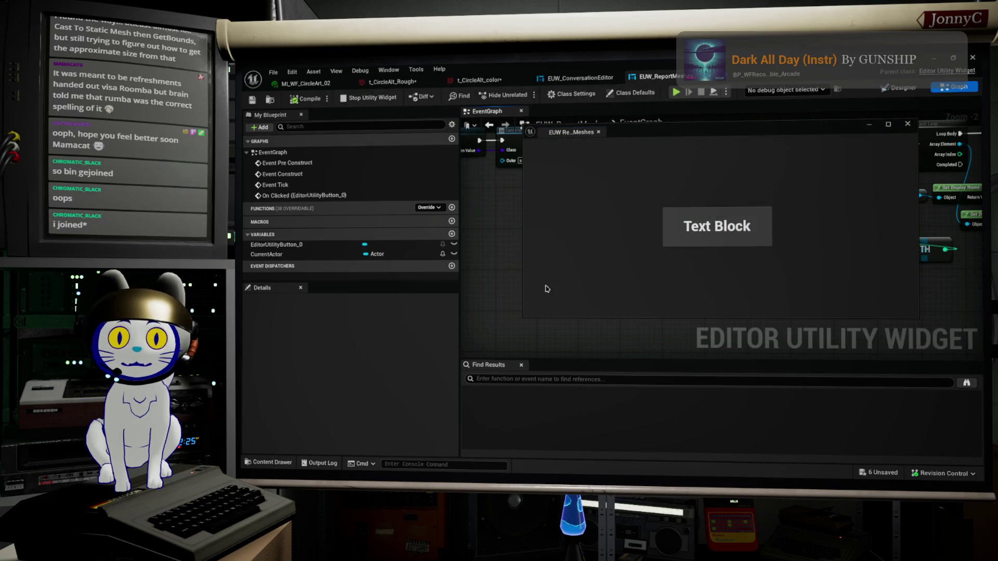
Run the mesh report twice from the widget's Text Block in the level editor
key(alt+Tab)
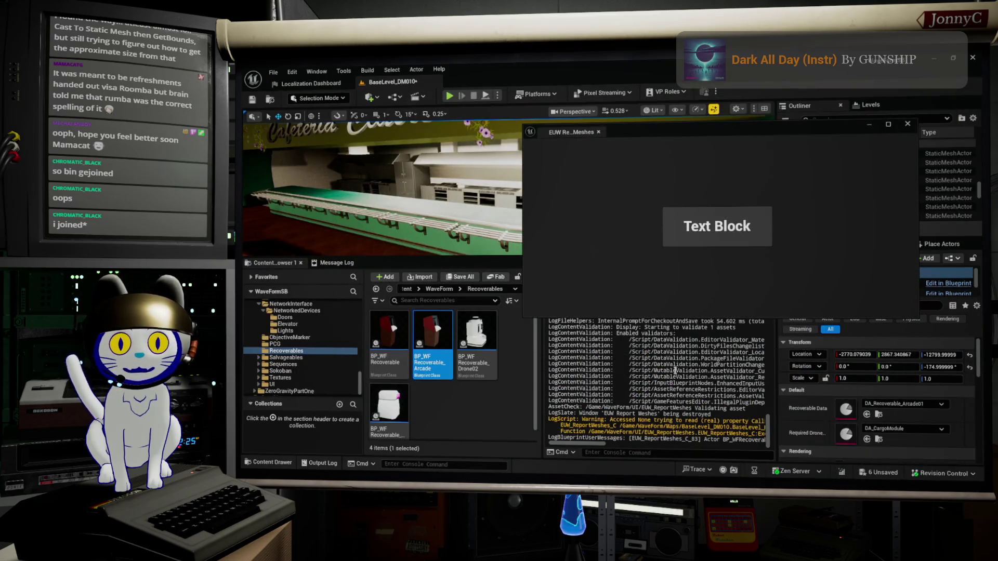
click(730, 228)
click(729, 228)
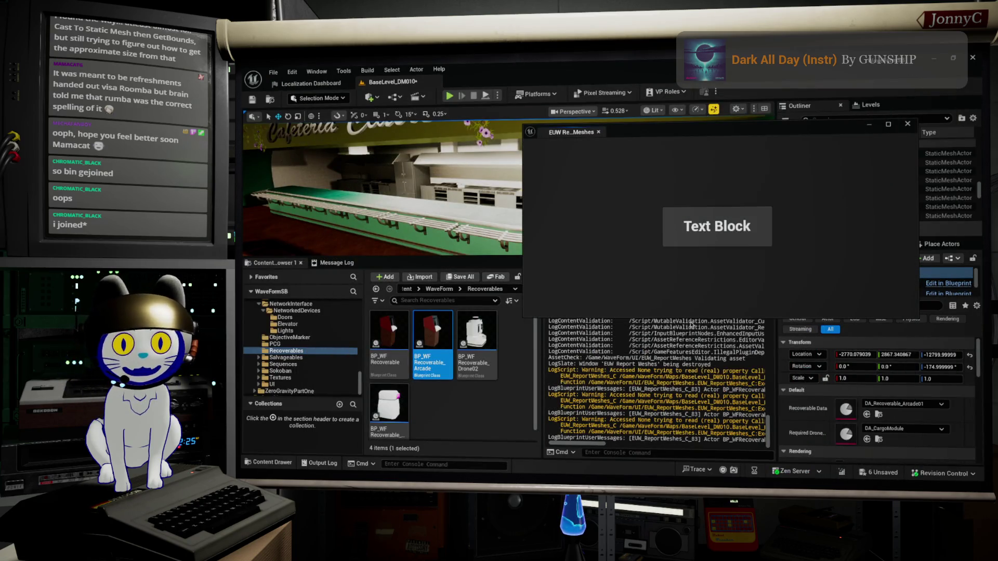
mouse_move(588, 445)
mouse_down()
mouse_move(617, 443)
mouse_move(583, 438)
mouse_up()
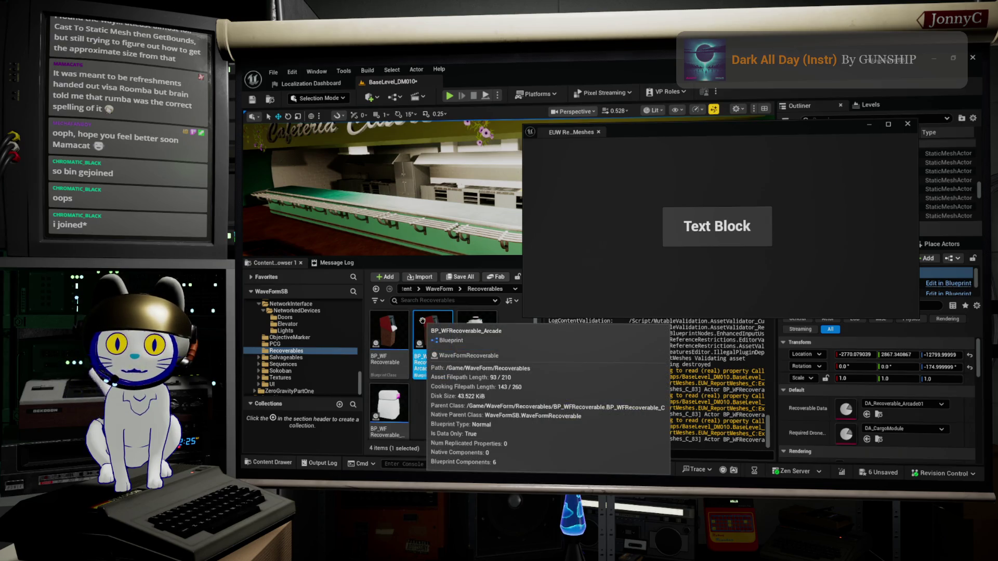
Open the Reference Viewer for BP_WFRecoverable_Arcade from the Content Browser
right_click(422, 320)
mouse_move(424, 322)
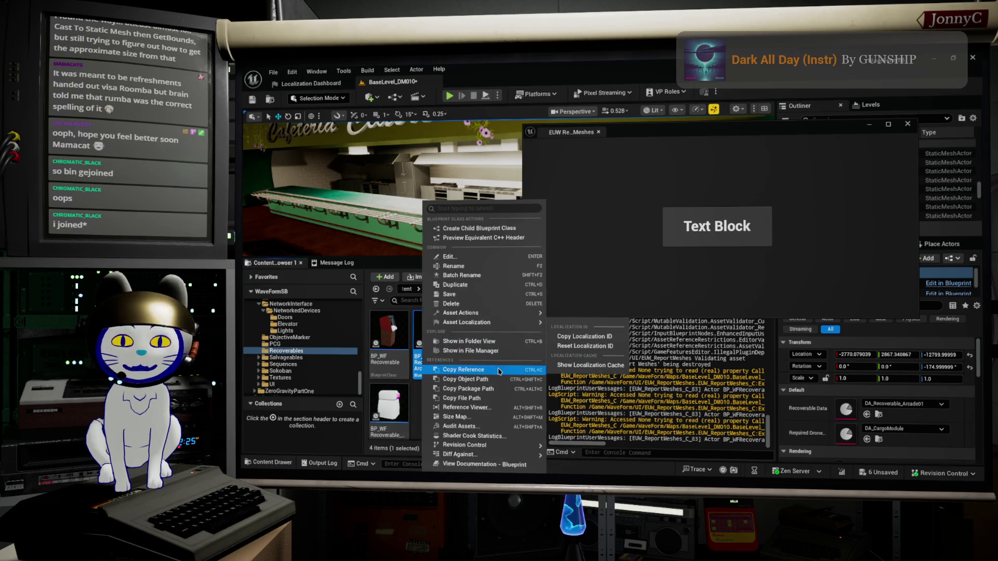
click(510, 408)
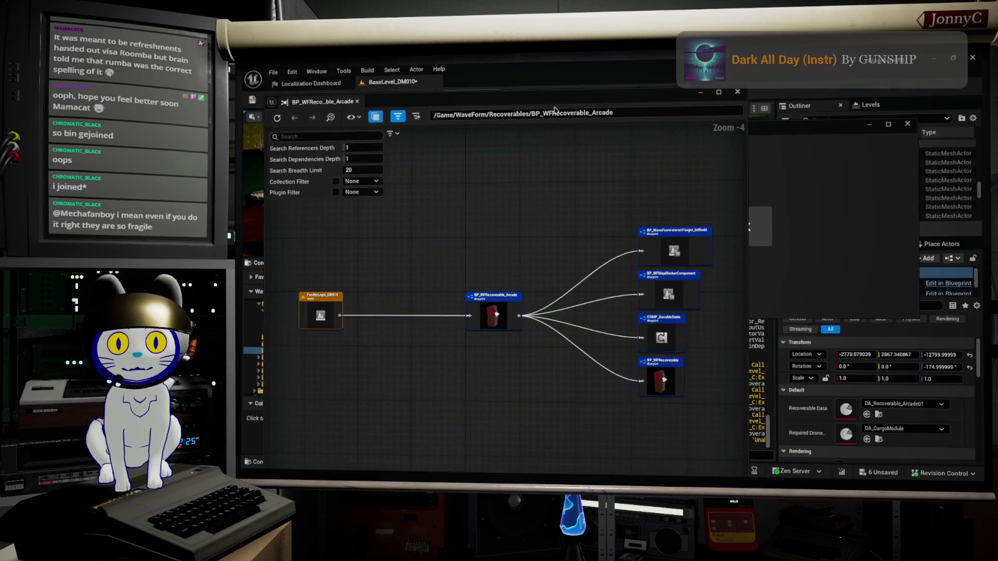
Pan the BP_WFRecoverable_Arcade reference graph to view its dependencies and BP_WaveFormInteractTarget_InWorld
drag(642, 258, 549, 236)
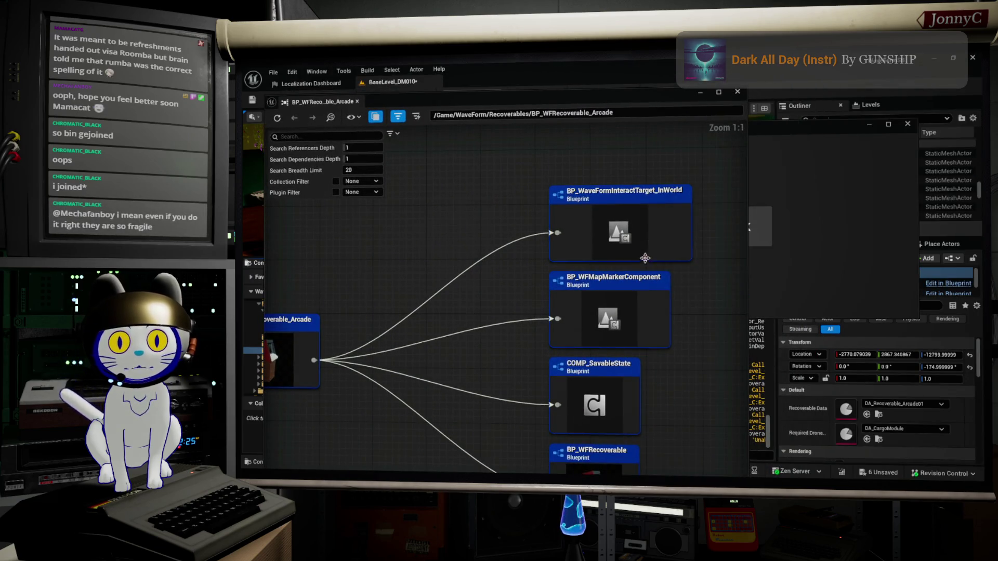
mouse_move(666, 349)
mouse_down()
mouse_move(670, 312)
mouse_move(636, 373)
mouse_up()
mouse_move(528, 361)
mouse_down()
mouse_move(510, 326)
mouse_move(579, 356)
mouse_move(562, 359)
mouse_move(595, 364)
mouse_move(744, 346)
mouse_up()
mouse_move(585, 313)
mouse_down()
mouse_move(314, 312)
mouse_move(196, 289)
mouse_up()
mouse_move(481, 258)
mouse_down()
mouse_move(465, 334)
mouse_move(445, 347)
mouse_move(416, 317)
mouse_up()
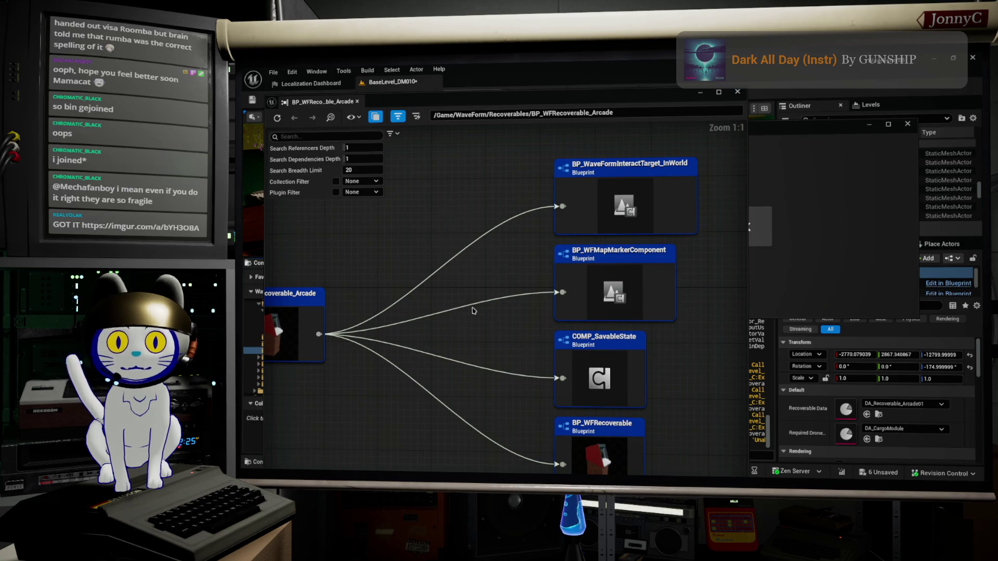
drag(629, 382, 628, 307)
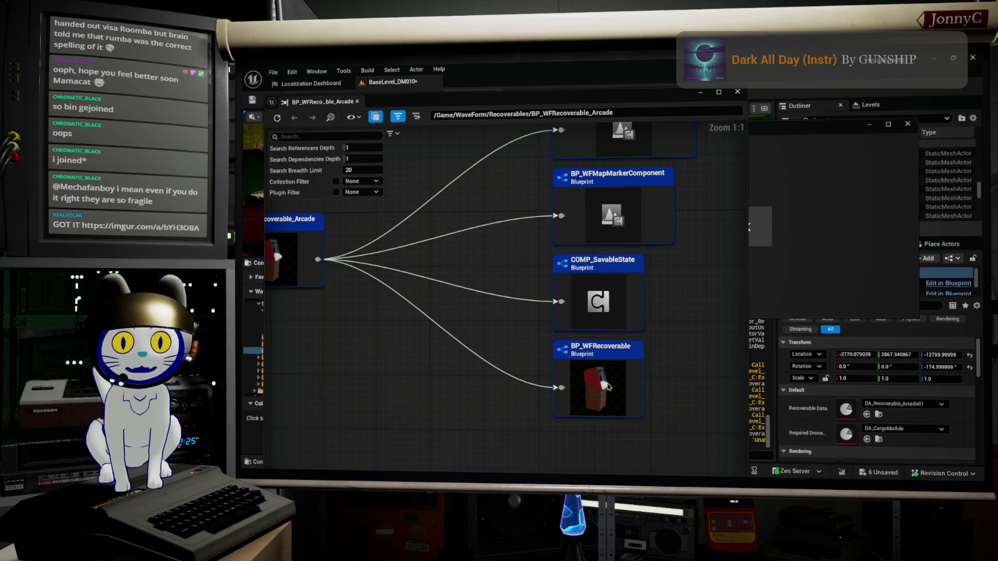
Refocus the viewer on BP_WFRecoverable, pan through its DA_Recoverable dependencies, and recentre the graph
double_click(628, 382)
scroll(469, 234, up, 4)
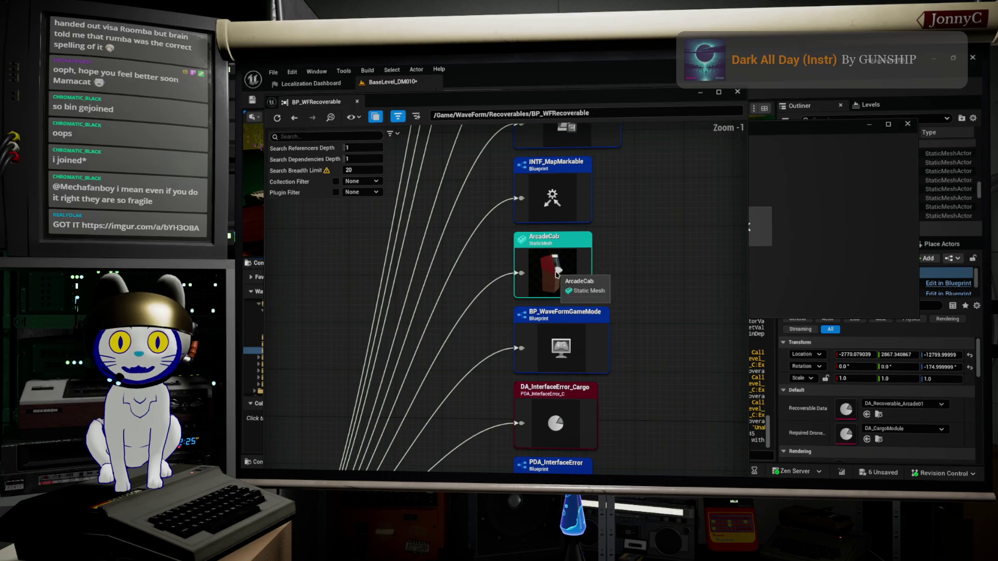
scroll(520, 259, up, 2)
mouse_move(519, 260)
mouse_down()
mouse_move(403, 382)
mouse_move(400, 400)
mouse_move(551, 327)
mouse_move(512, 260)
mouse_move(483, 162)
mouse_up()
drag(507, 276, 480, 102)
drag(471, 317, 478, 156)
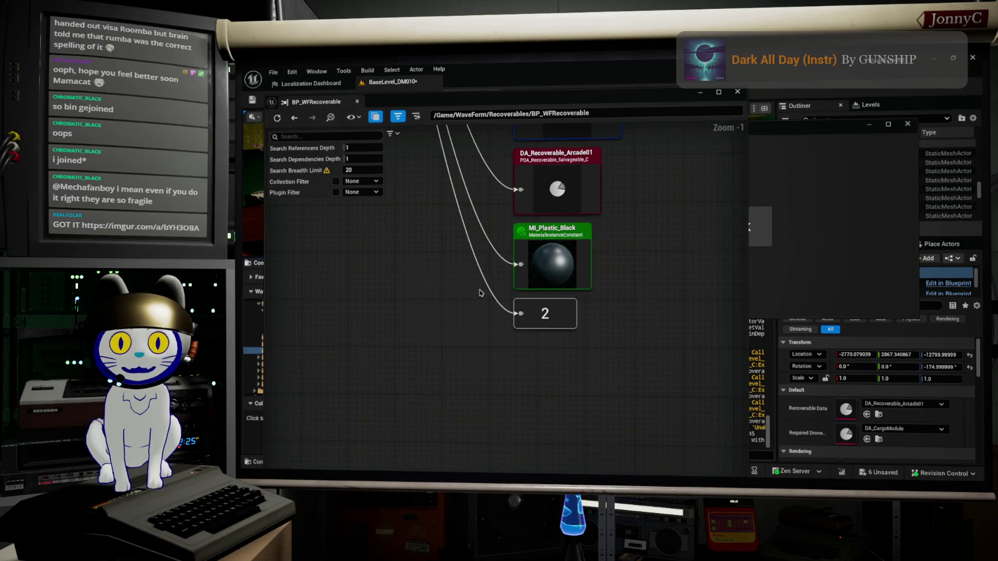
scroll(477, 272, down, 4)
drag(486, 315, 510, 460)
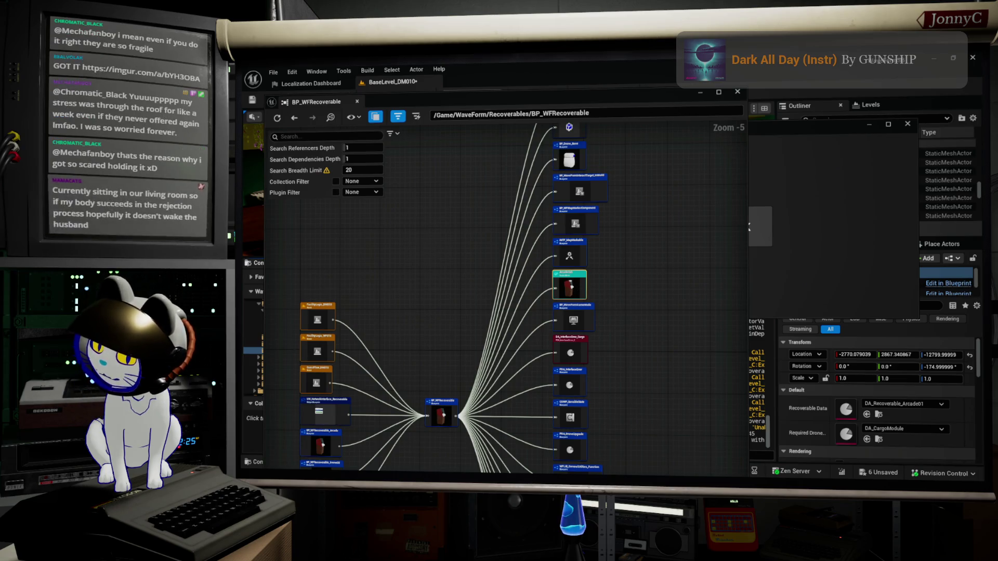
key(alt+Tab)
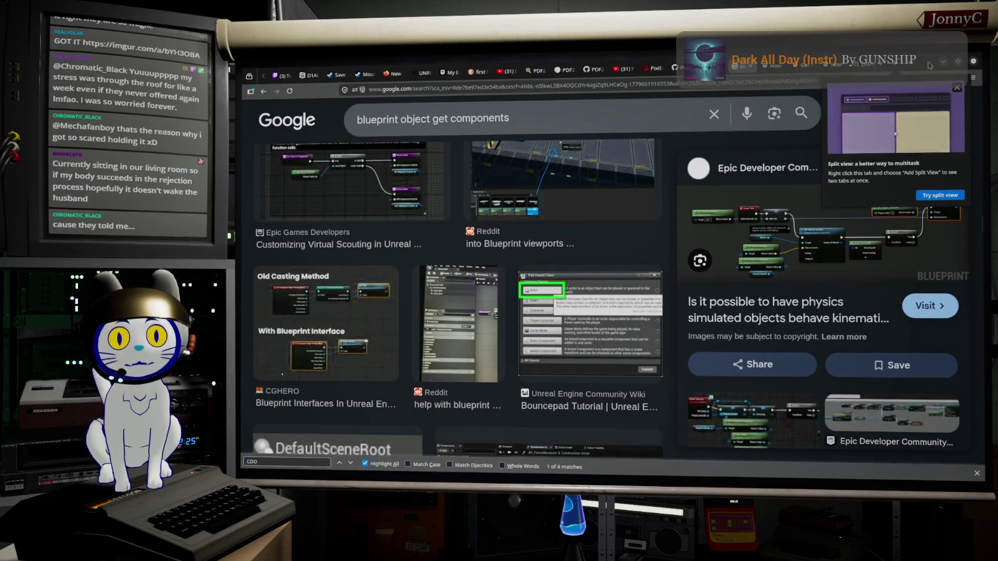
key(alt+Tab)
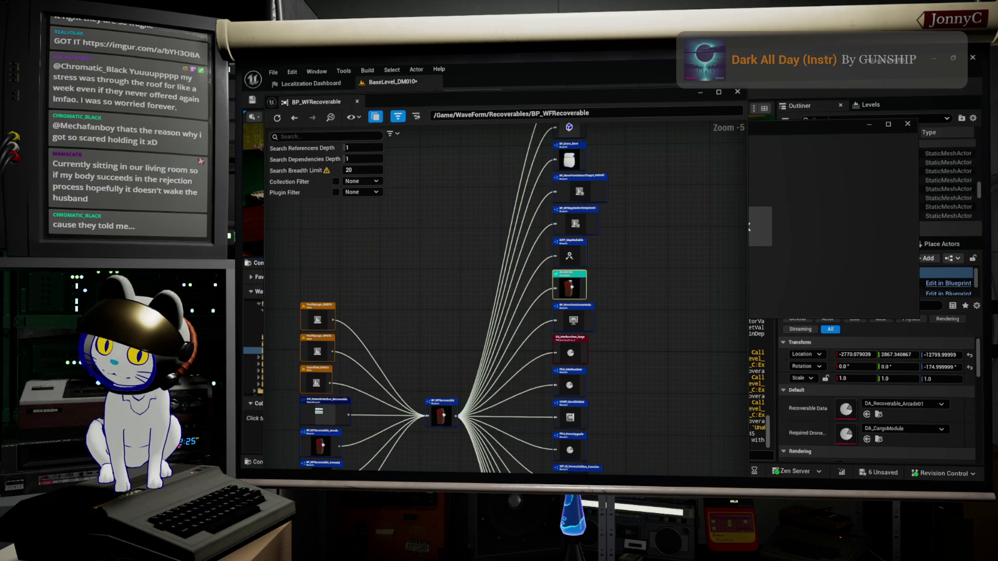
key(alt+Tab)
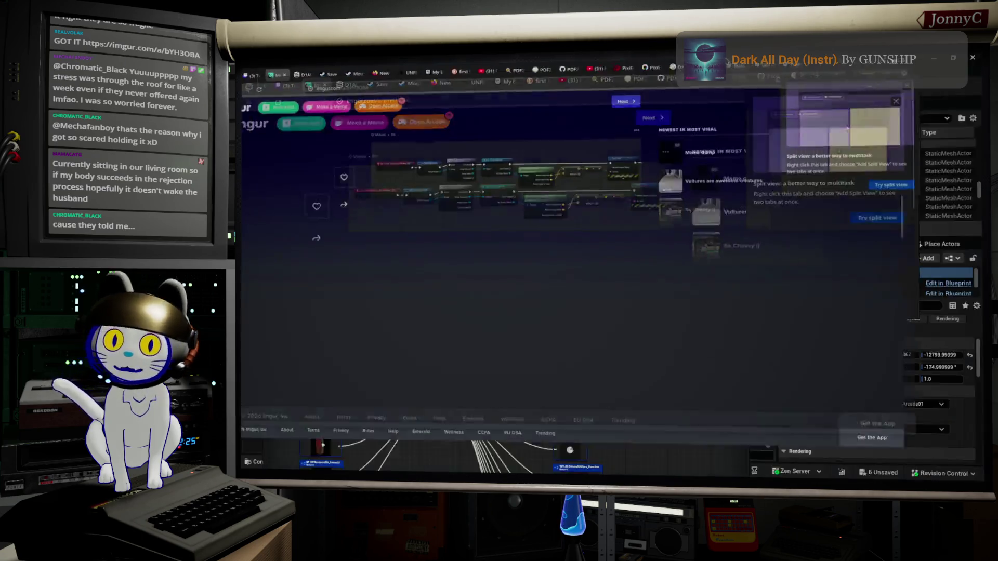
click(476, 191)
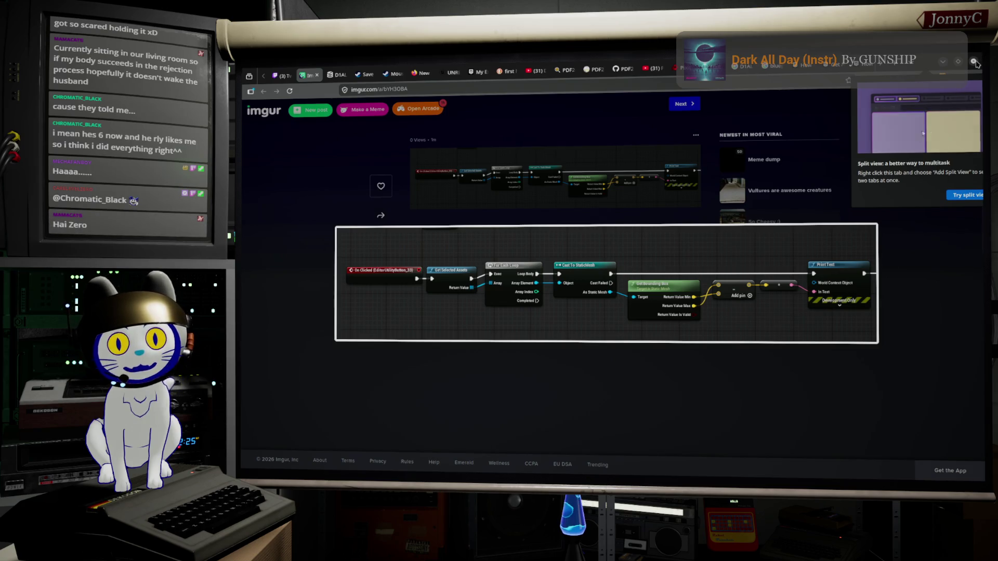
click(942, 64)
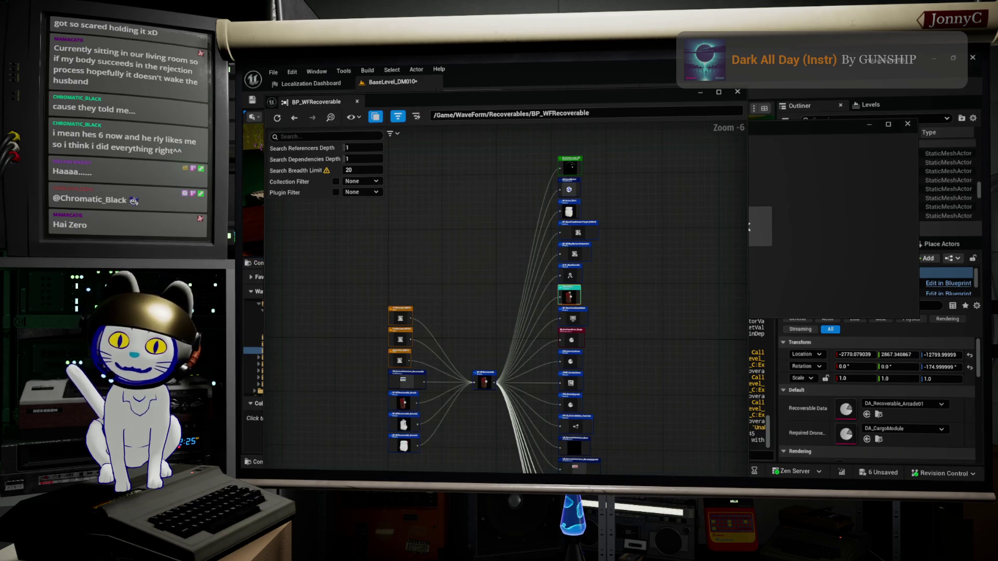
Close the Reference Viewer and inspect the Get Components By Class node in EUW_ReportMeshes' EventGraph
click(737, 92)
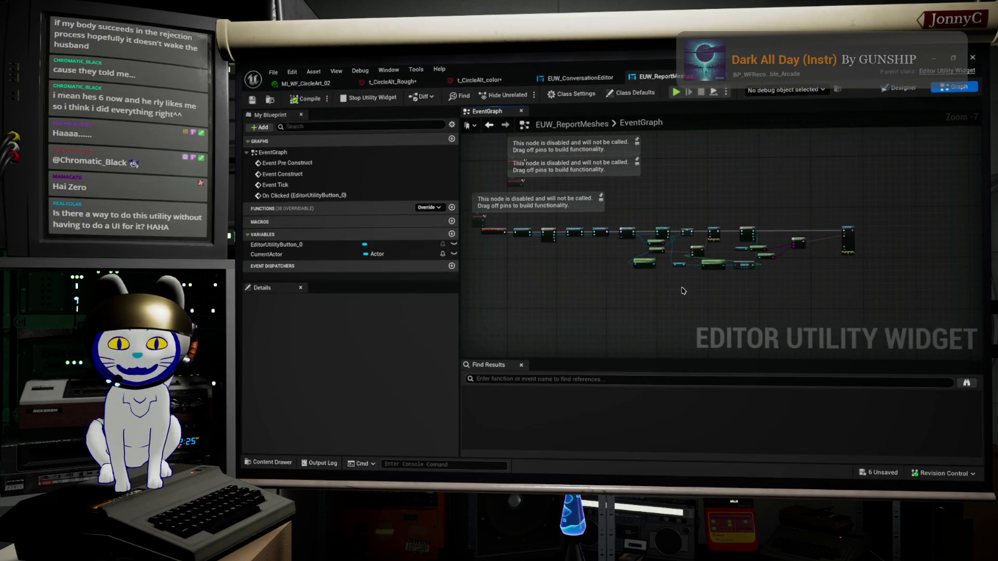
scroll(665, 300, up, 4)
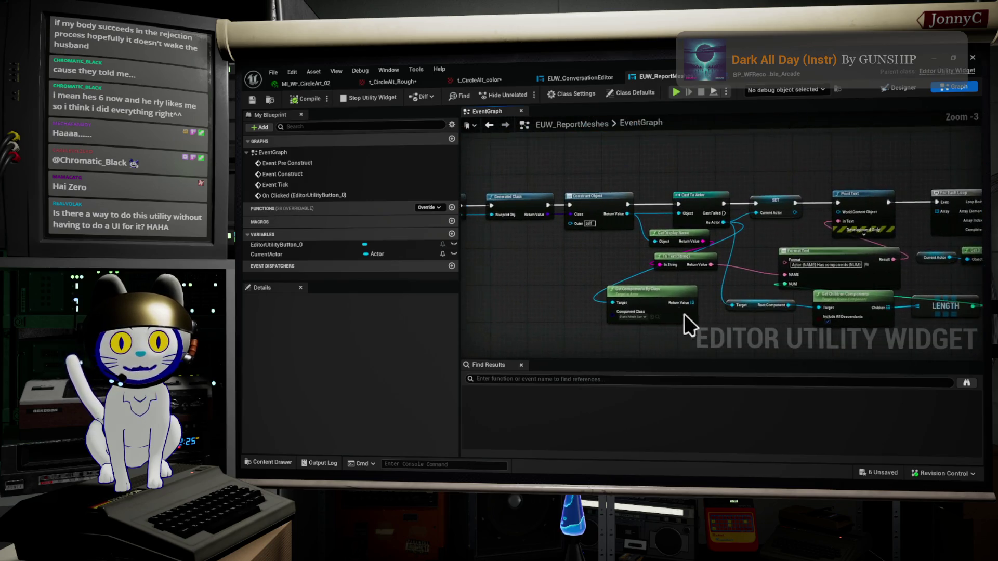
scroll(685, 325, up, 2)
click(672, 289)
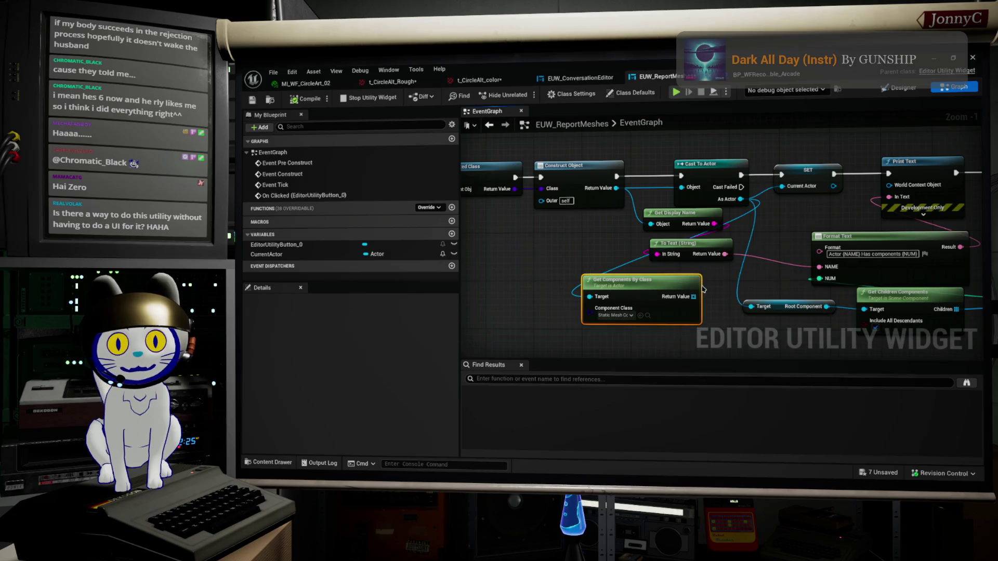
mouse_move(708, 299)
mouse_down()
mouse_move(719, 306)
mouse_move(663, 270)
mouse_up()
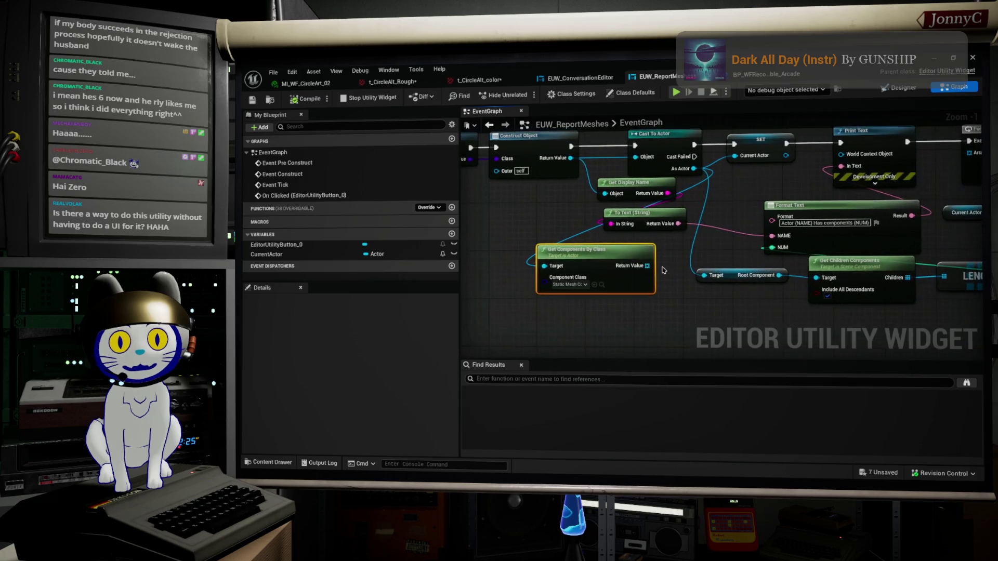
scroll(663, 270, down, 1)
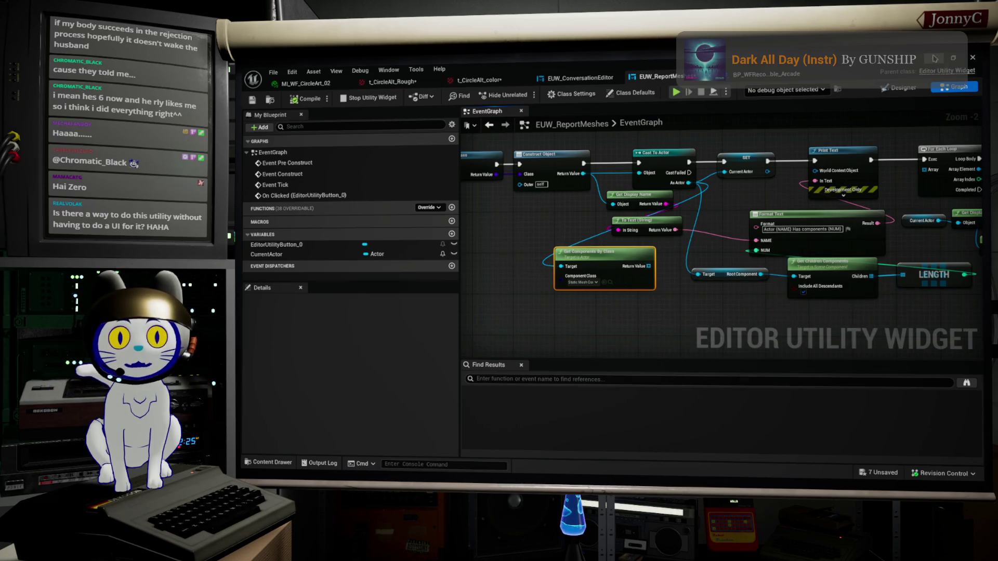
key(alt+Tab)
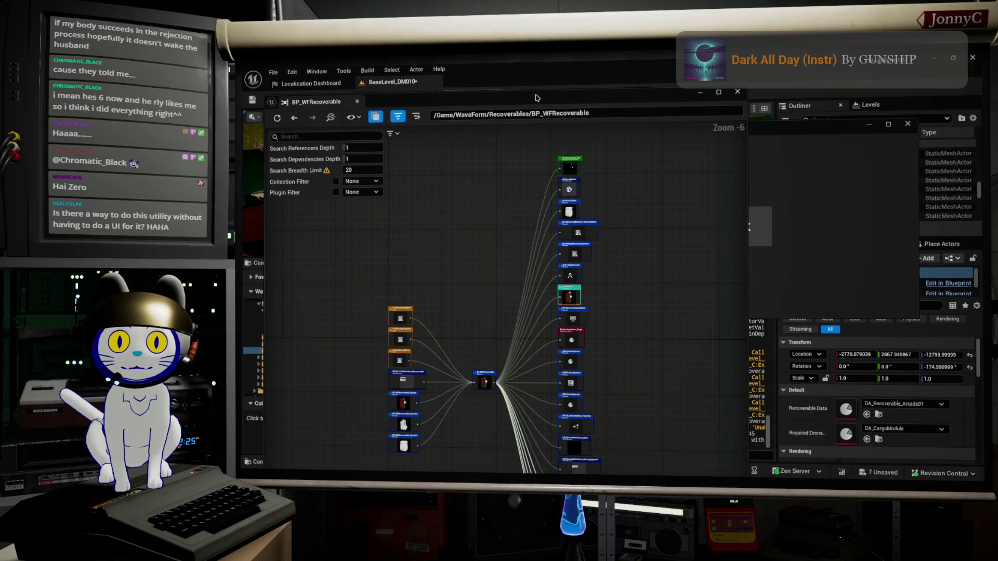
Close the BP_WFRecoverable Reference Viewer, briefly check the add-new menu, then reopen and close the viewer
click(736, 91)
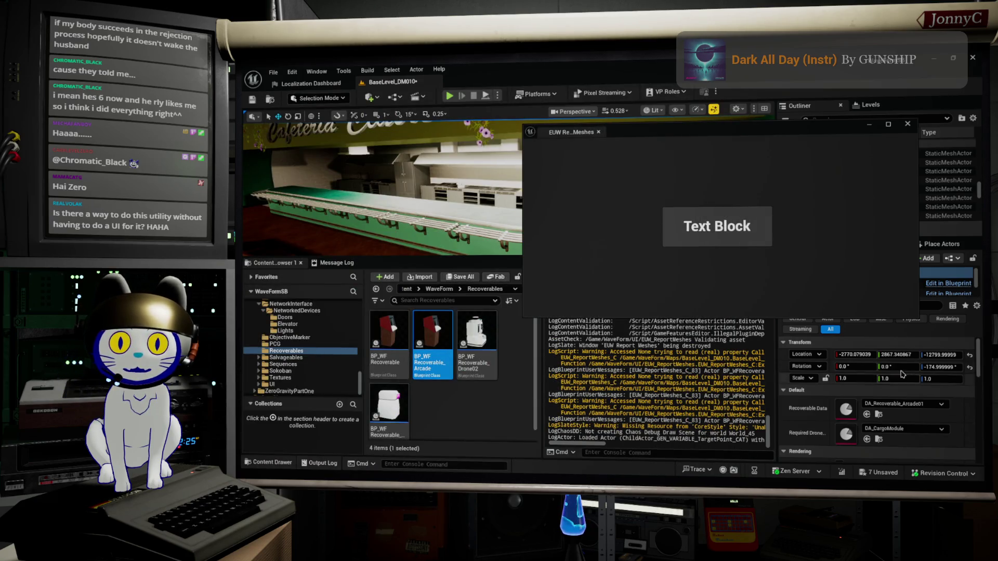
right_click(457, 420)
mouse_move(473, 403)
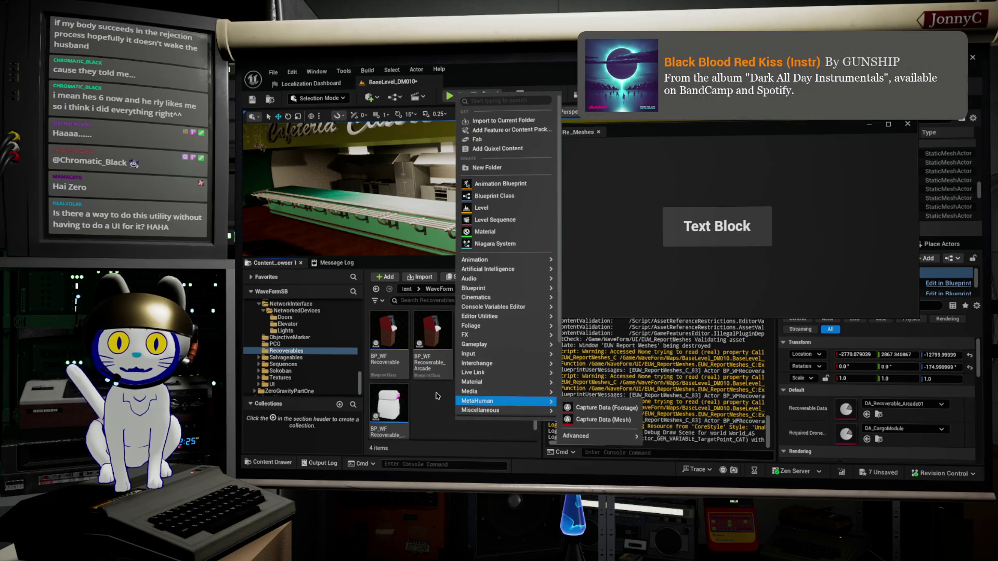
key(Escape)
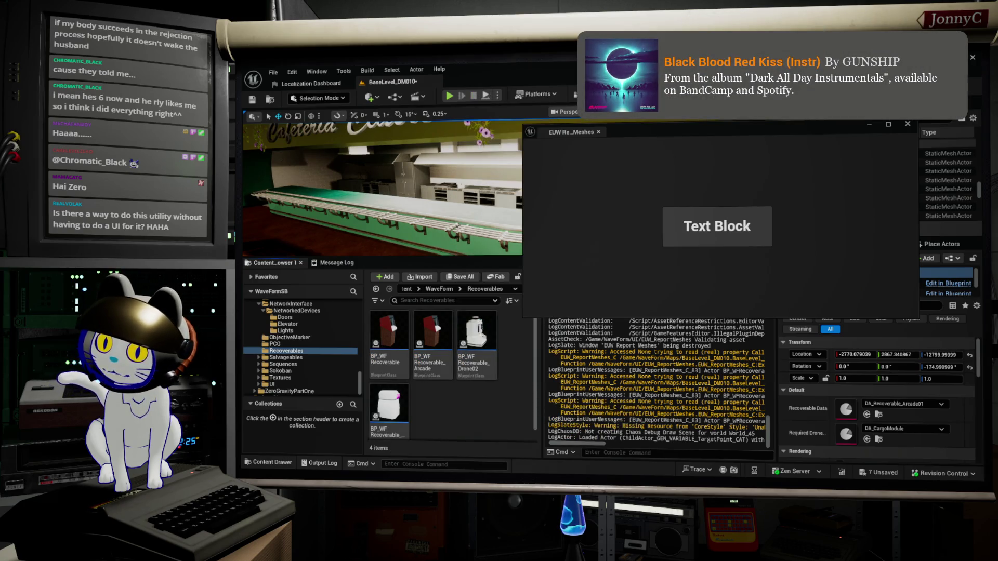
click(717, 226)
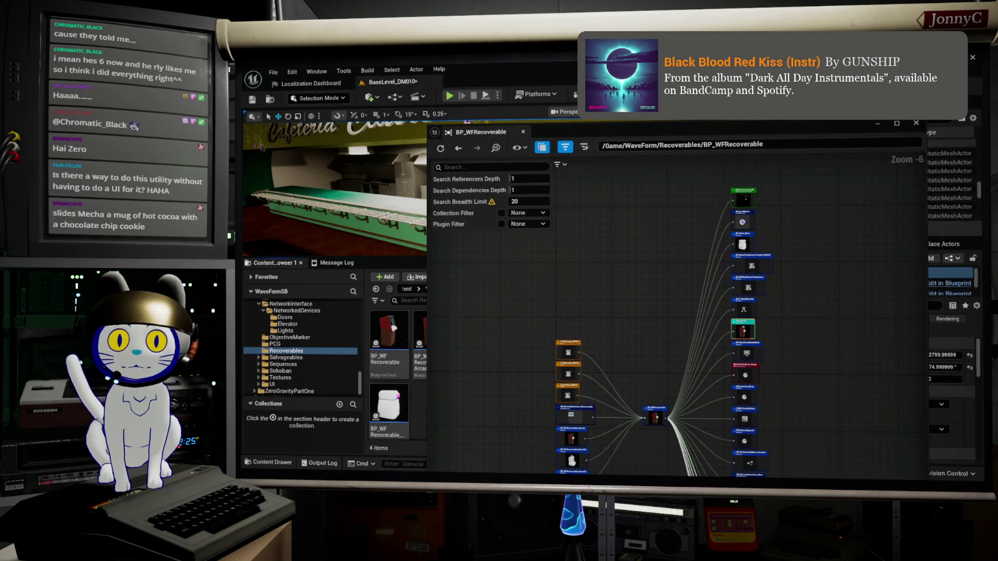
click(916, 123)
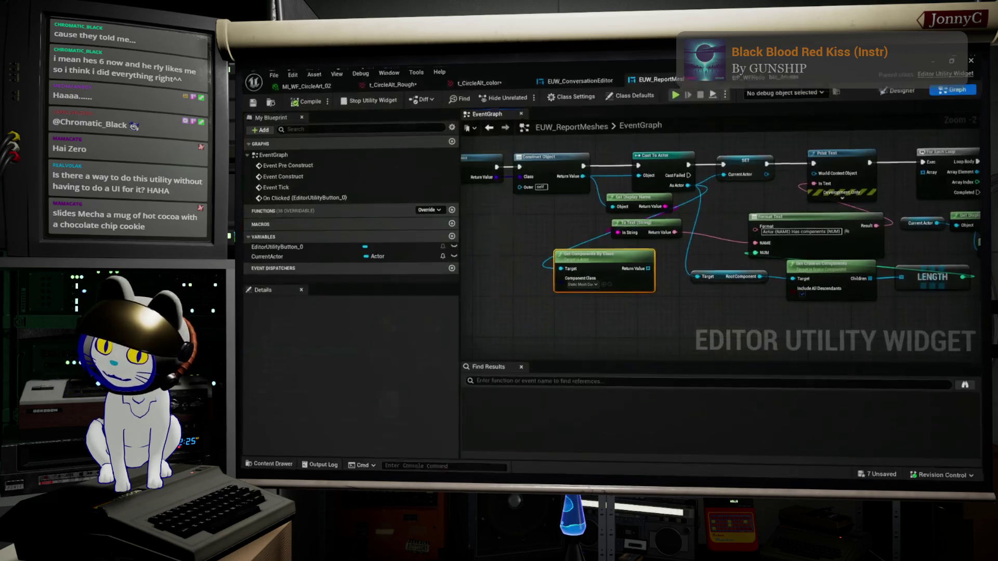
Locate EUW_ReportMeshes in the WaveForm/UI folder and open the new-asset menu there
key(alt+Tab)
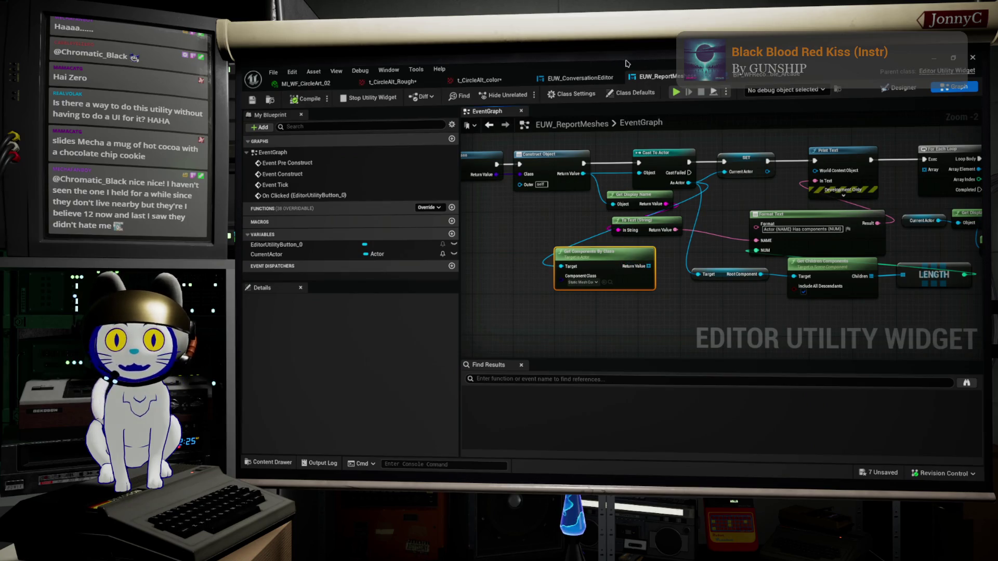
double_click(626, 63)
click(484, 151)
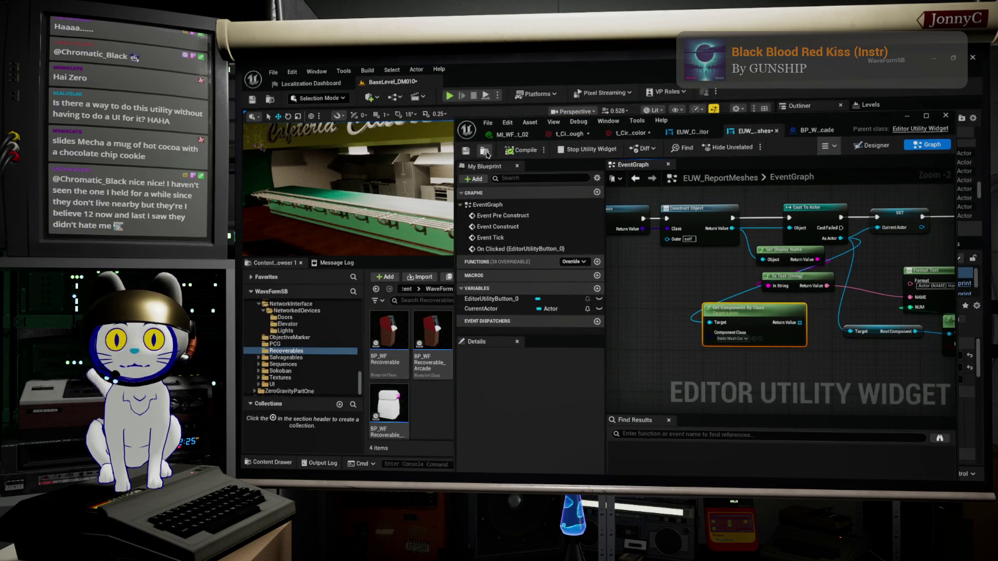
key(alt+Tab)
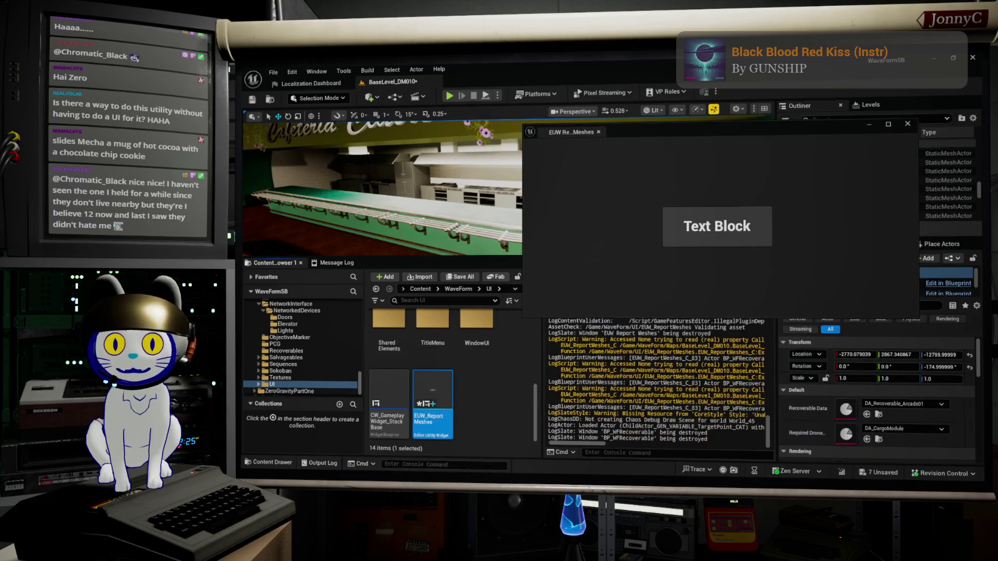
click(388, 398)
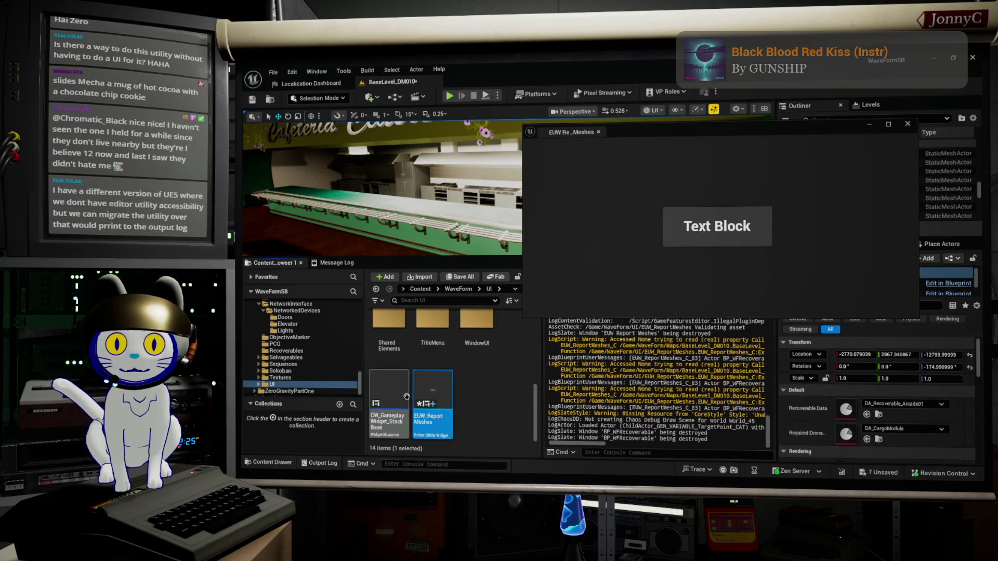
click(426, 388)
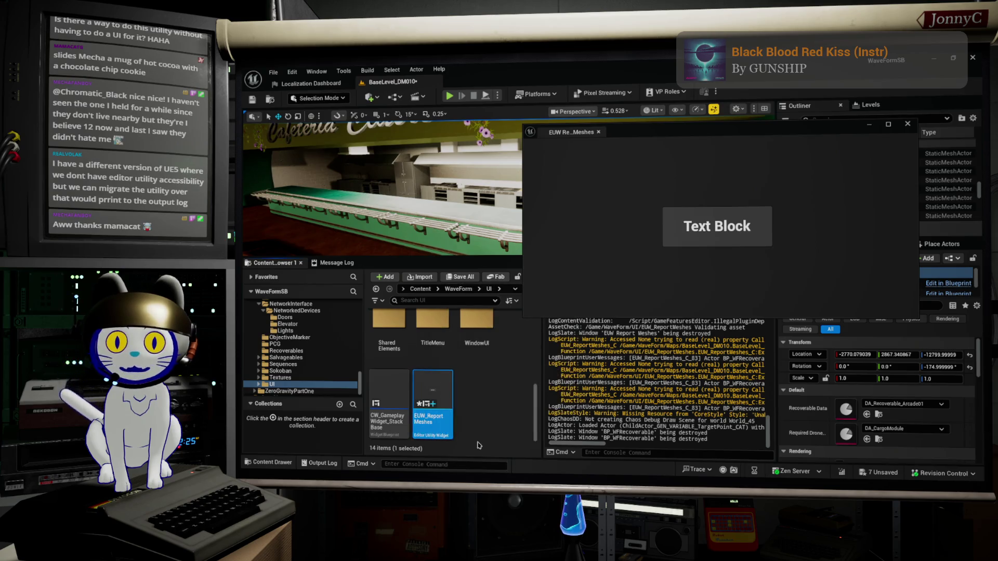
right_click(479, 417)
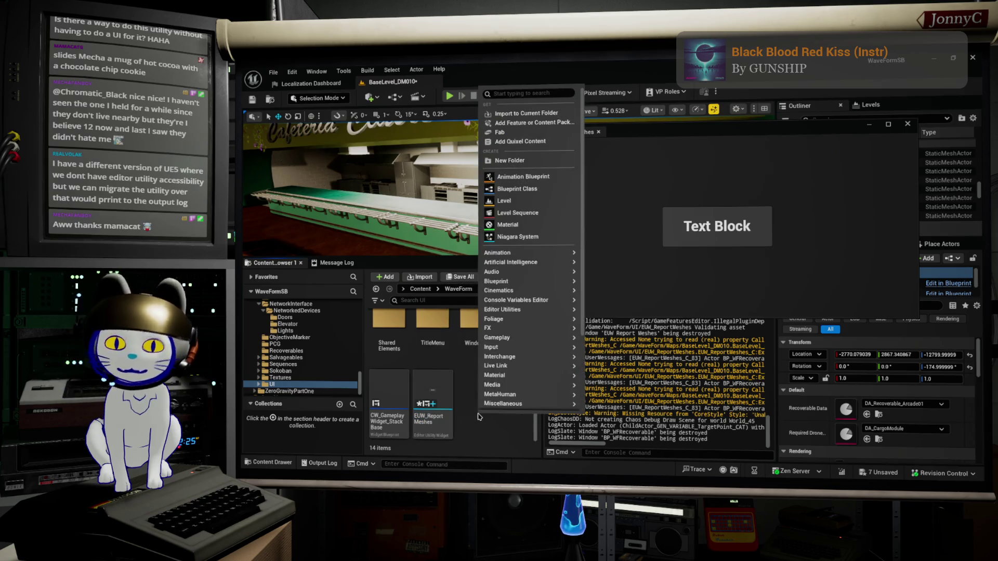
Create an Asset Action Utility editor blueprint, keeping the default name NewEditorUtilityBlueprint
text(edit)
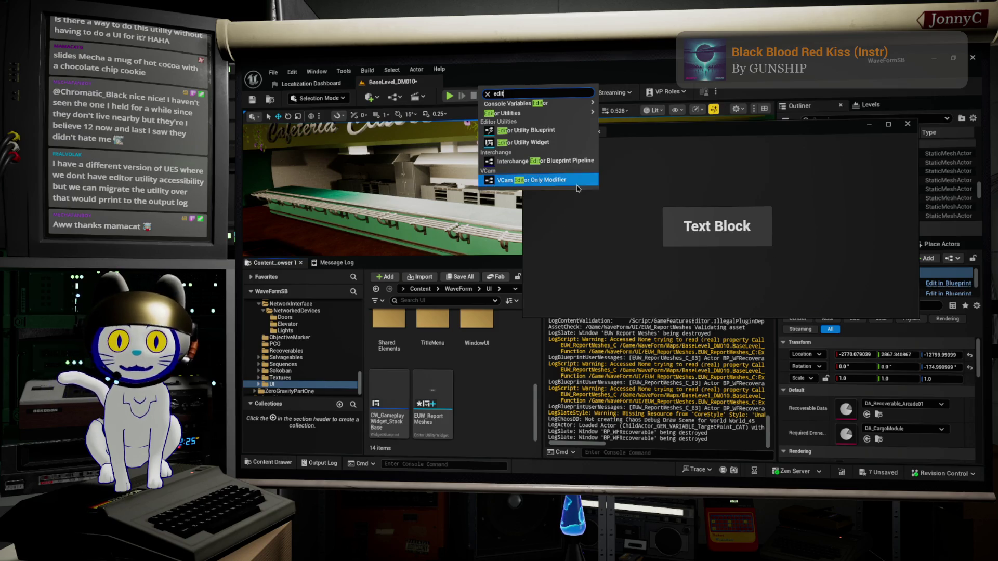
click(541, 129)
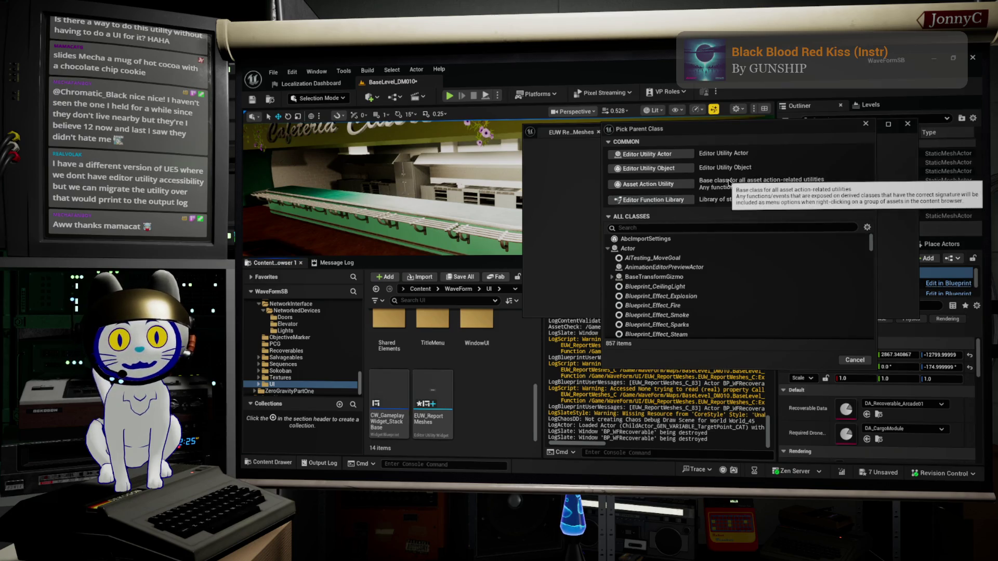
click(682, 187)
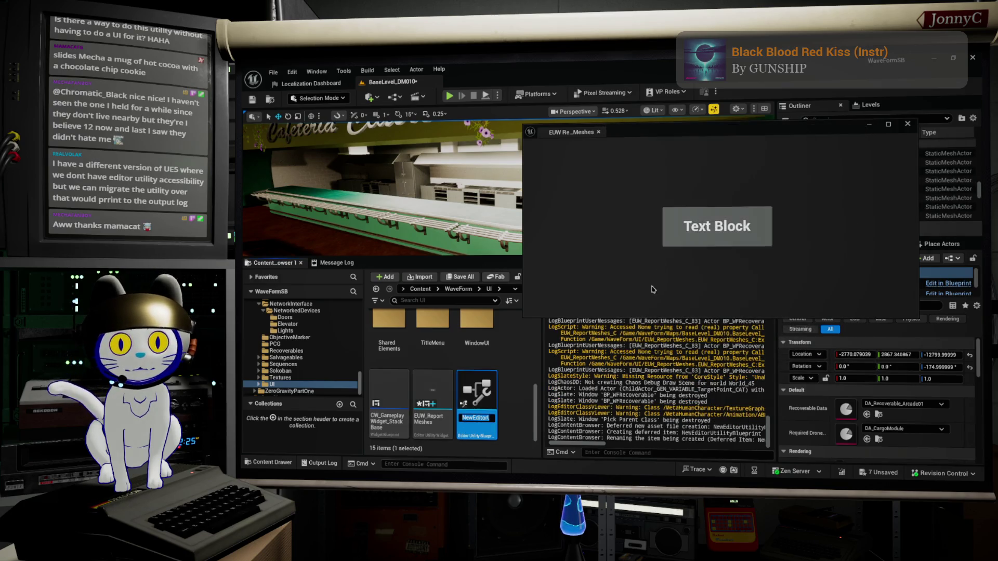
key(Return)
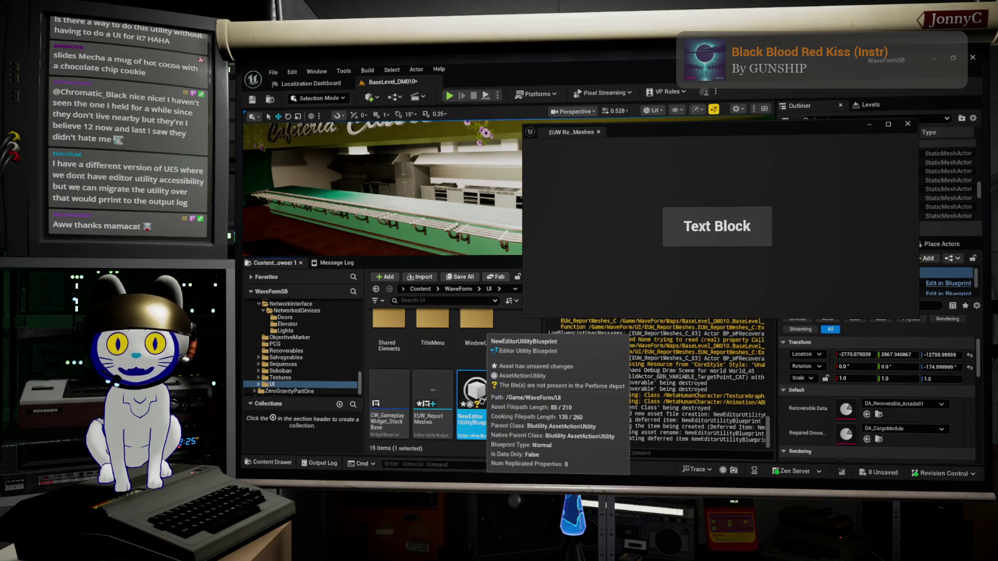
Compile and save NewEditorUtilityBlueprint, then bring the level editor back to front
right_click(481, 400)
key(Escape)
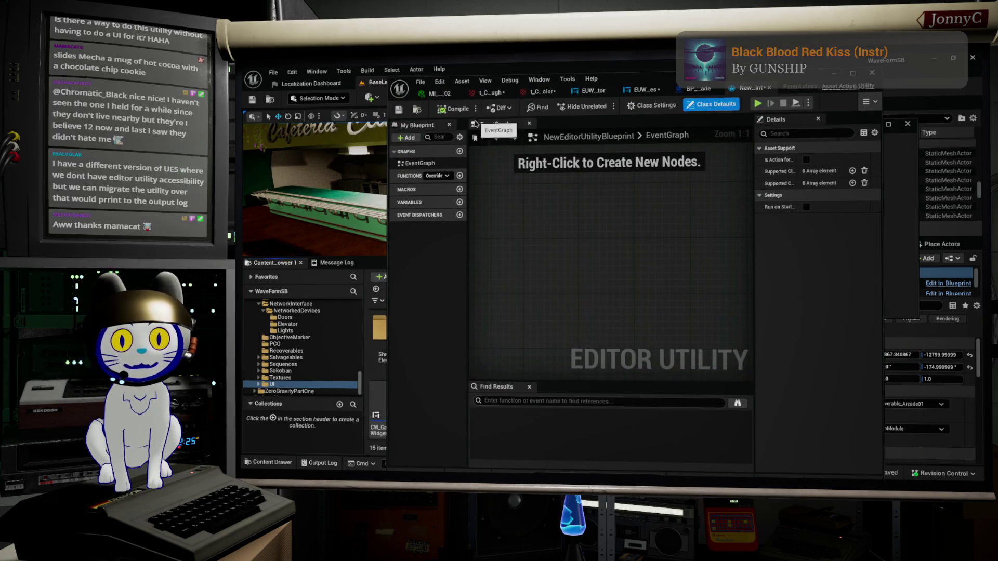
click(454, 110)
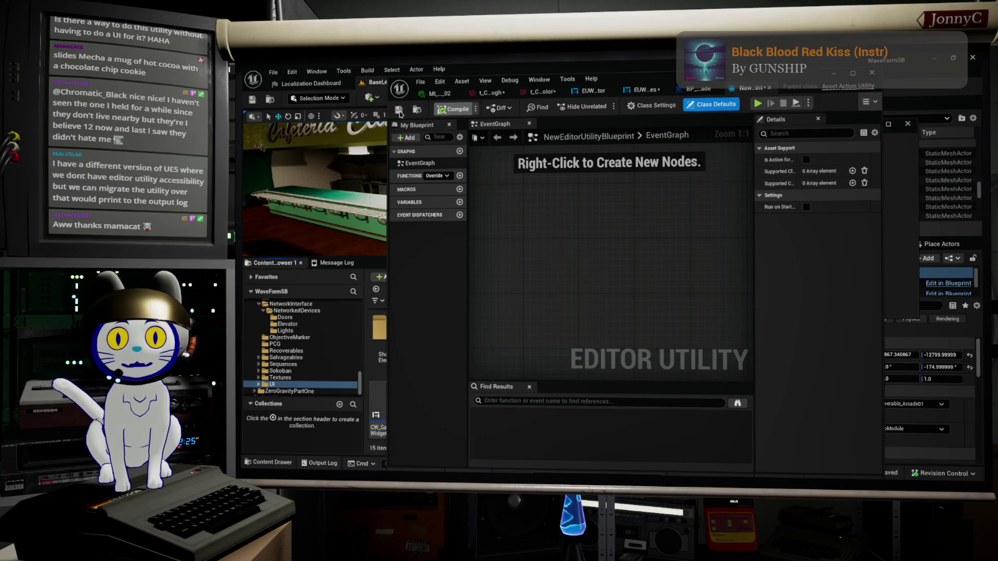
key(ctrl+s)
drag(661, 83, 654, 117)
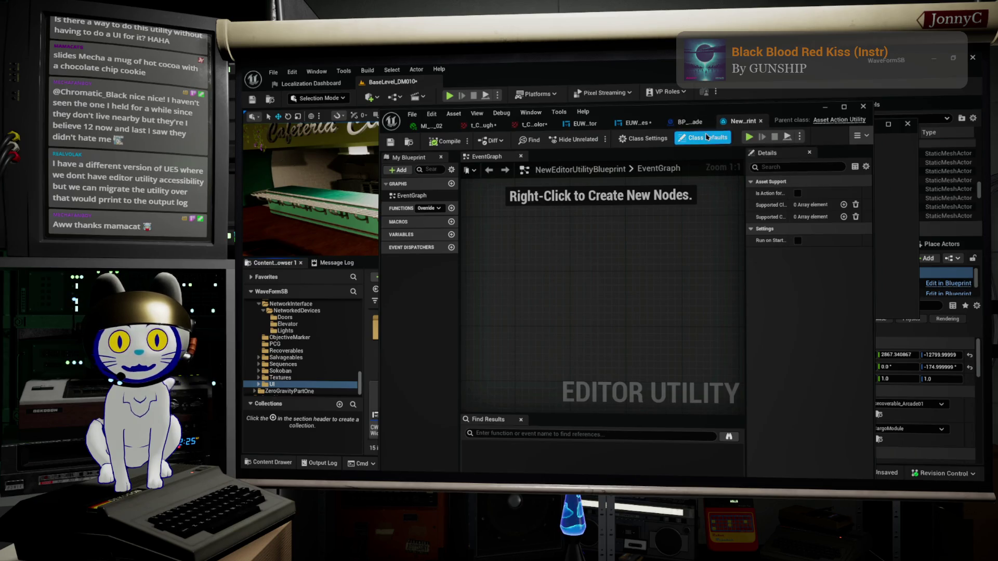
click(692, 107)
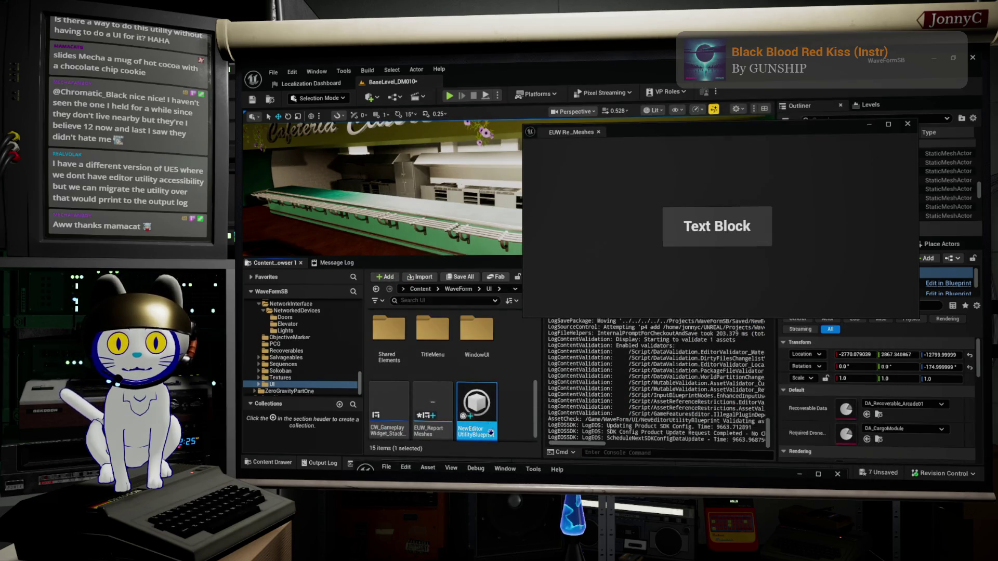
right_click(407, 400)
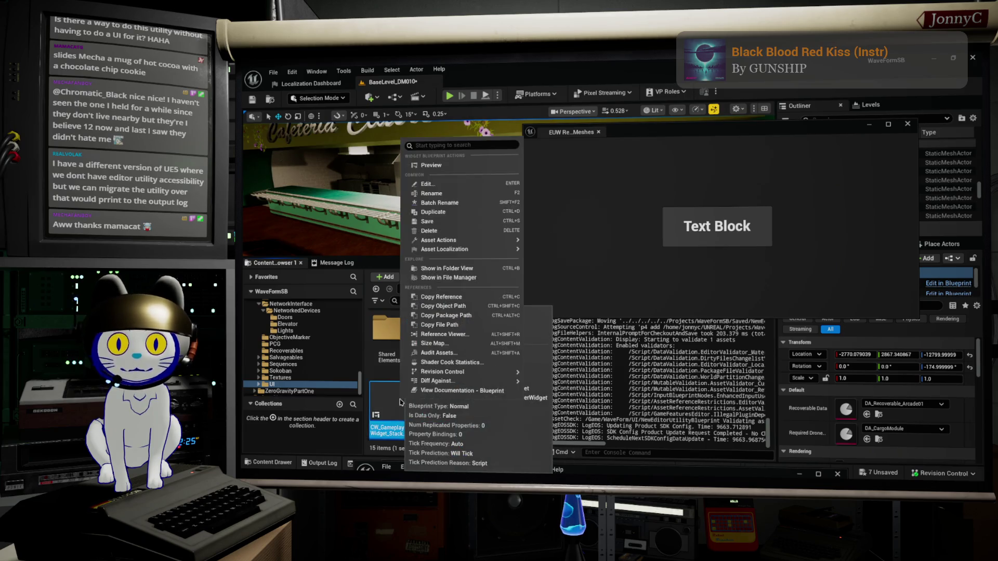
mouse_move(503, 249)
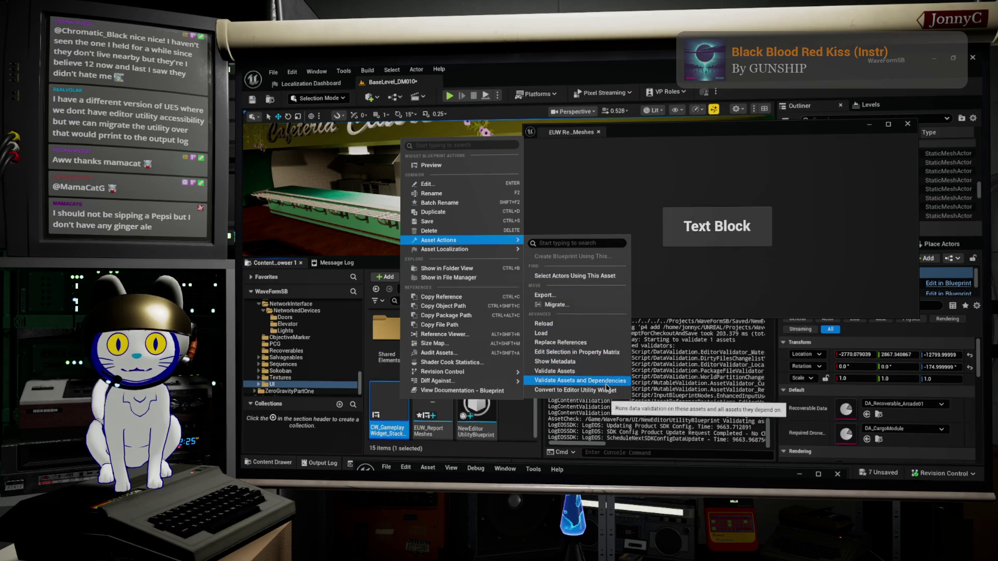
key(Escape)
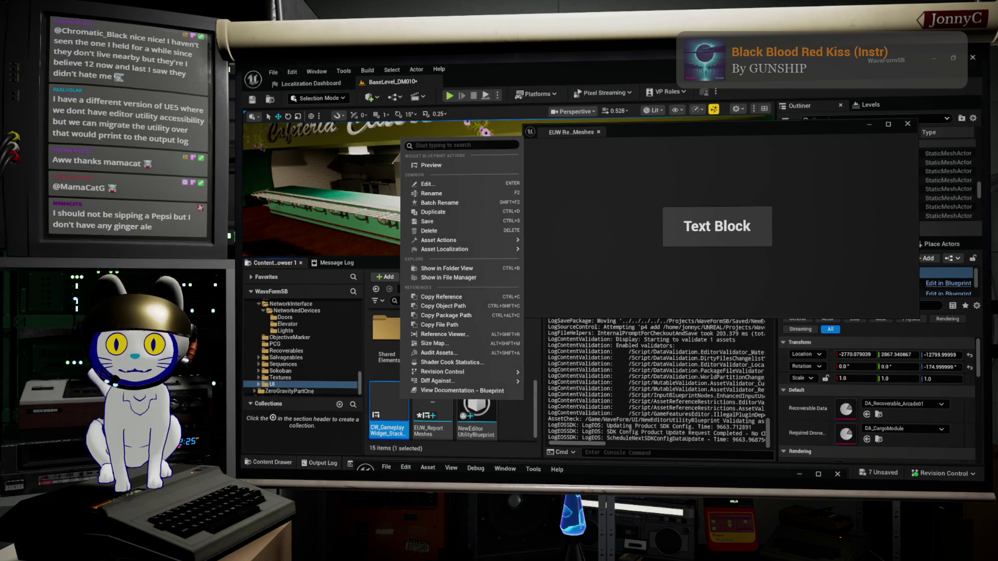
key(Escape)
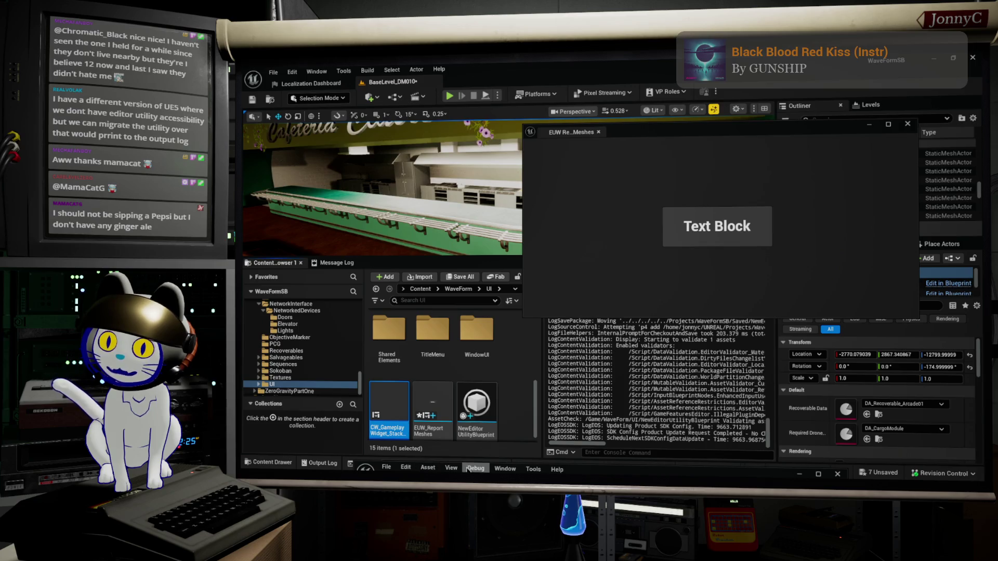
double_click(663, 474)
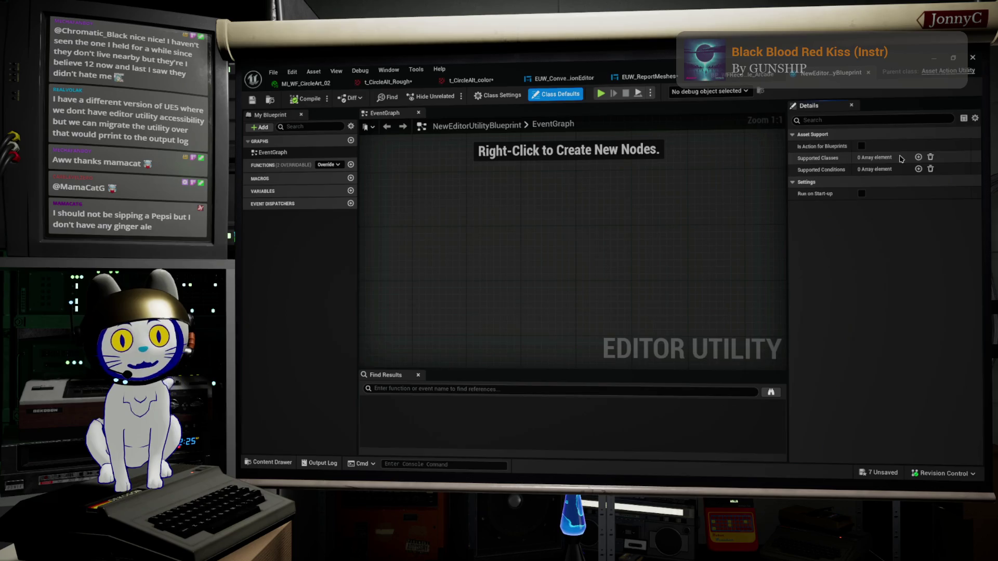
Add Blueprint as the Index[0] Supported Classes entry and compile NewEditorUtilityBlueprint
click(919, 157)
click(877, 170)
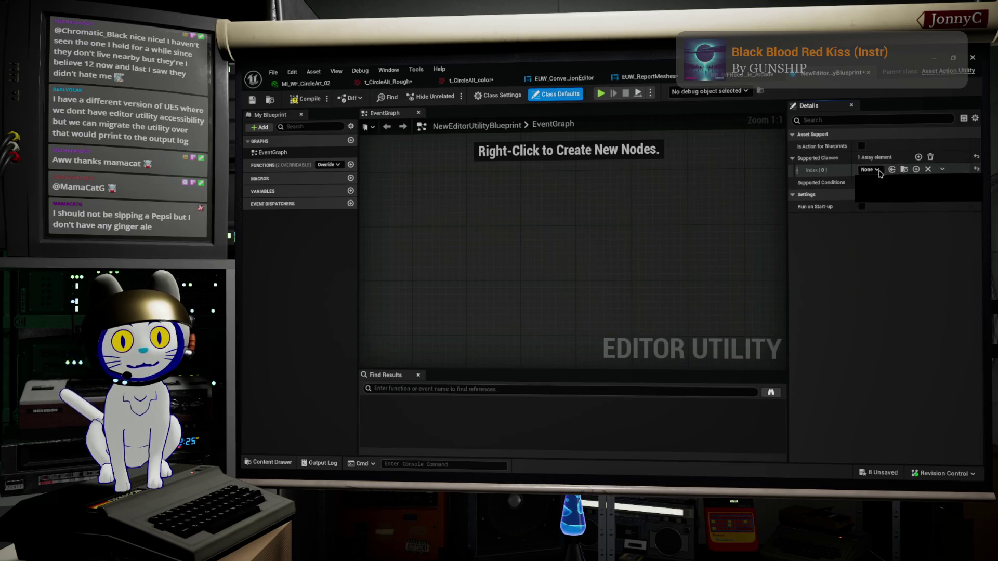
text(bluprint)
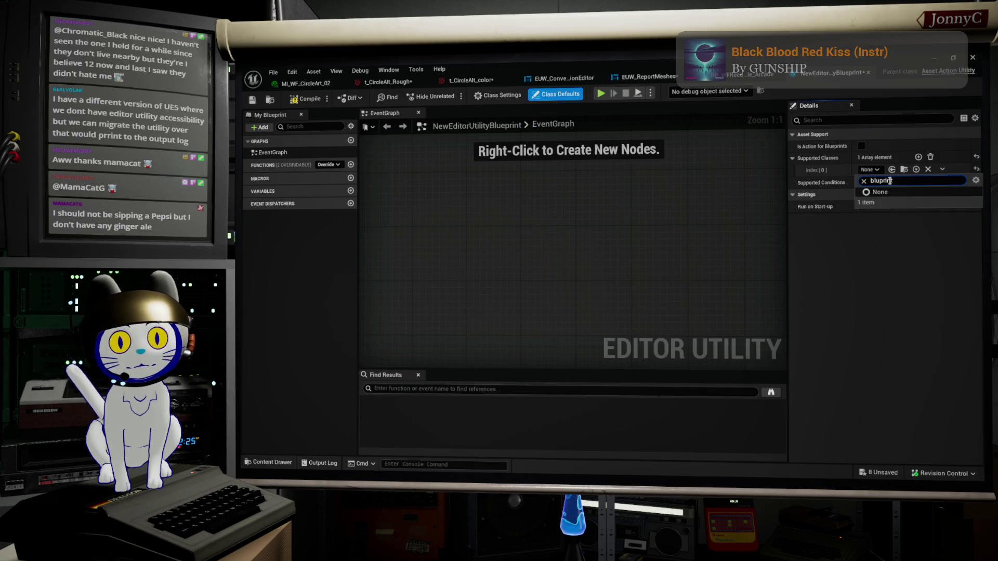
key(BackSpace)
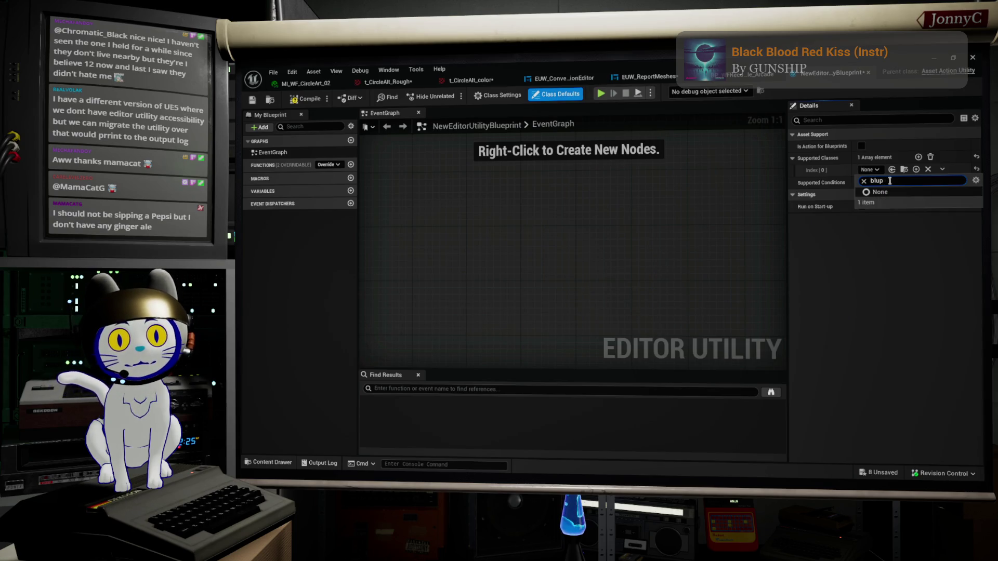
text(e)
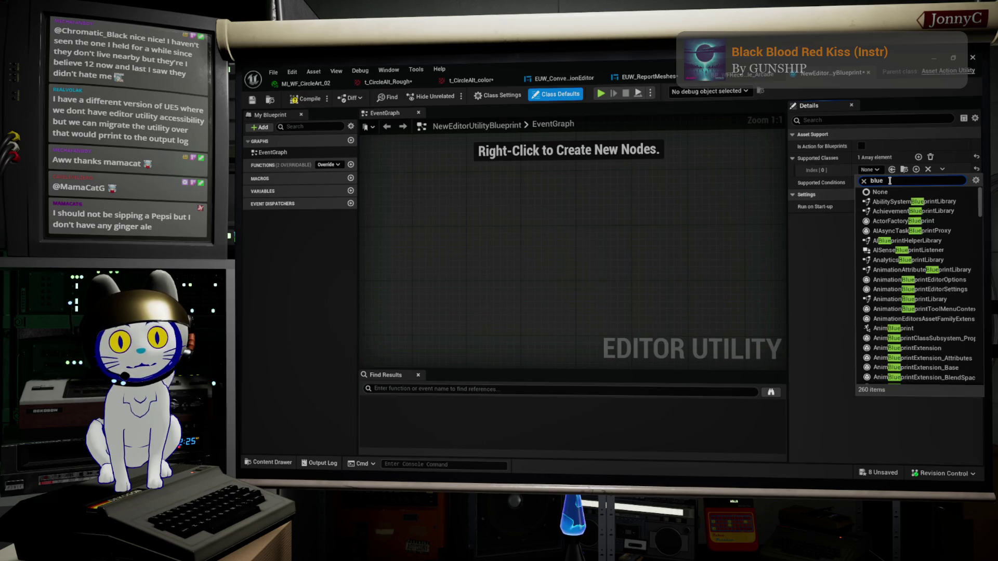
text(pr)
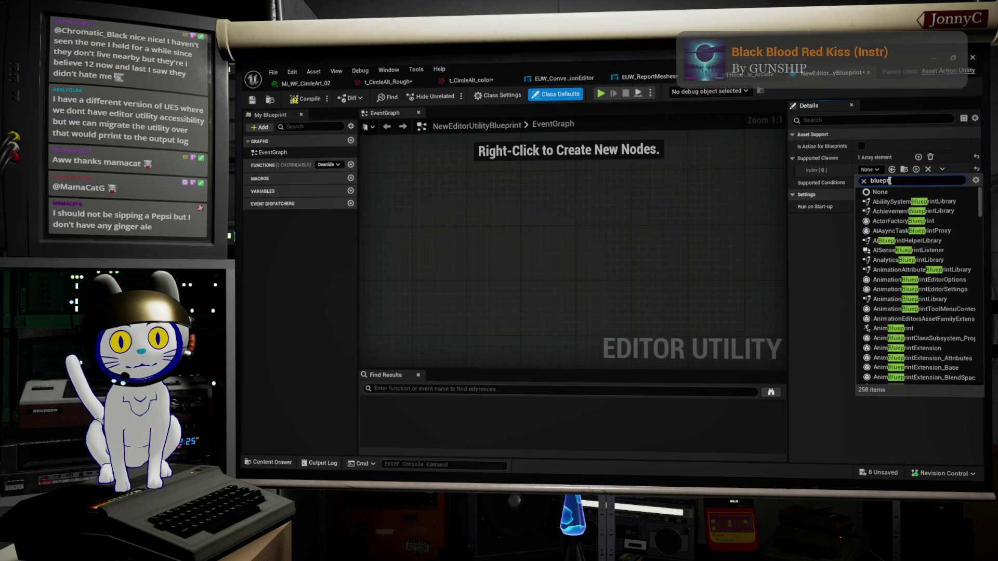
text(ing)
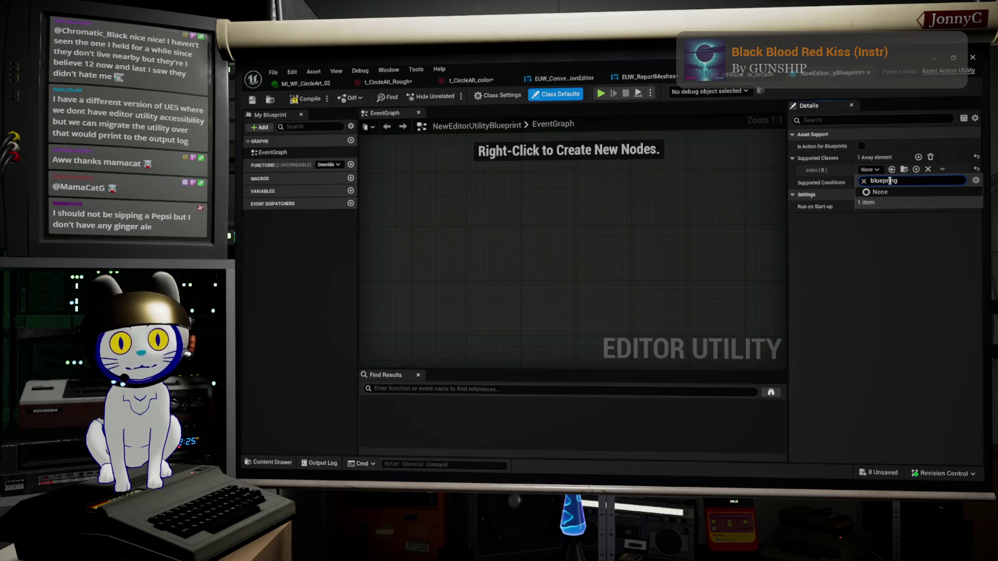
key(BackSpace)
key(BackSpace)
key(BackSpace)
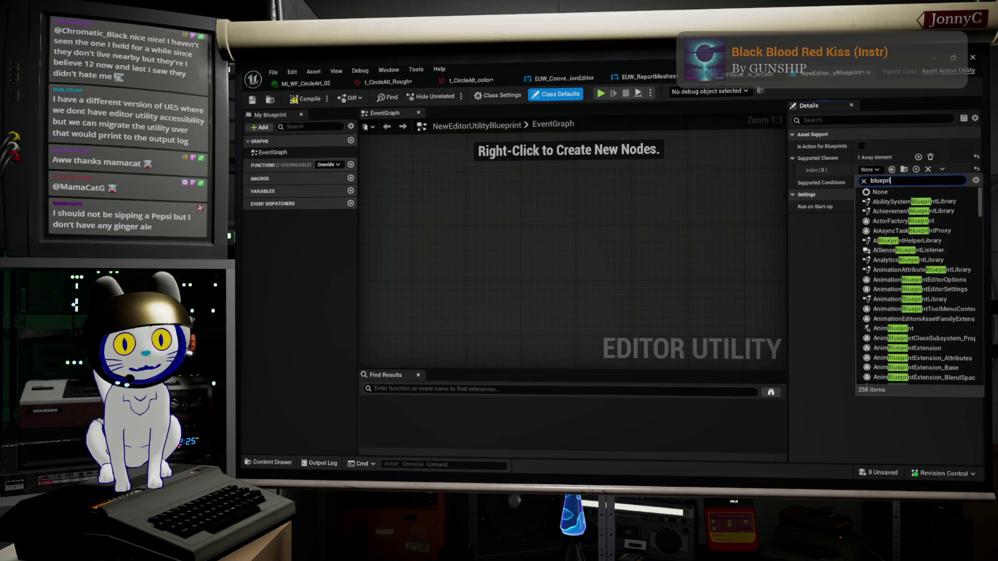
scroll(915, 343, down, 5)
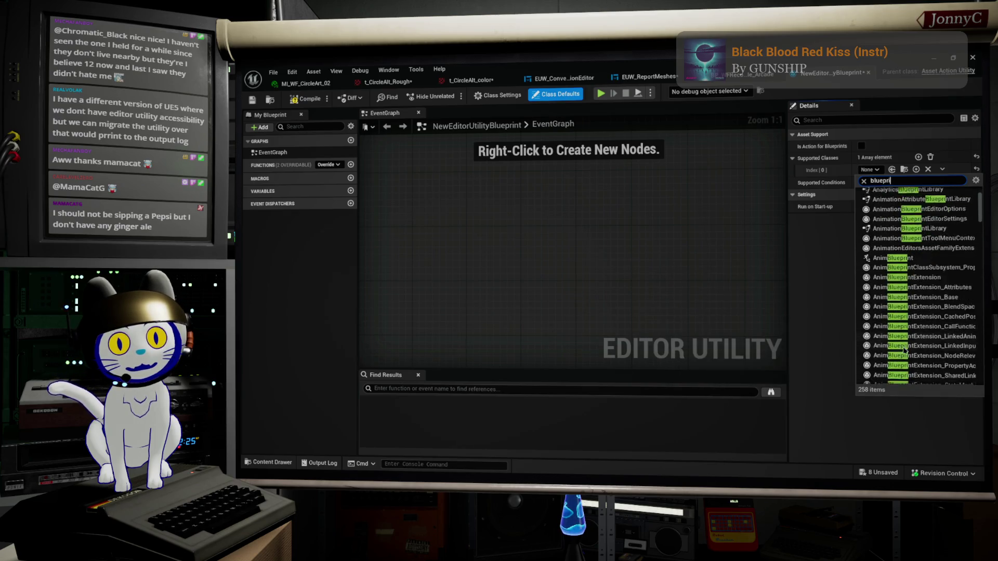
scroll(904, 351, down, 10)
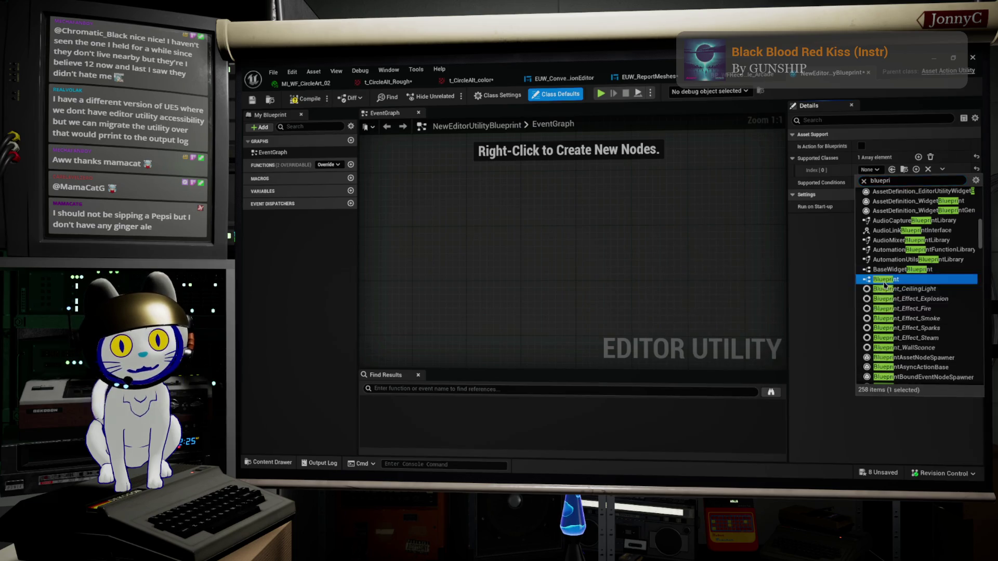
click(885, 280)
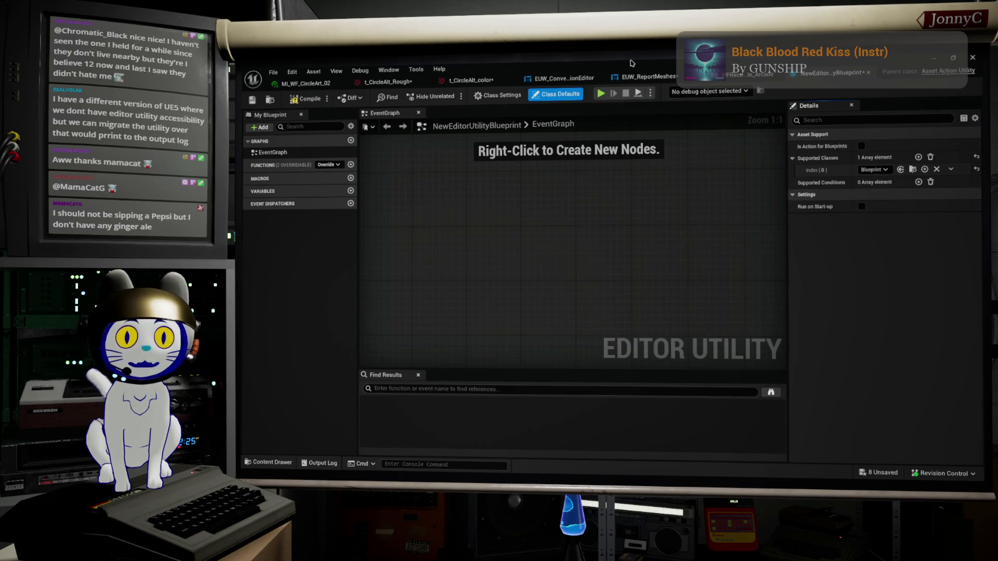
double_click(674, 83)
click(493, 239)
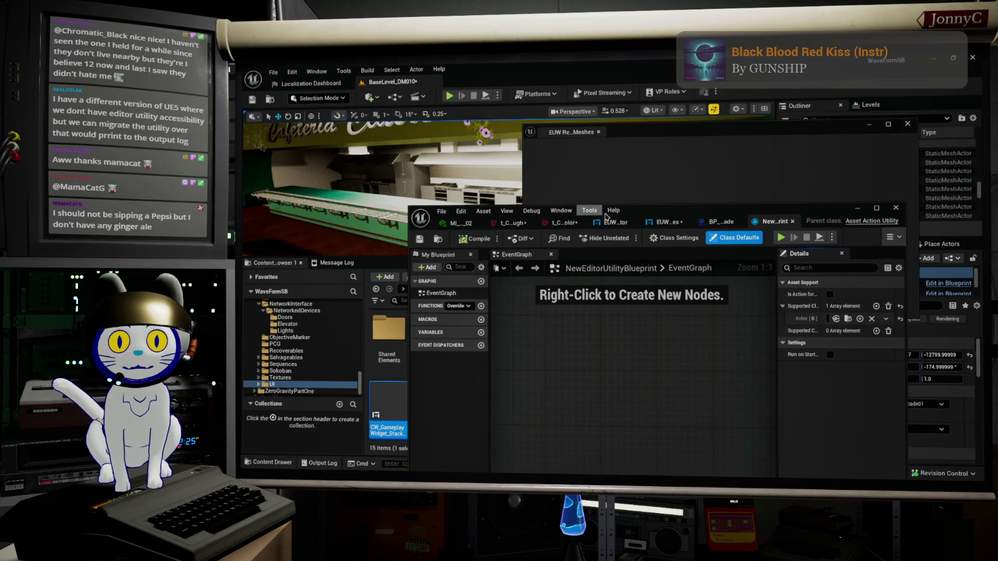
Move the blueprint editor aside and browse CW_GameplayWidget_StackBase's options without choosing any
drag(670, 212, 661, 456)
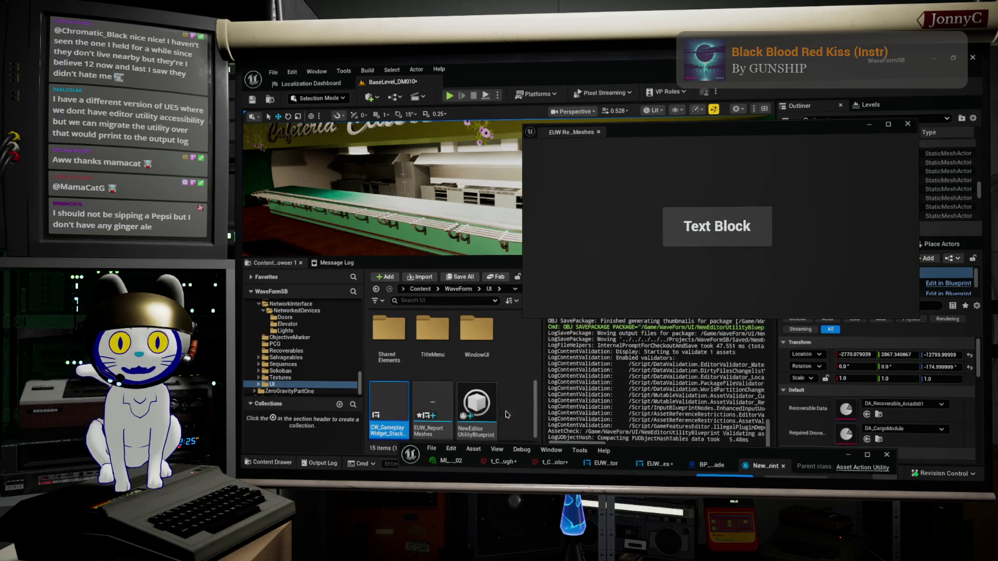
right_click(393, 397)
mouse_move(481, 240)
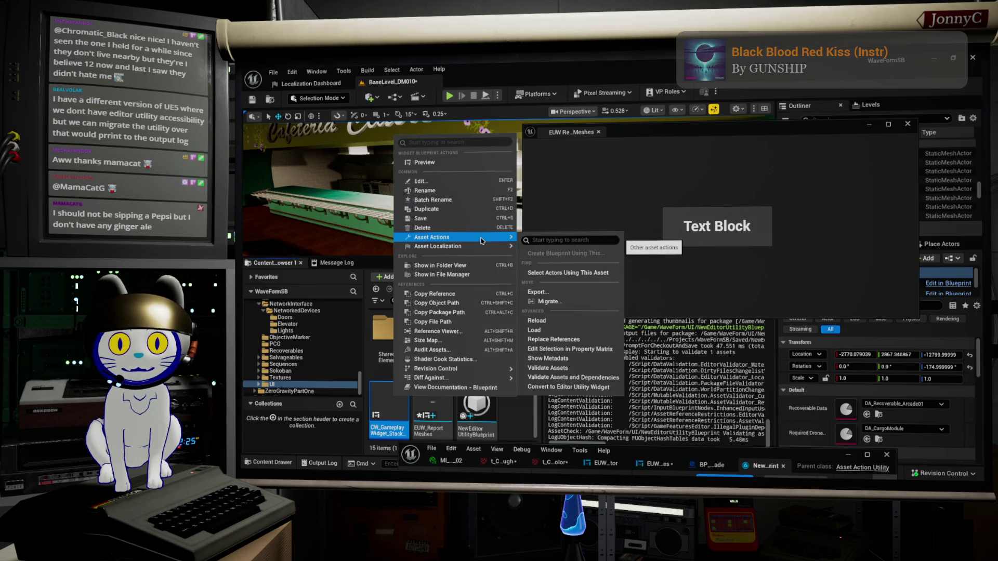
mouse_move(476, 427)
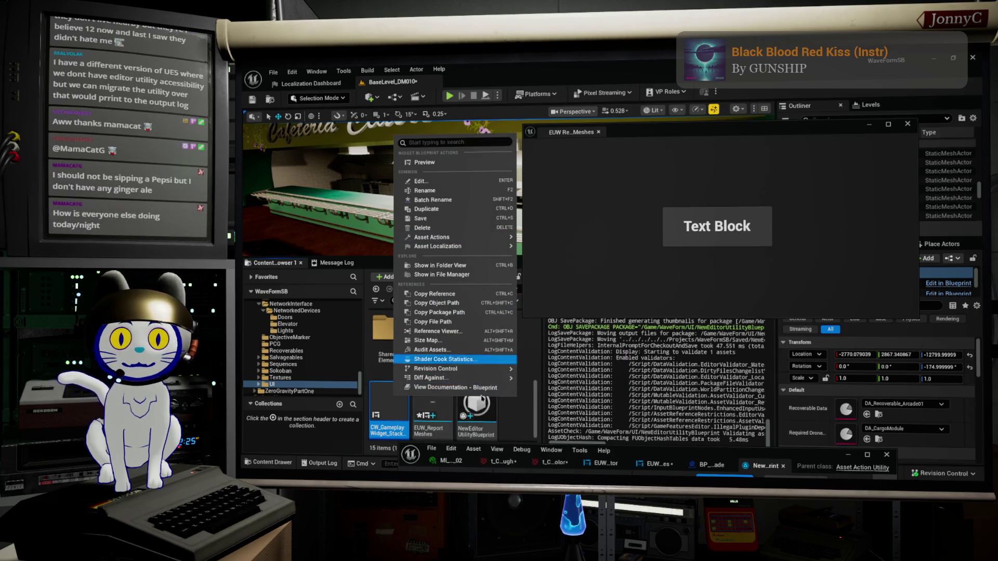
key(Escape)
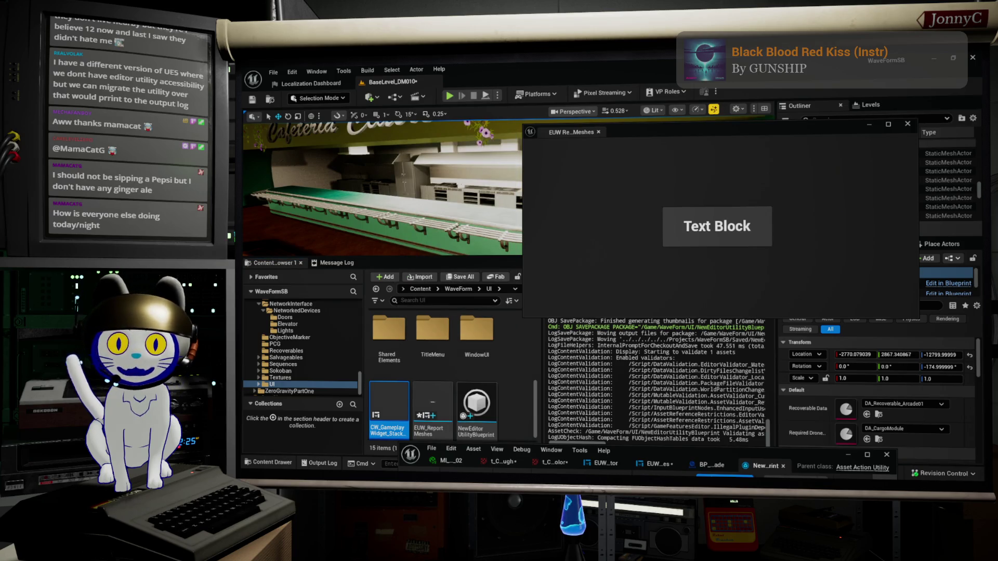
Reopen NewEditorUtilityBlueprint, widen its Details panel, and close the editor
double_click(657, 453)
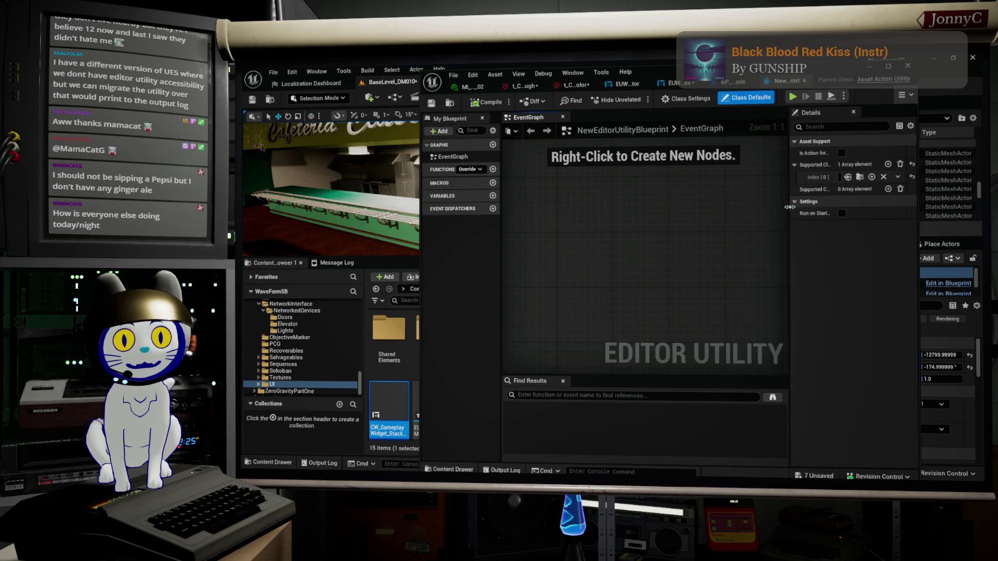
drag(790, 207, 689, 207)
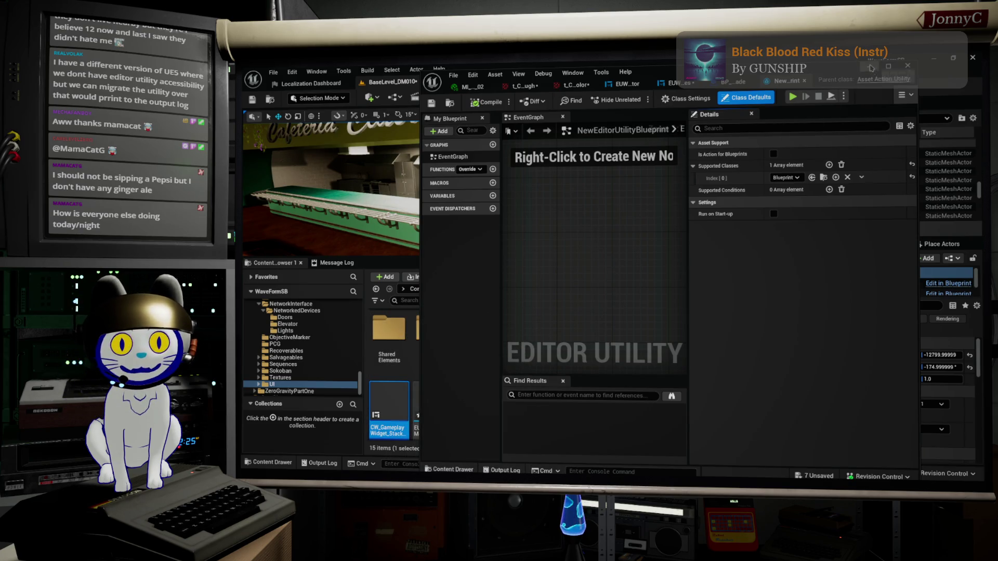
click(908, 66)
right_click(486, 431)
key(Escape)
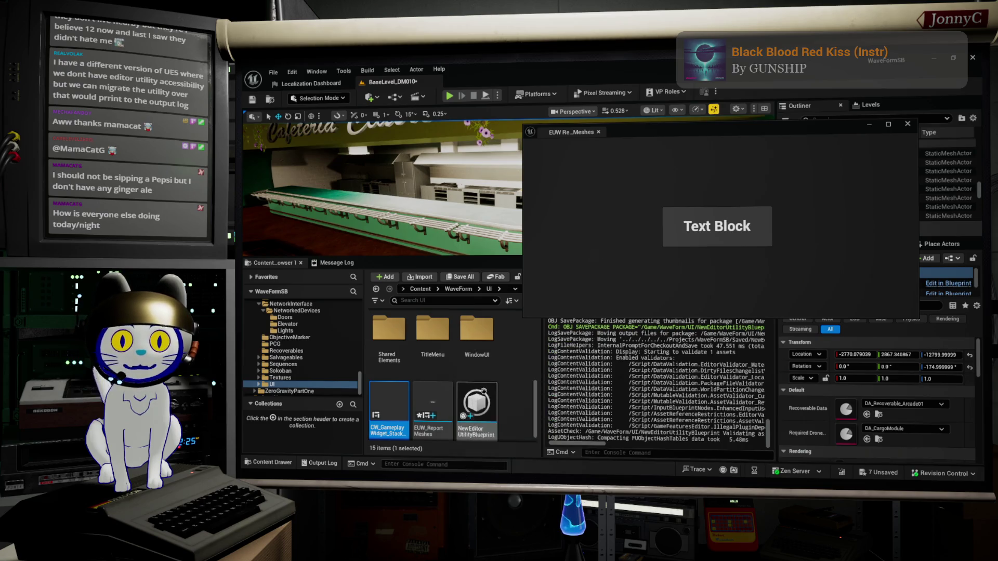
Select NewEditorUtilityBlueprint and delete it, raising the still-referenced-in-memory Delete Assets warning
right_click(483, 391)
key(Escape)
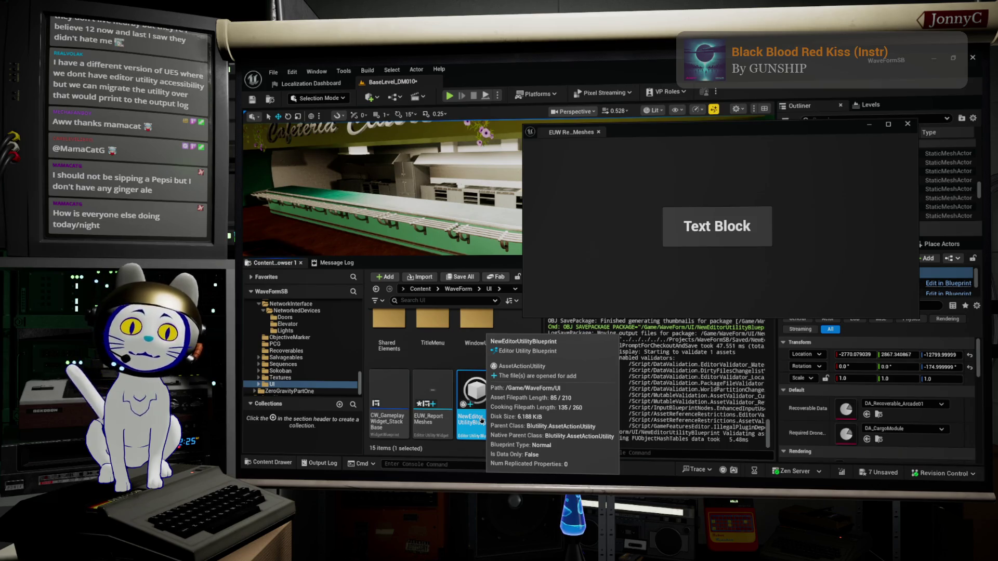
key(F2)
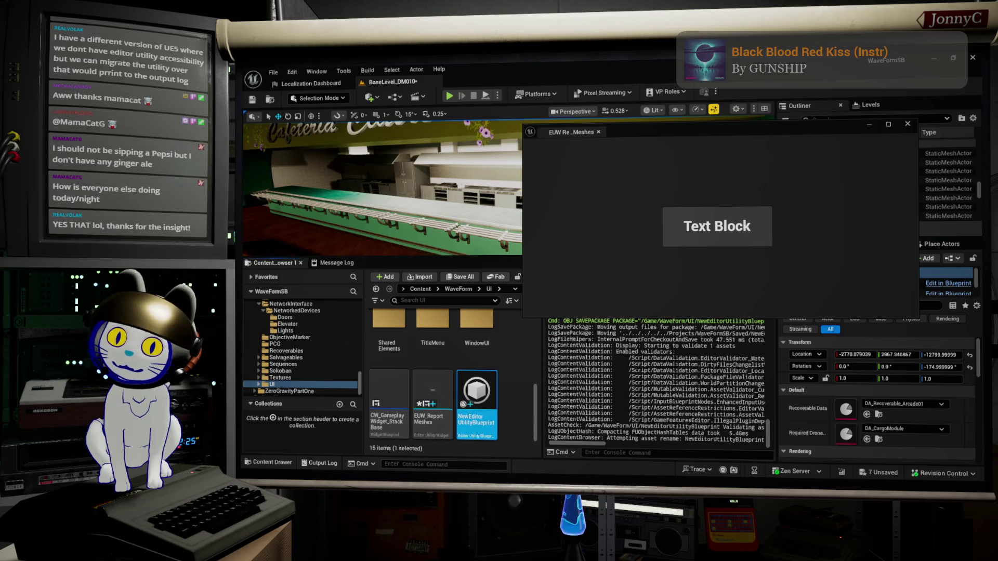
key(Delete)
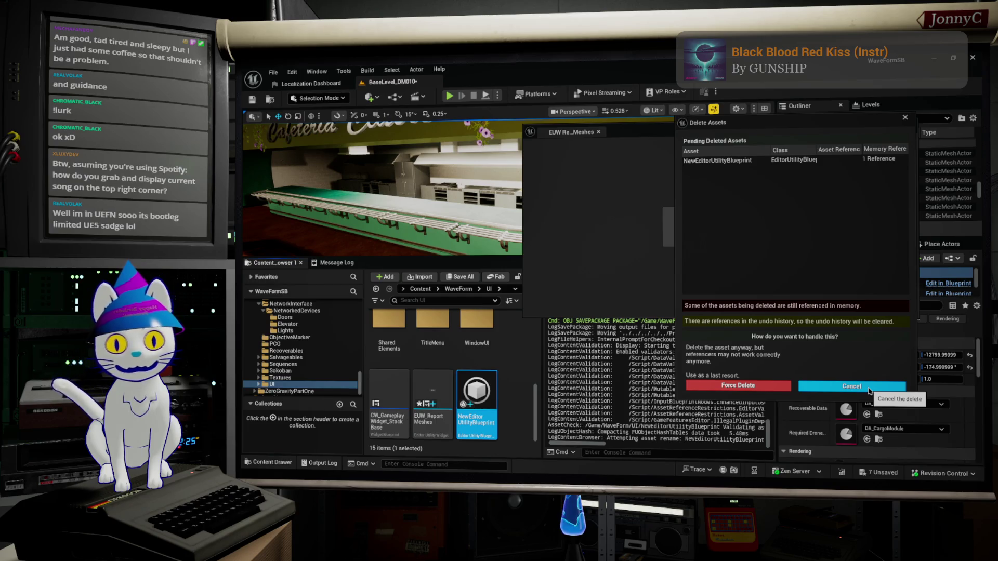
Cancel deleting NewEditorUtilityBlueprint, then move aside and close the EUW Report Meshes window
click(868, 390)
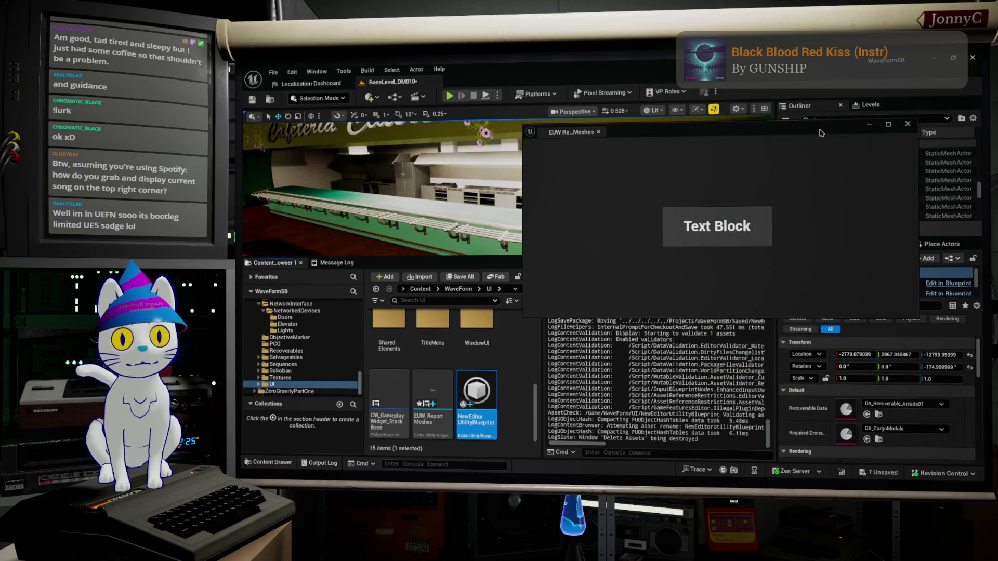
drag(749, 133, 698, 142)
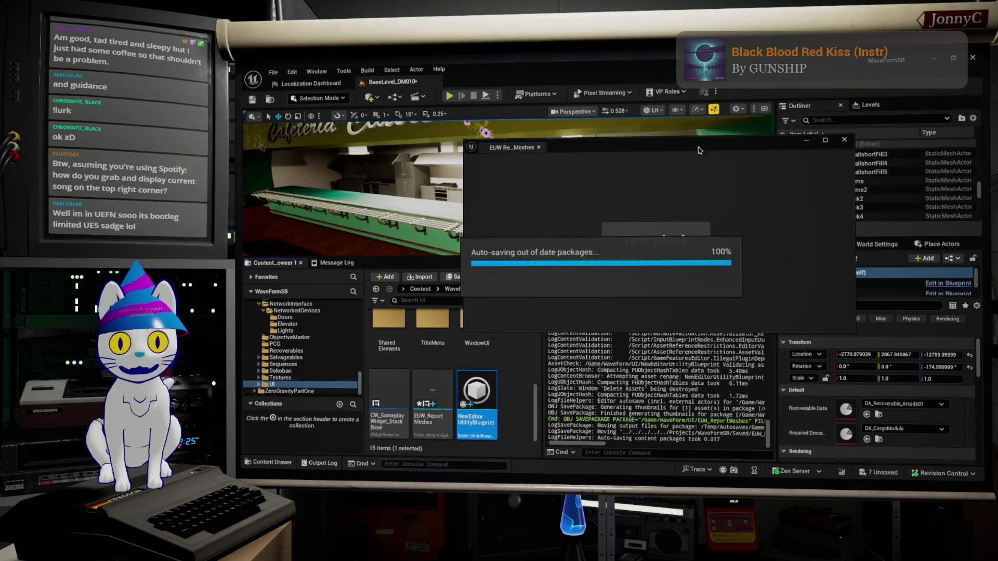
click(845, 140)
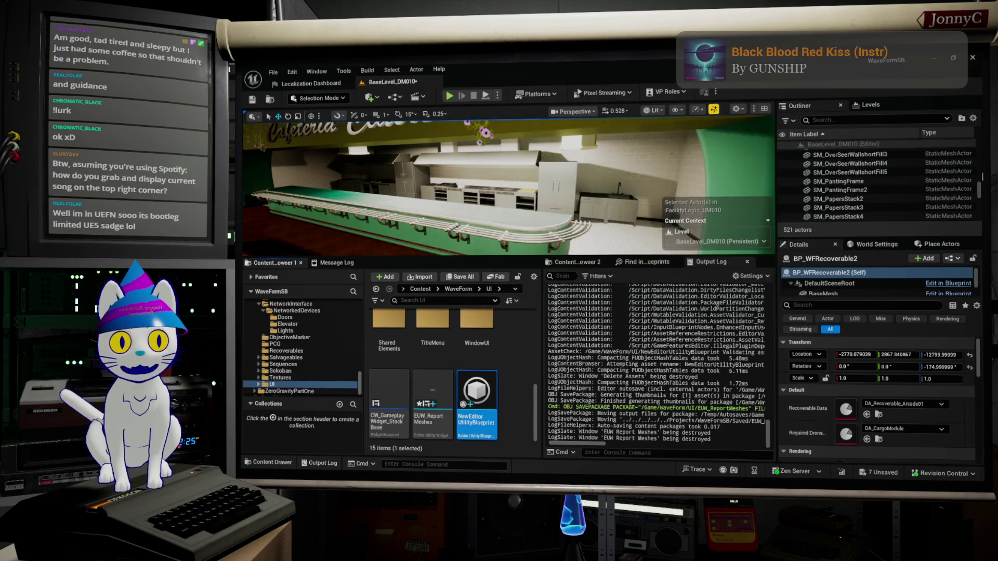
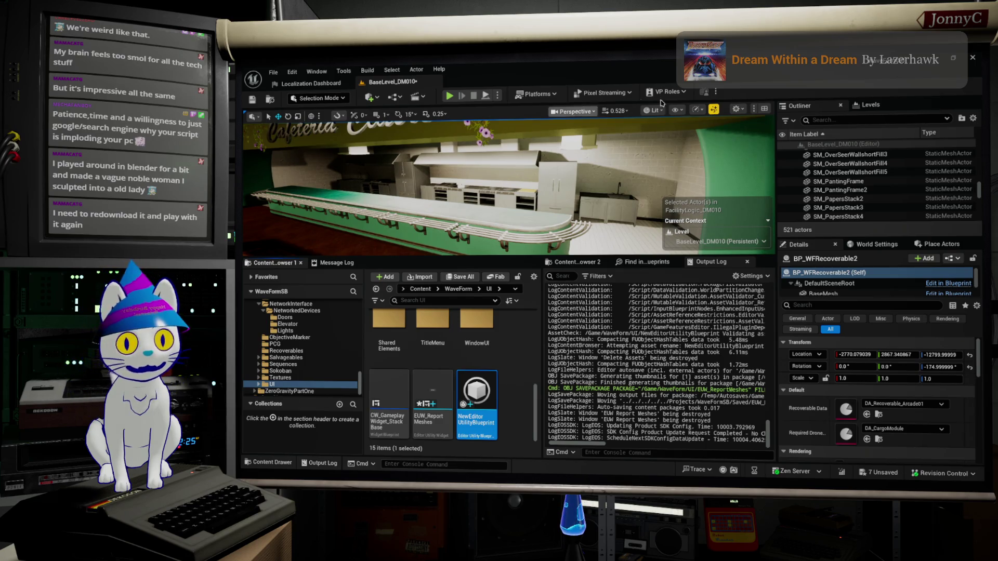
Fly past the dark booths and desks, circle the chandelier, and approach the Cafeteria Claire counter
mouse_move(634, 193)
mouse_down()
mouse_move(550, 214)
mouse_move(409, 166)
mouse_up()
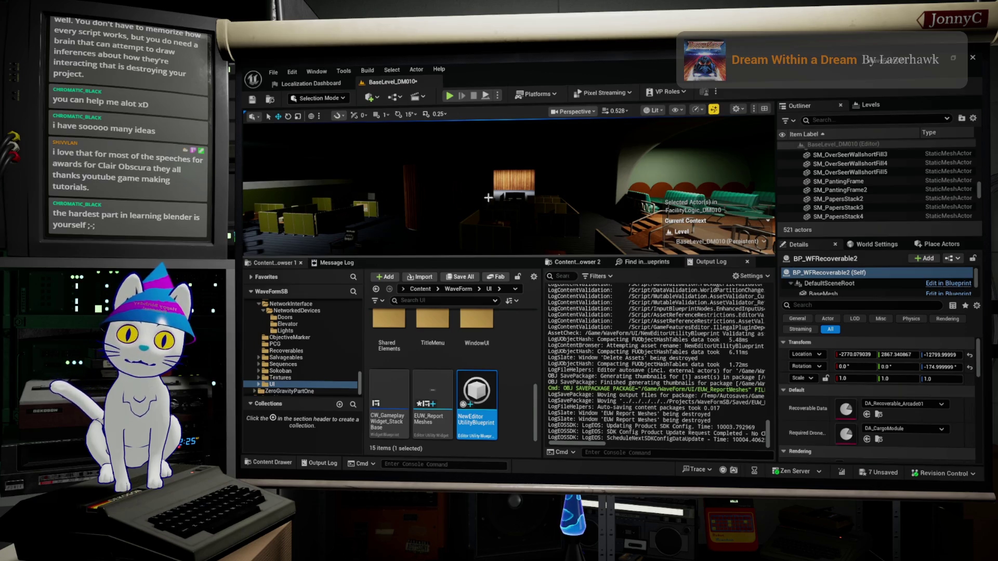
drag(463, 209, 384, 209)
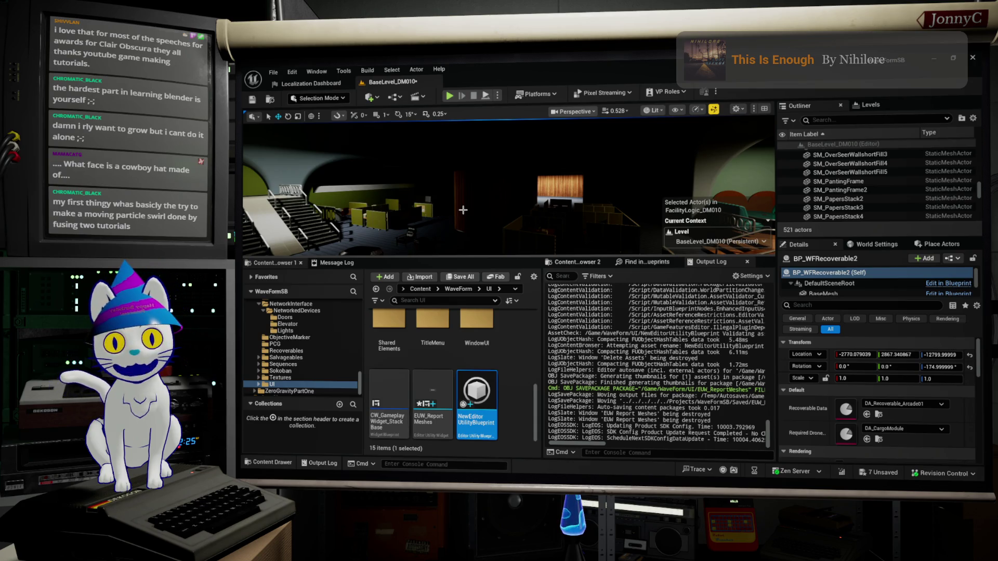
mouse_move(530, 221)
mouse_down()
mouse_move(515, 182)
mouse_move(730, 199)
mouse_up()
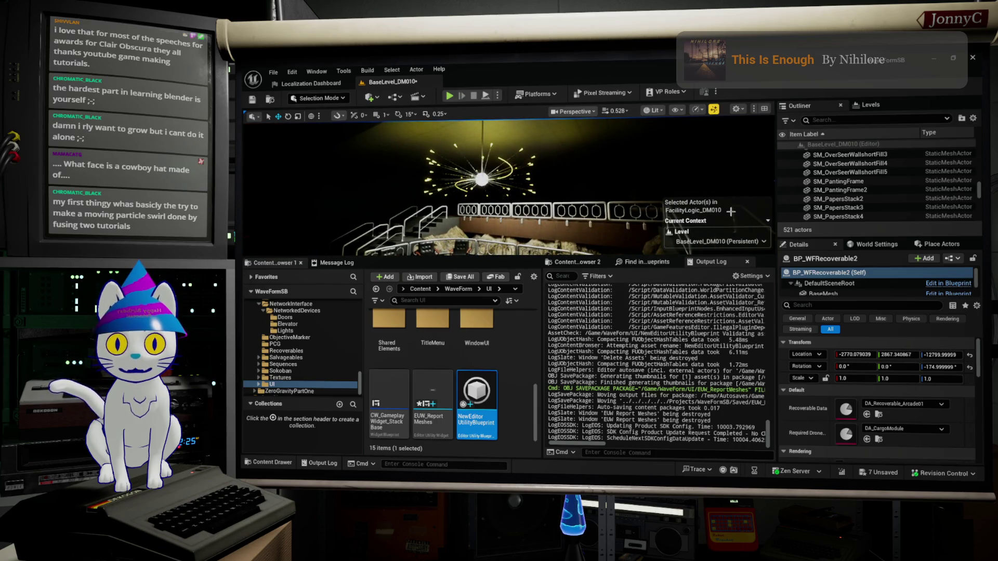
drag(685, 224, 671, 195)
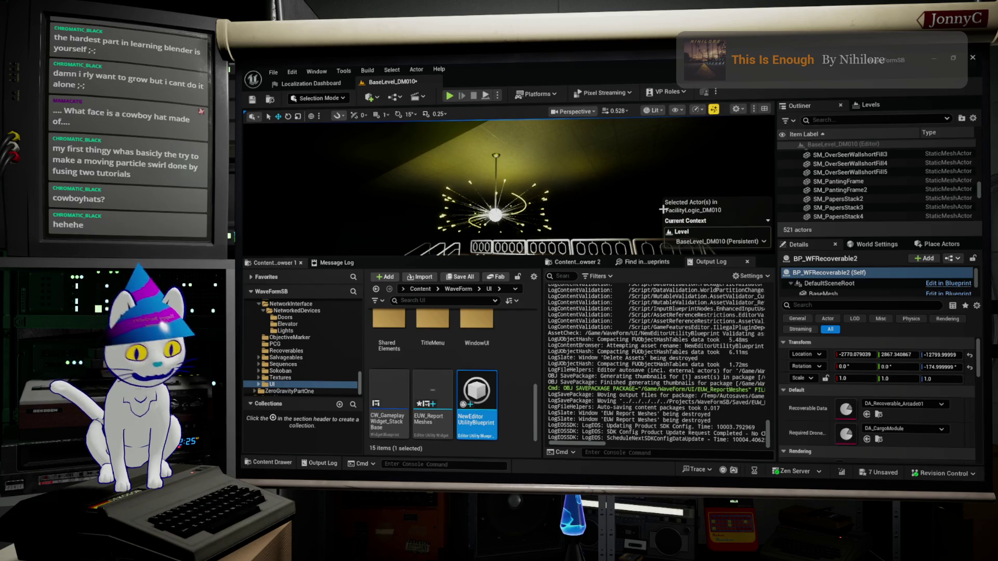
mouse_move(663, 210)
mouse_down()
mouse_move(644, 195)
mouse_move(270, 195)
mouse_up()
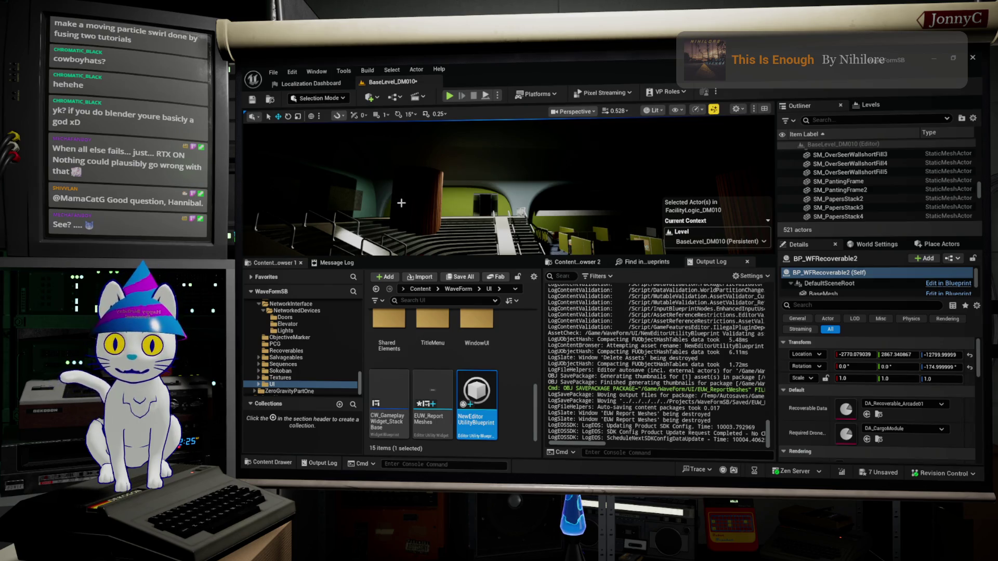
mouse_move(421, 182)
mouse_down()
mouse_move(374, 185)
mouse_move(353, 156)
mouse_move(322, 161)
mouse_up()
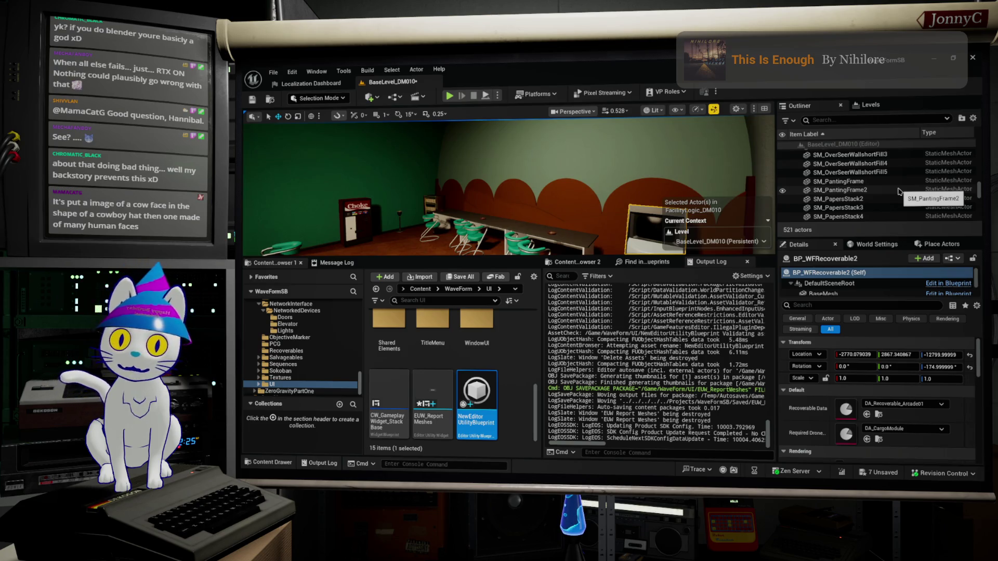
drag(509, 187, 603, 181)
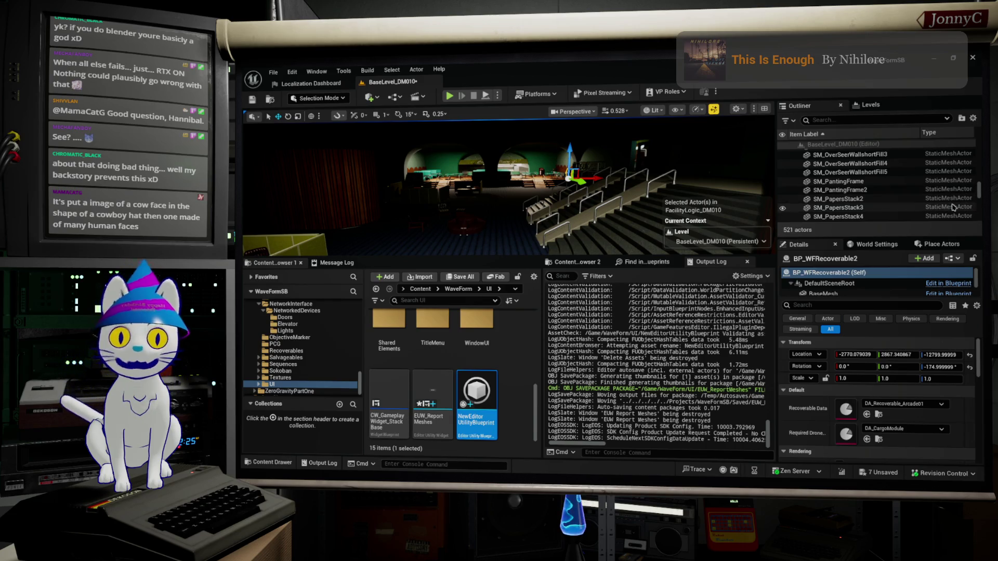
drag(577, 184, 426, 200)
Frame BP_WFRecoverable2, then fly past the Cafeteria Claire sign and green benches into the dark auditorium
key(f)
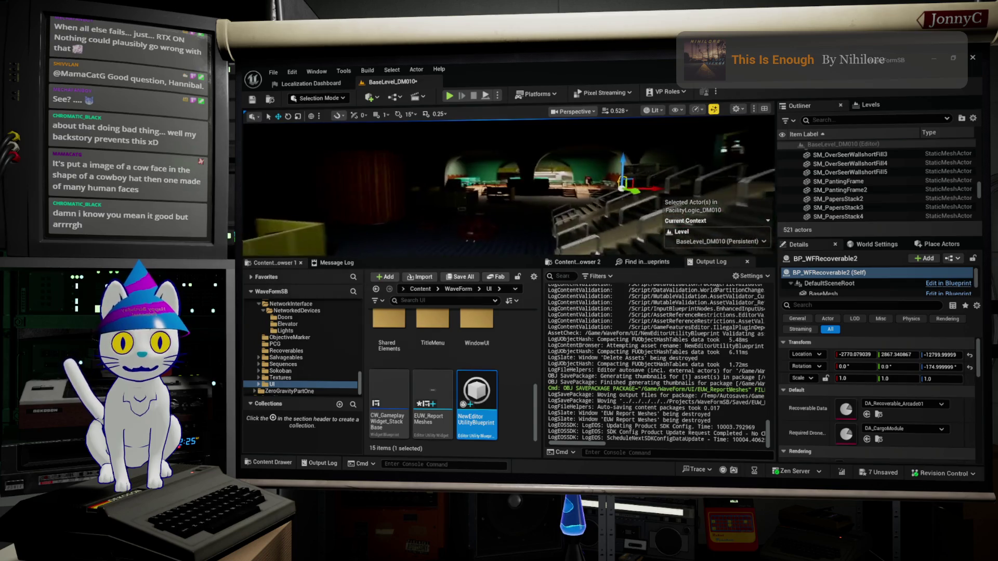
key(Up)
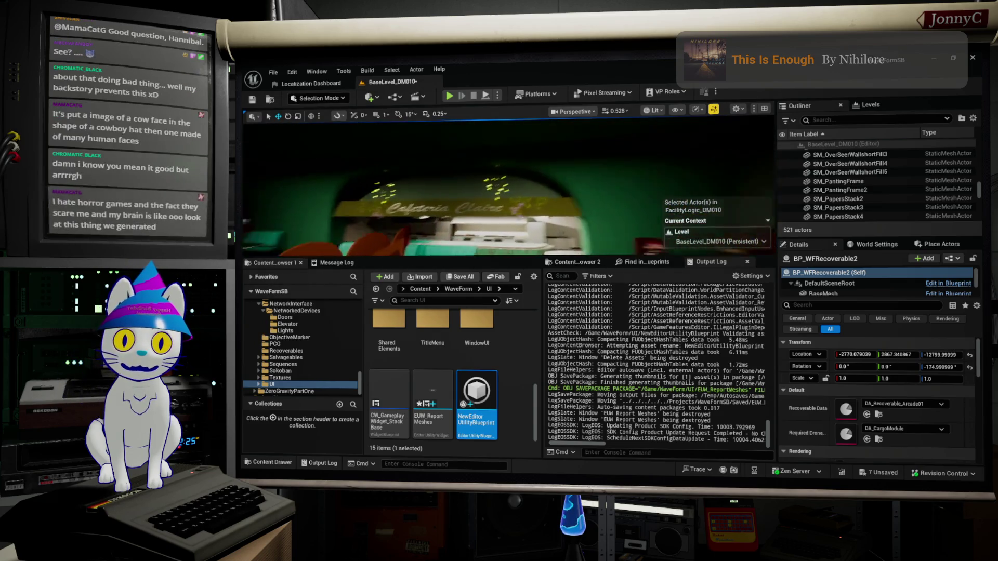
key(Left)
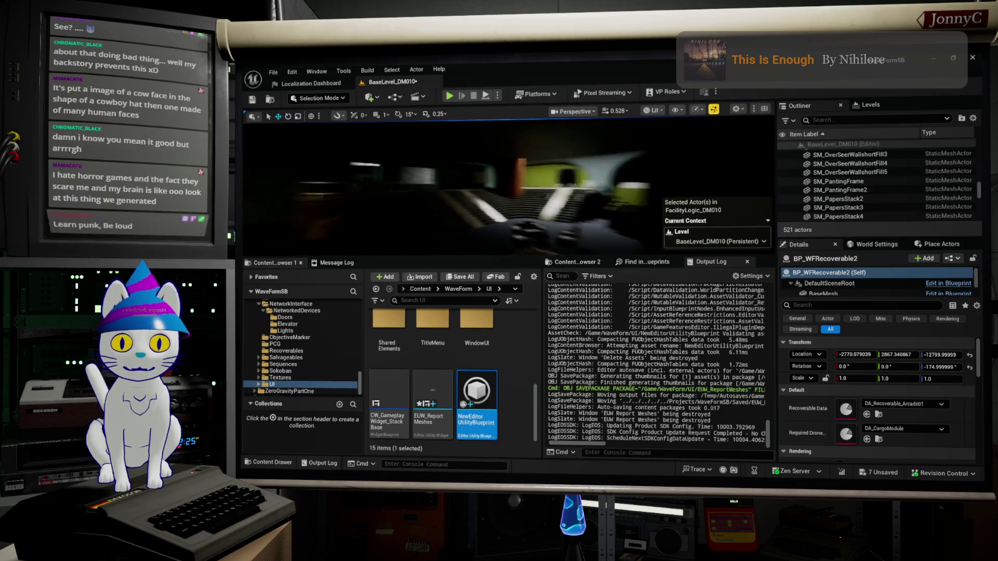
key(Left)
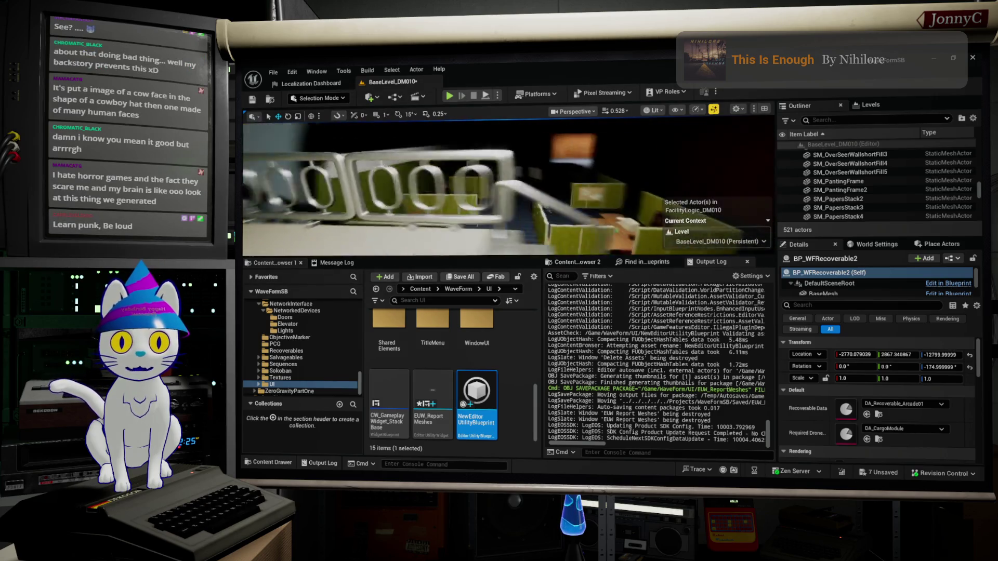
key(Right)
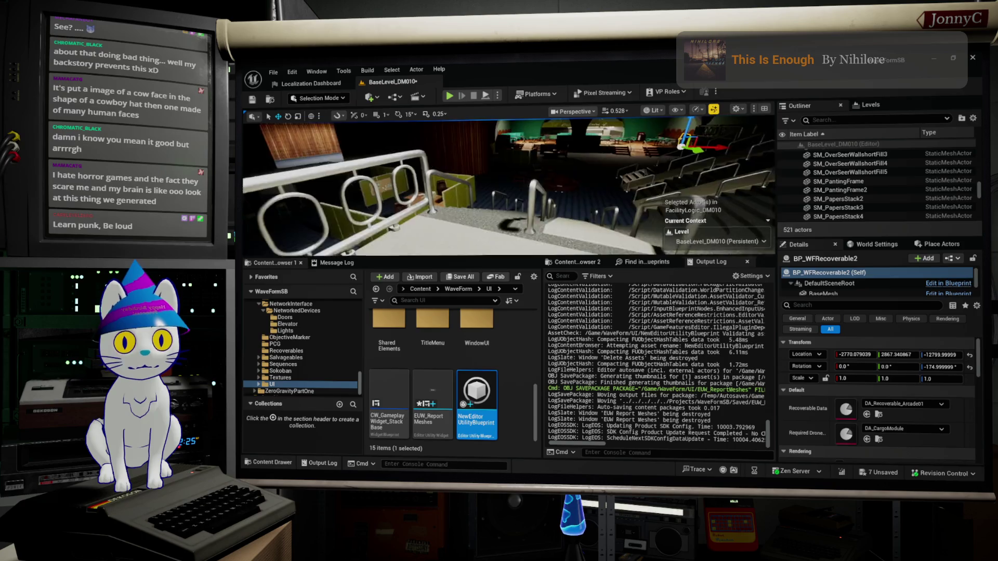
key(Left)
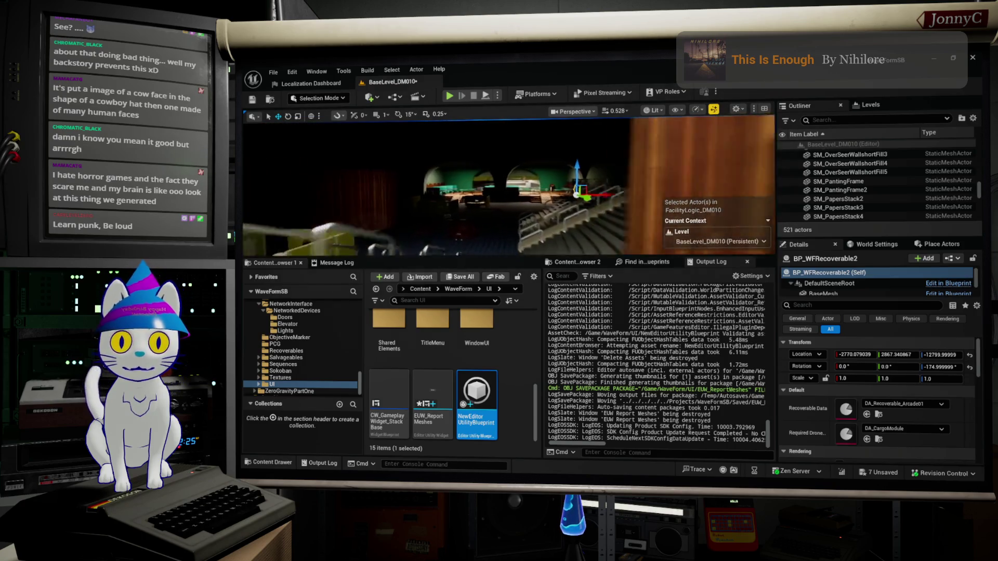
key(Up)
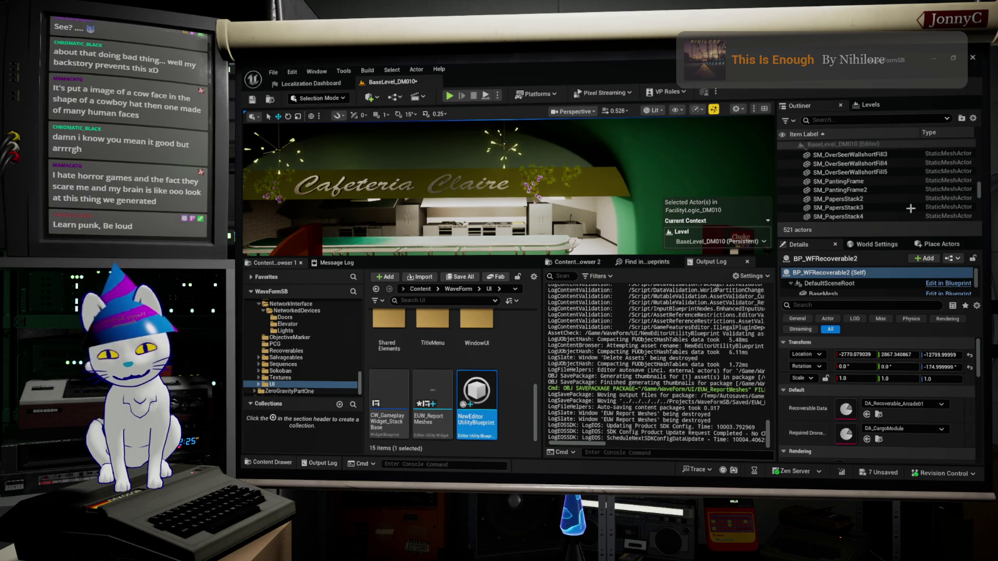
mouse_move(645, 208)
mouse_down()
mouse_move(603, 219)
mouse_move(535, 208)
mouse_move(453, 235)
mouse_up()
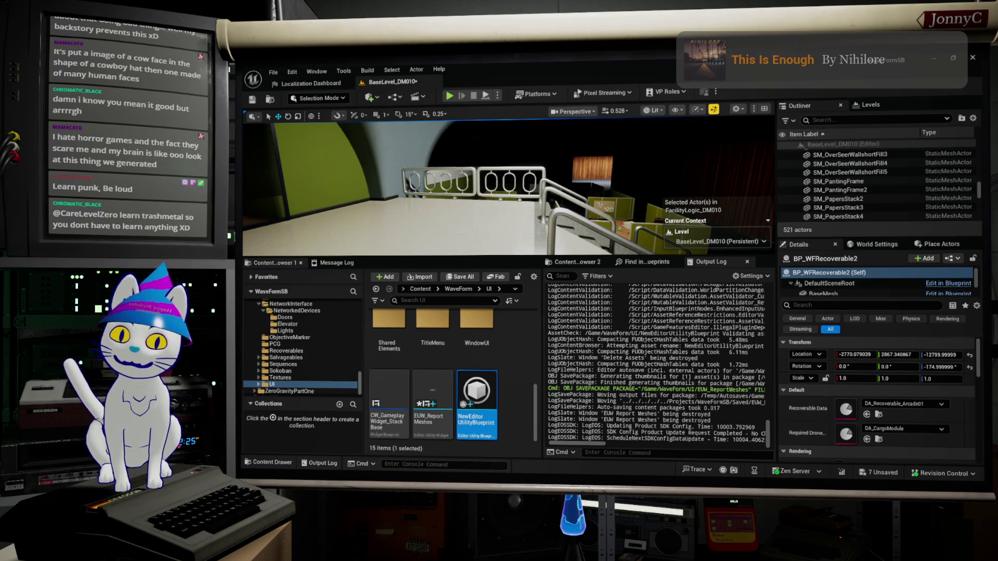
drag(331, 196, 265, 229)
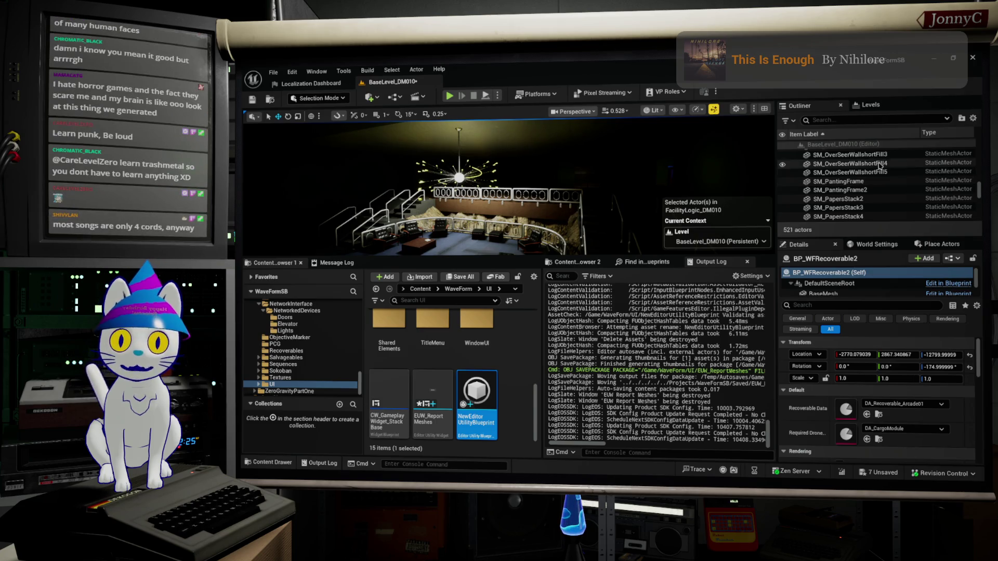
Reframe BP_WFRecoverable2 at the arcade machine, then pull back and fly to the dark stair room
key(f)
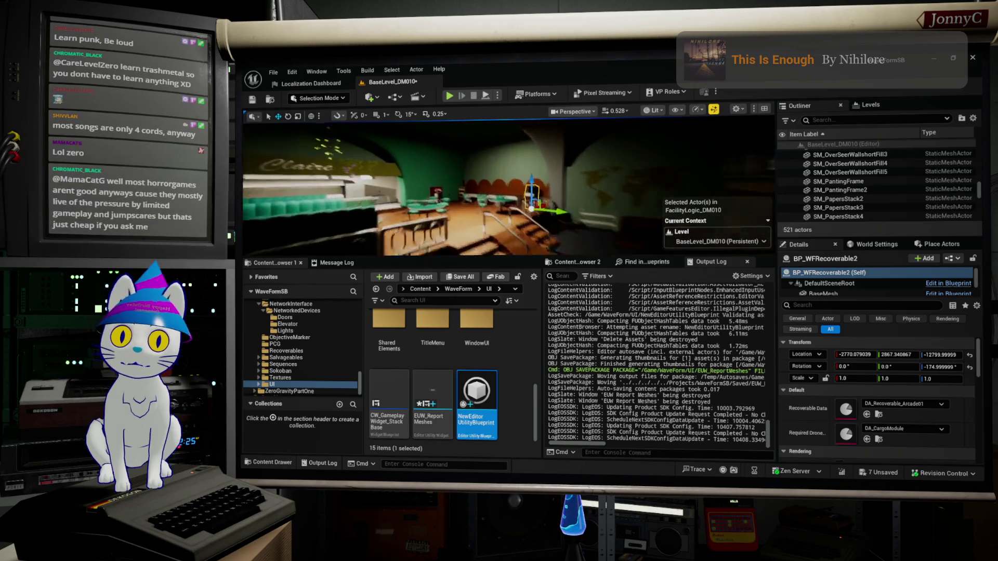
drag(759, 210, 759, 210)
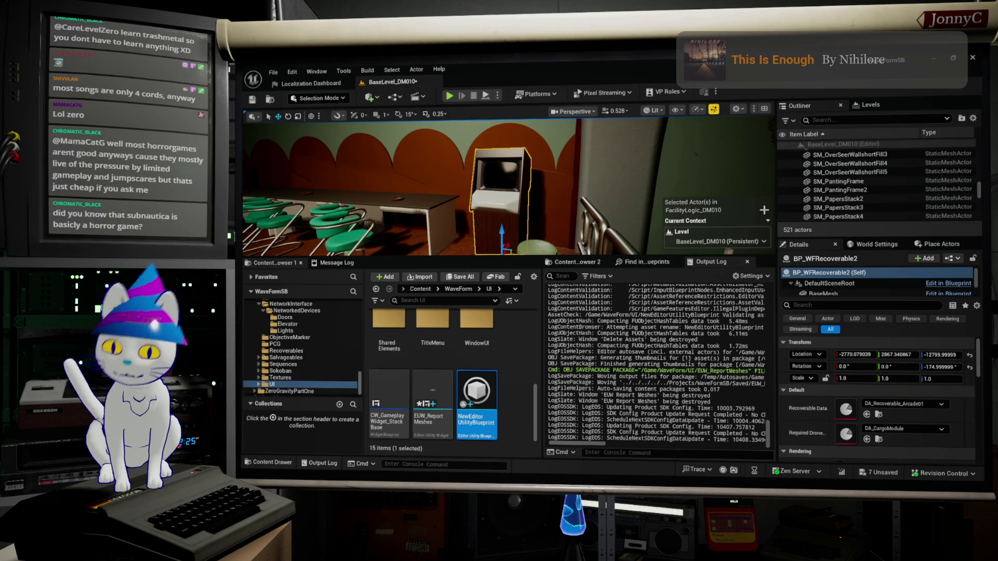
mouse_move(728, 189)
mouse_down()
mouse_move(676, 192)
mouse_move(676, 141)
mouse_move(663, 176)
mouse_up()
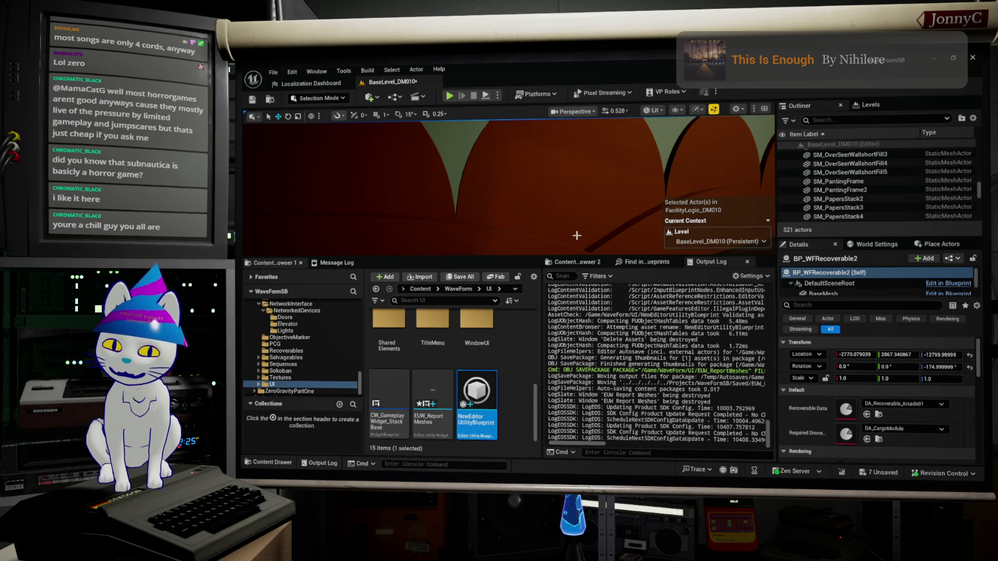
drag(608, 184, 488, 198)
drag(704, 169, 704, 169)
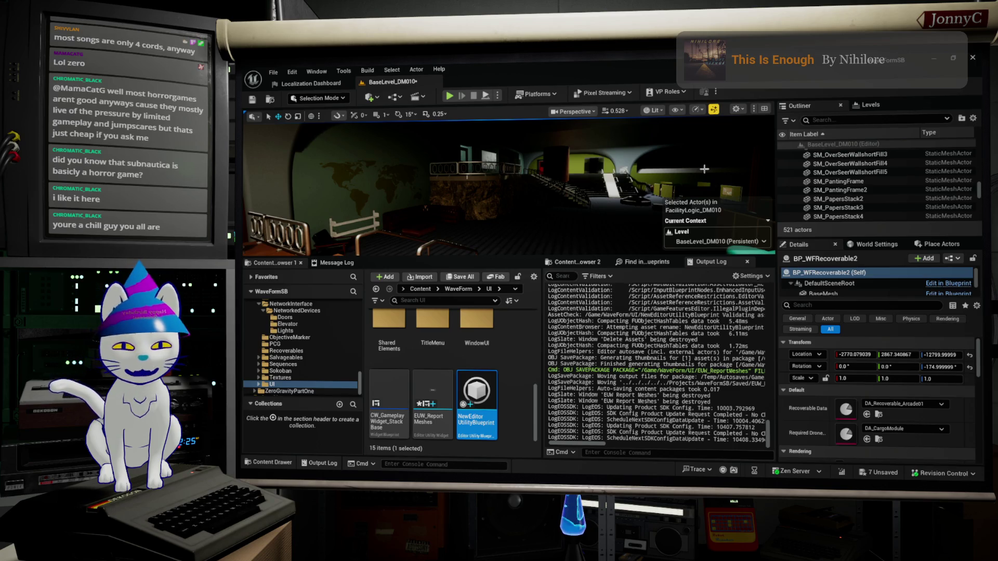
Fly through the lit-screen corridor toward the auditorium stairs, then focus the selected actor with F
drag(564, 159, 564, 158)
drag(265, 227, 265, 227)
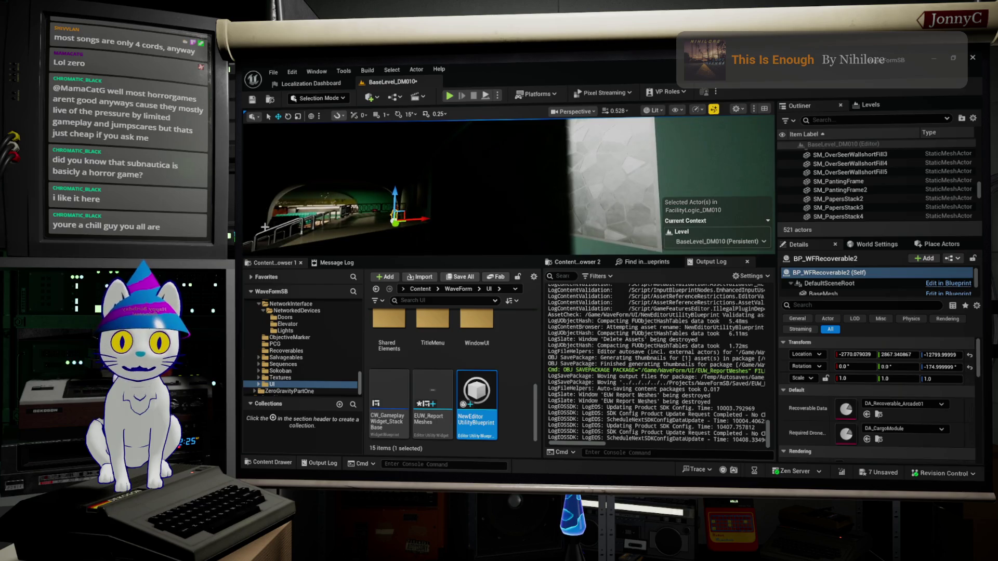
drag(414, 210, 414, 210)
drag(277, 206, 277, 206)
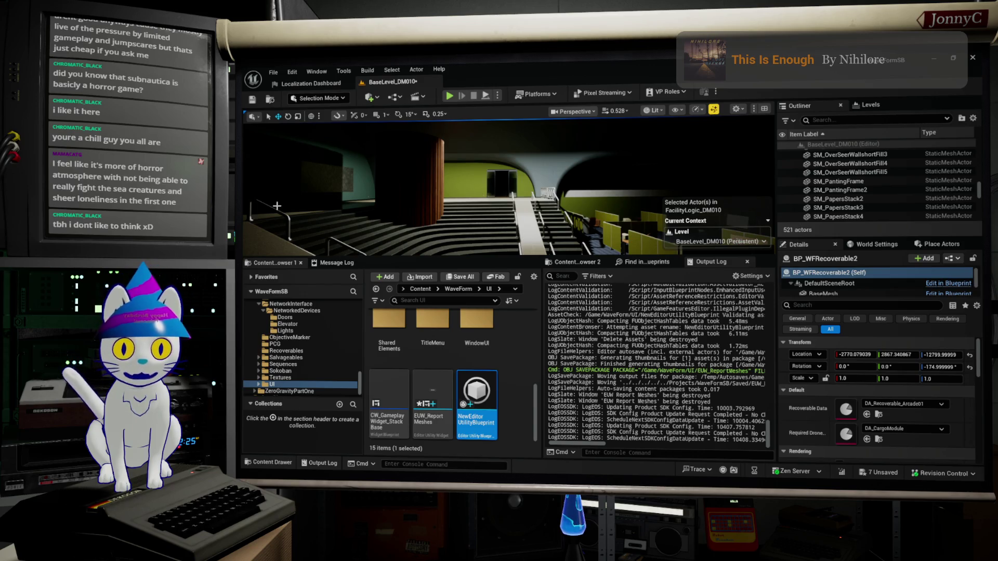
drag(277, 205, 436, 193)
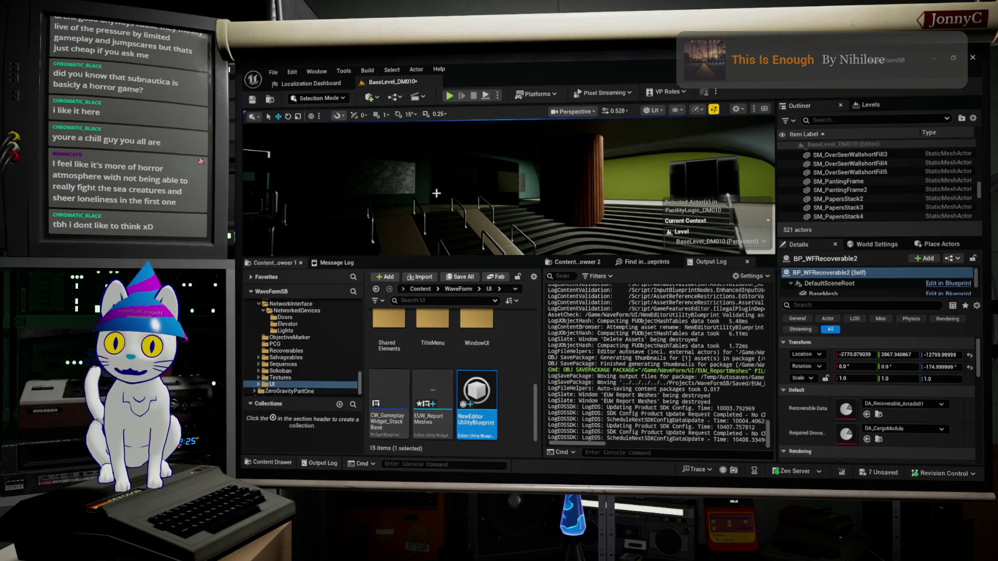
key(f)
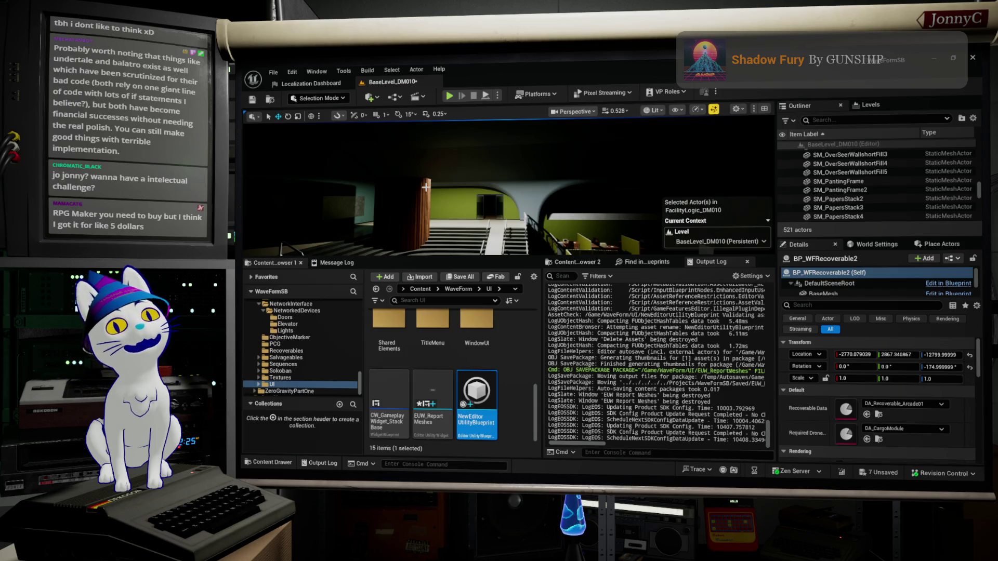
drag(425, 187, 479, 182)
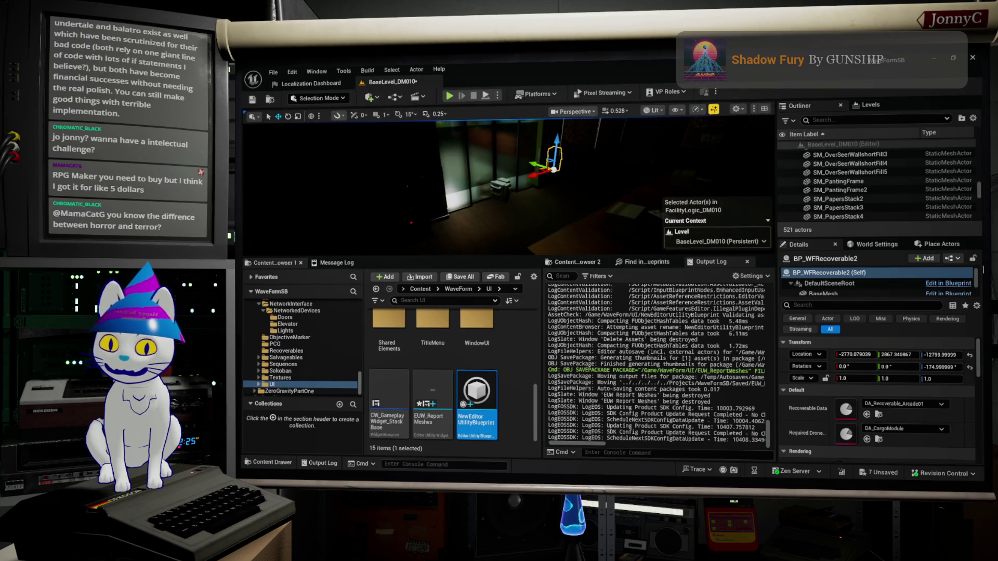
drag(624, 228, 676, 213)
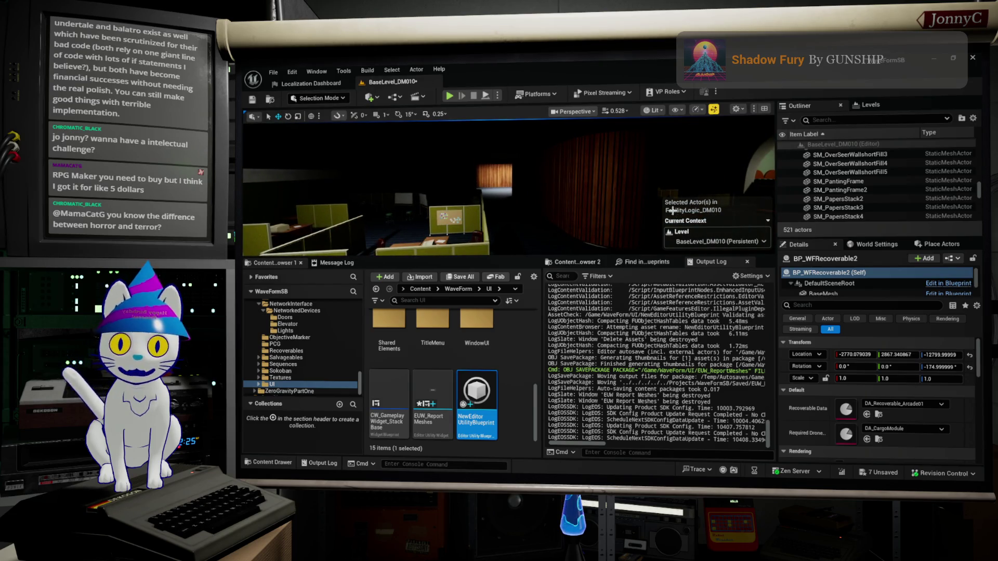
drag(495, 190, 512, 192)
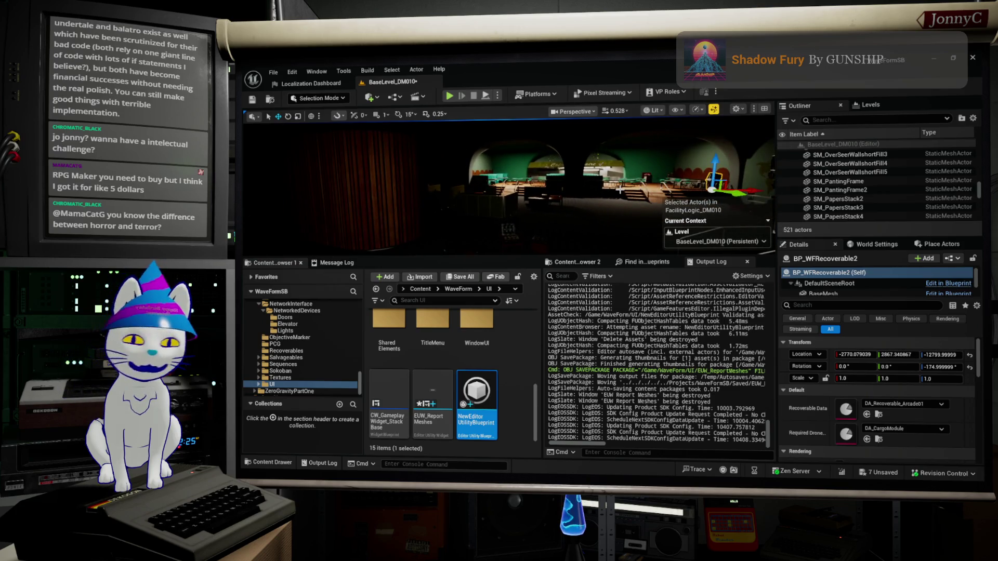
mouse_move(557, 183)
mouse_down()
mouse_move(546, 161)
mouse_move(500, 184)
mouse_move(256, 168)
mouse_up()
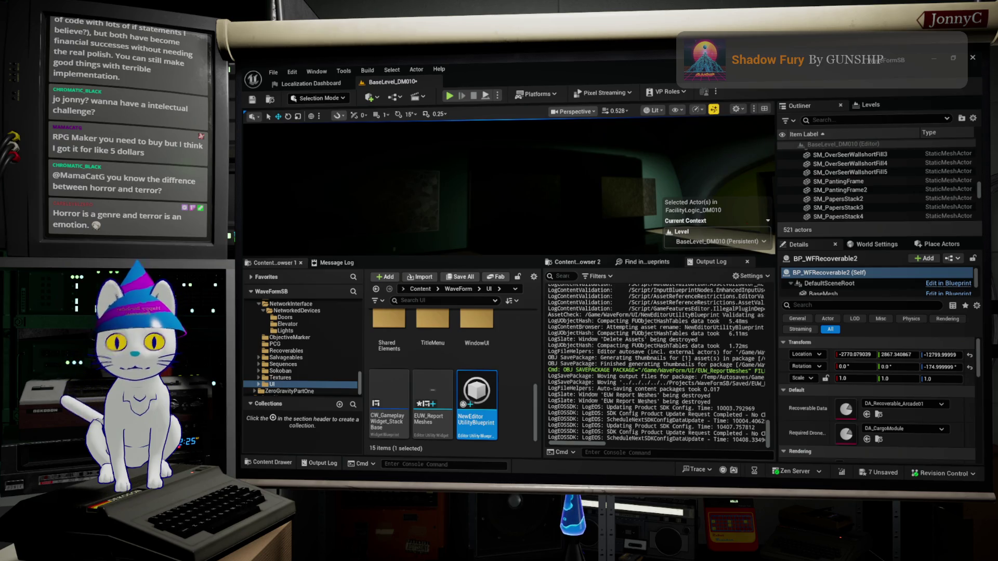
drag(257, 168, 211, 168)
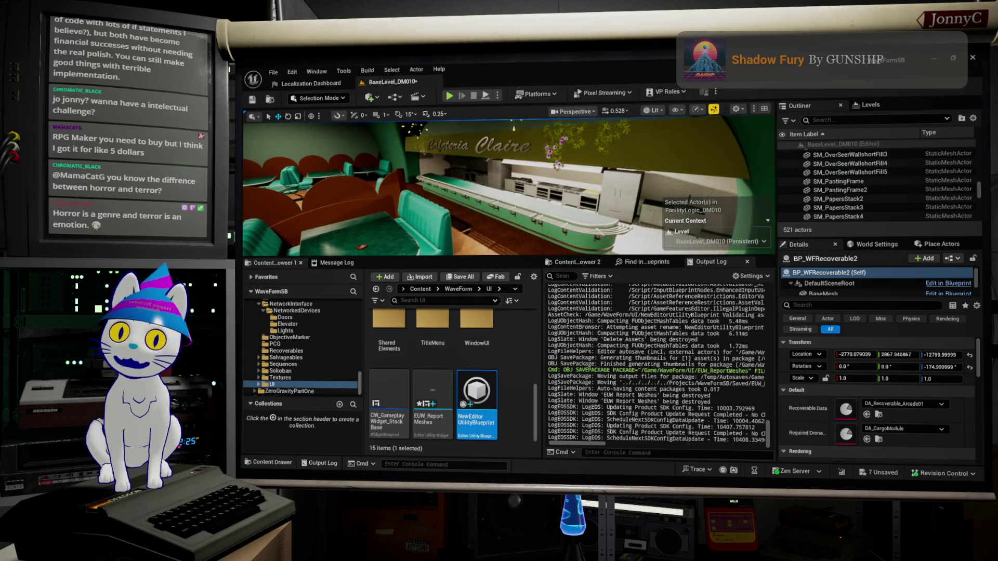
Turn the view toward the green diner booths, then bring Blender to the front
drag(509, 187, 468, 187)
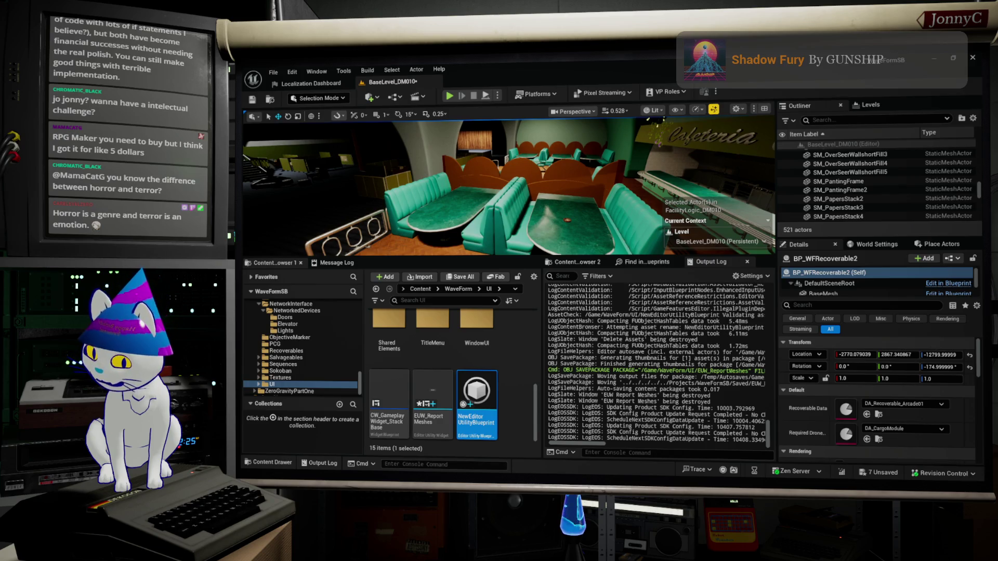
key(alt+Tab)
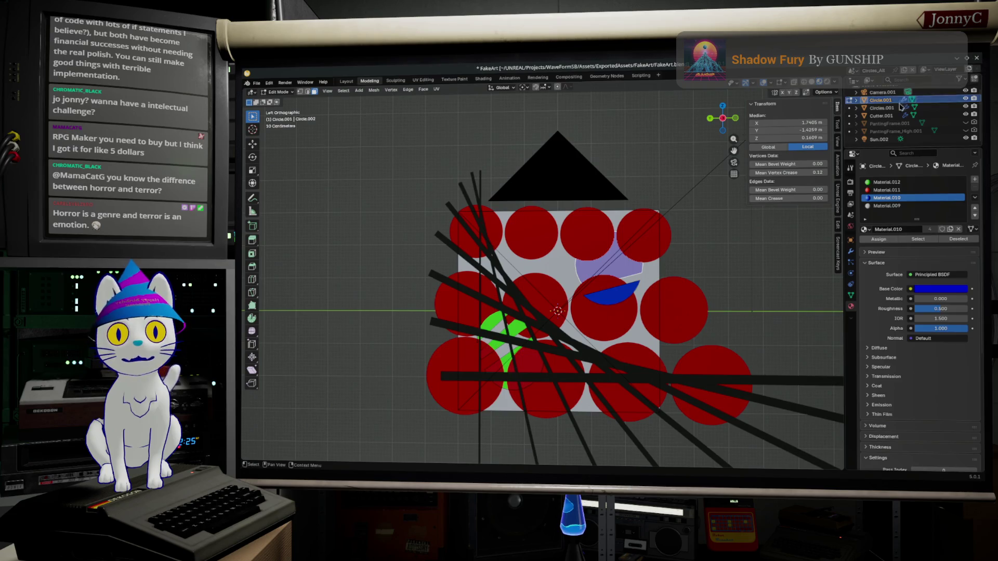
Open Blender's scene selector list, then switch to the browser's Imgur blueprint page
click(852, 71)
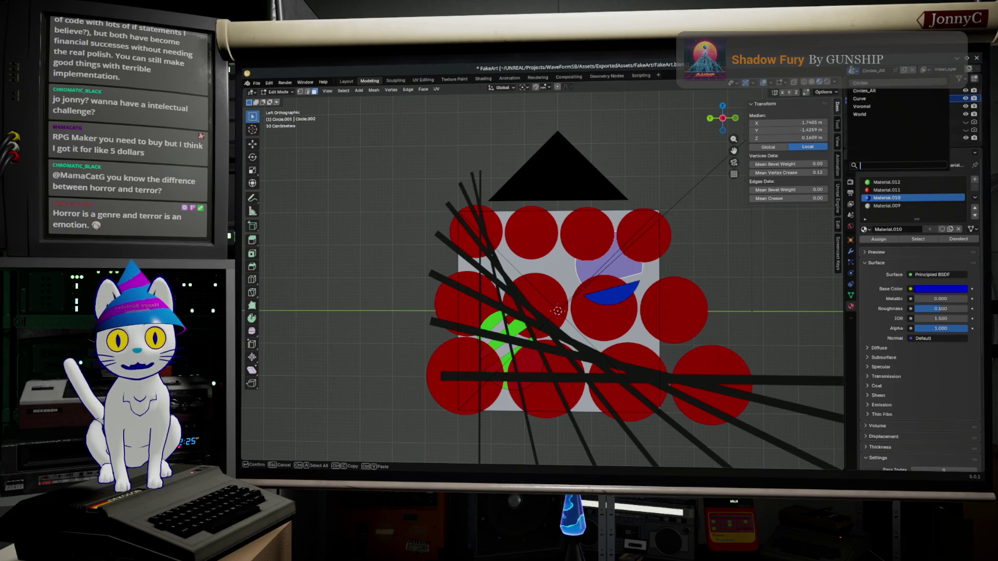
key(alt+Tab)
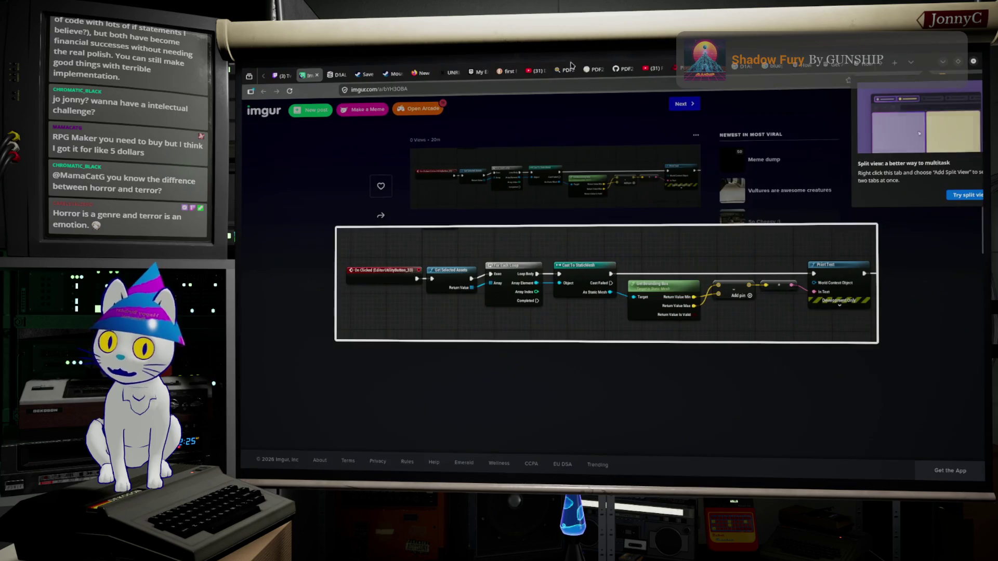
Select the Imgur address, glance at Blender, then switch to the Steam Mouse-Only Option tab
click(577, 85)
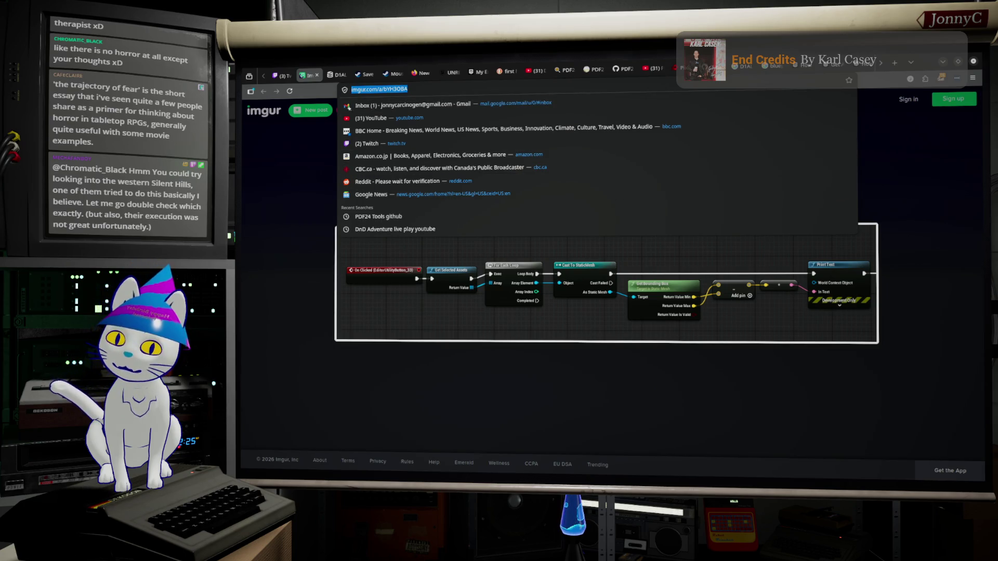
key(alt+Tab)
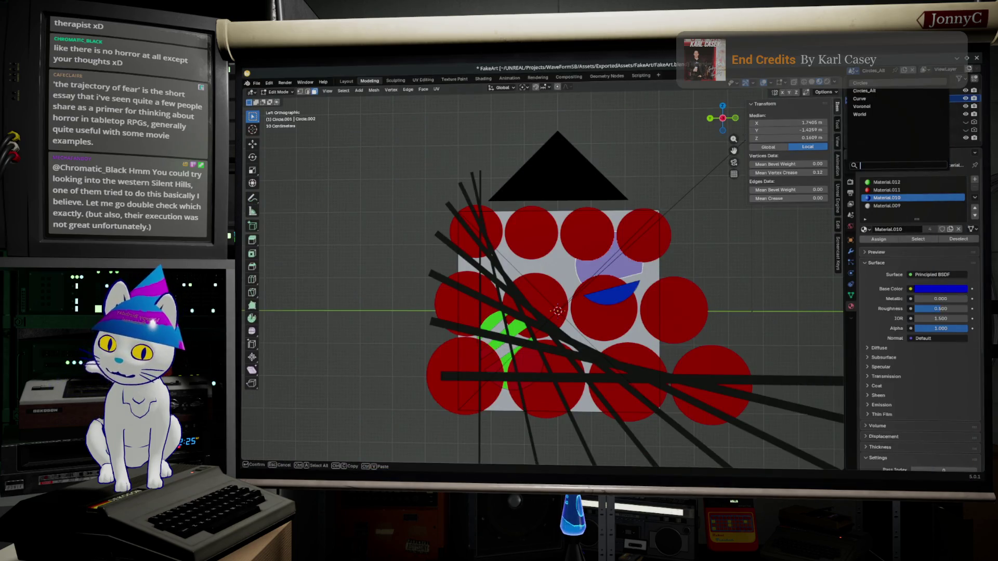
key(alt+Tab)
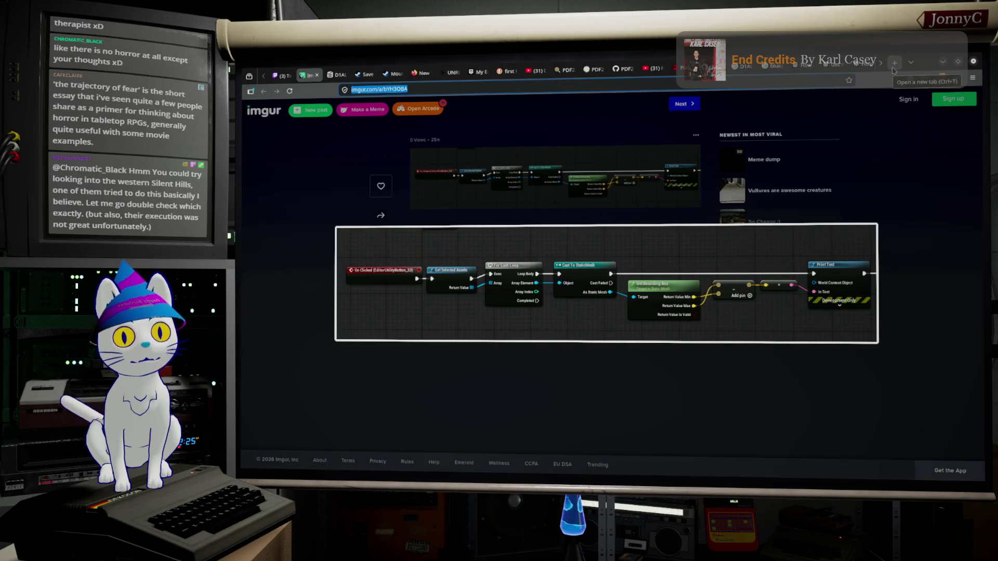
click(393, 73)
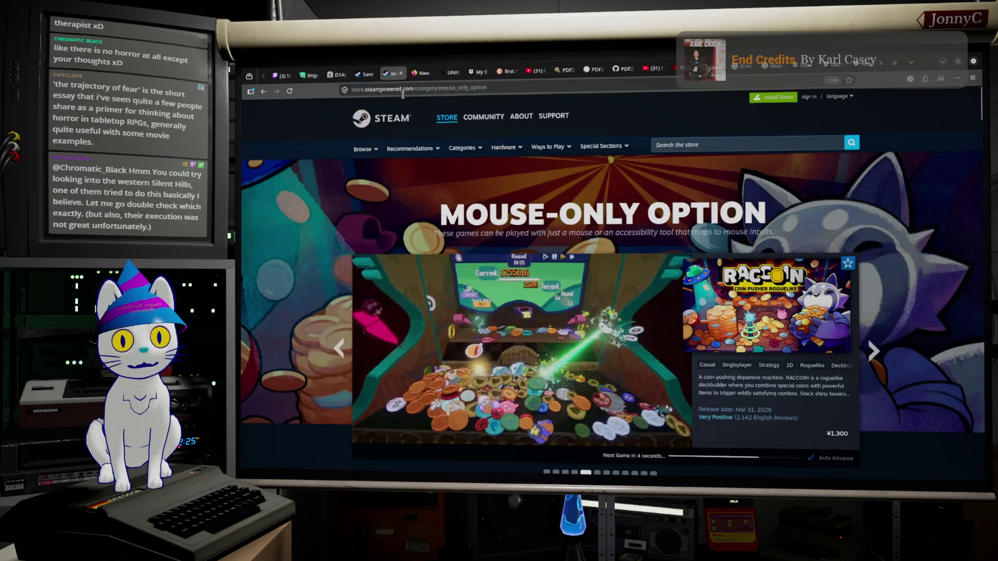
Search Steam for 'bag of mil' and open Milk inside a bag of milk inside a bag of milk
click(789, 144)
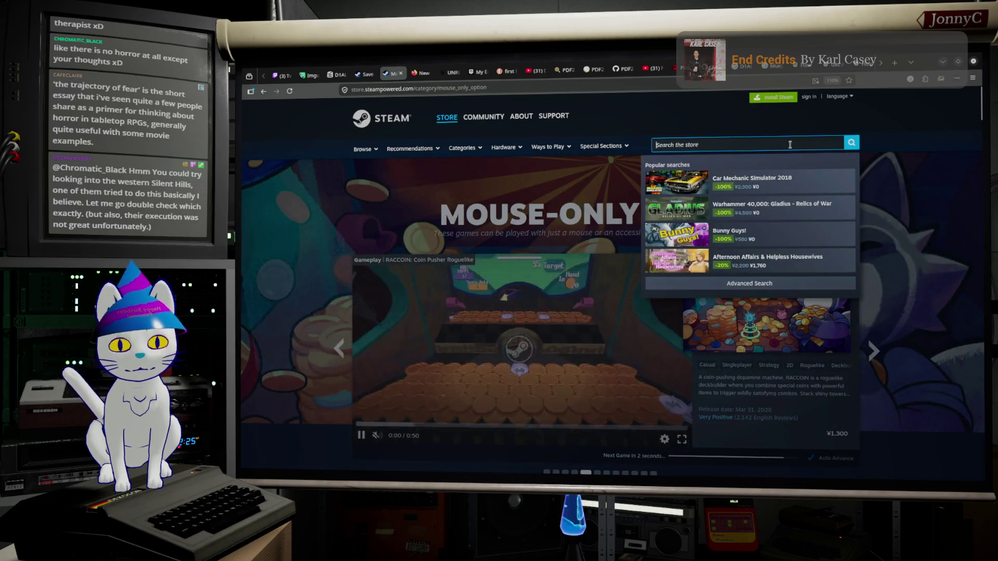
text(ba)
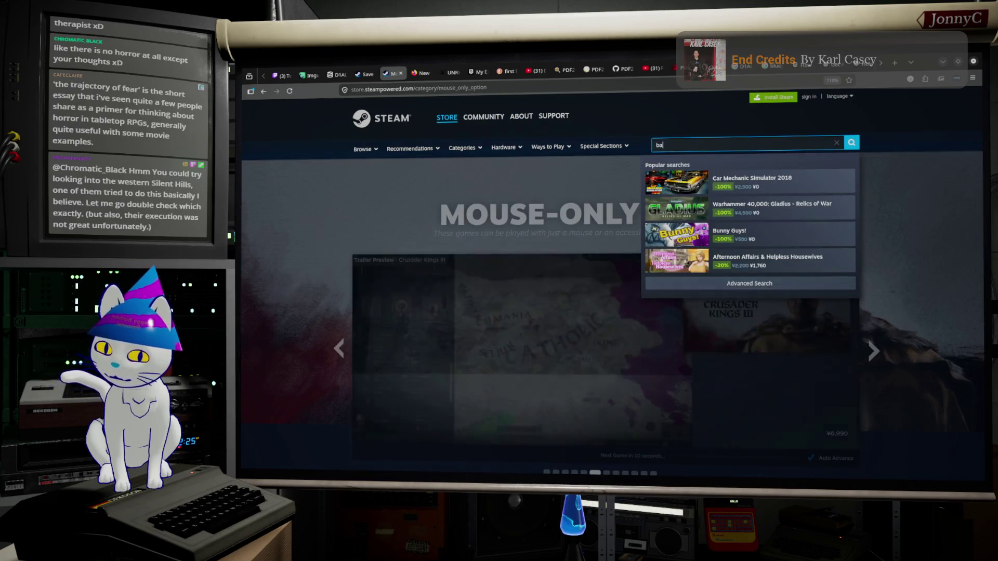
text(g of mil)
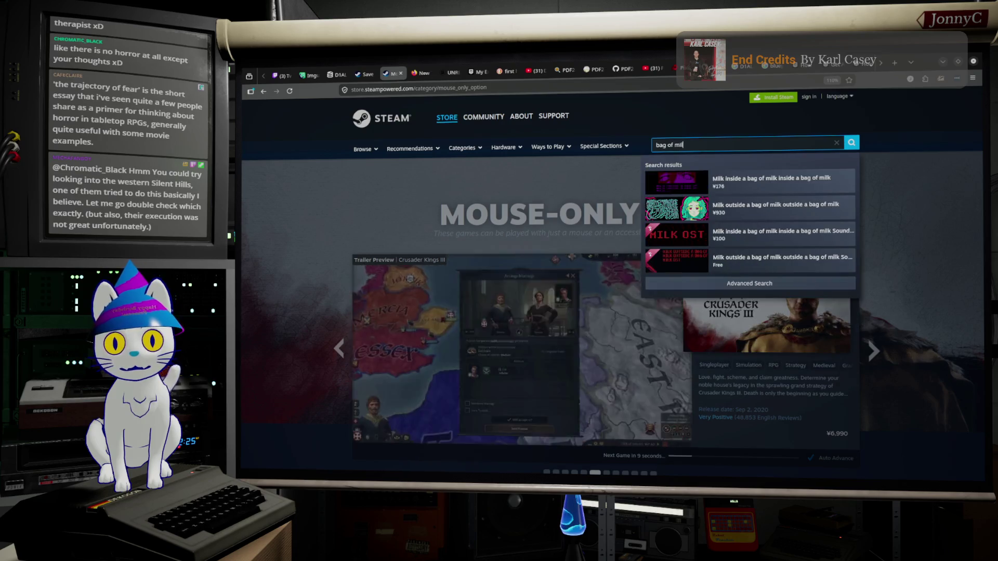
click(805, 185)
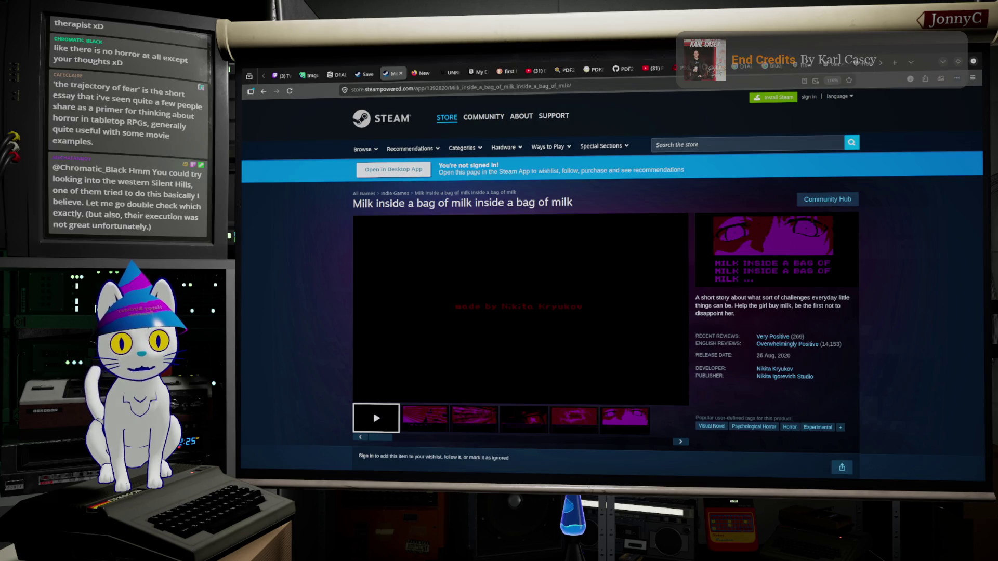
View the four screenshots, resume the trailer, scroll the page, then switch to the Unreal forum tab
click(424, 418)
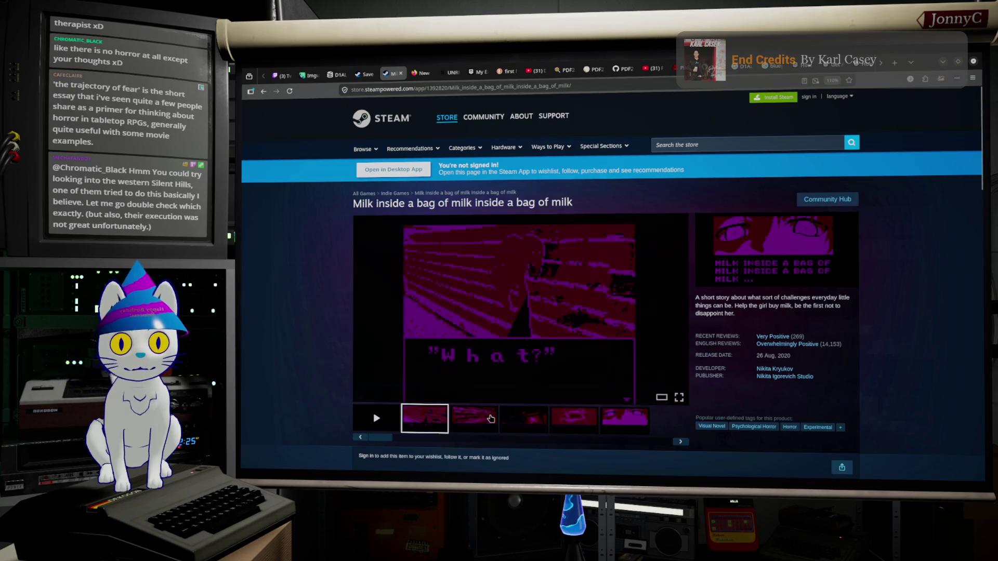
click(490, 418)
click(521, 418)
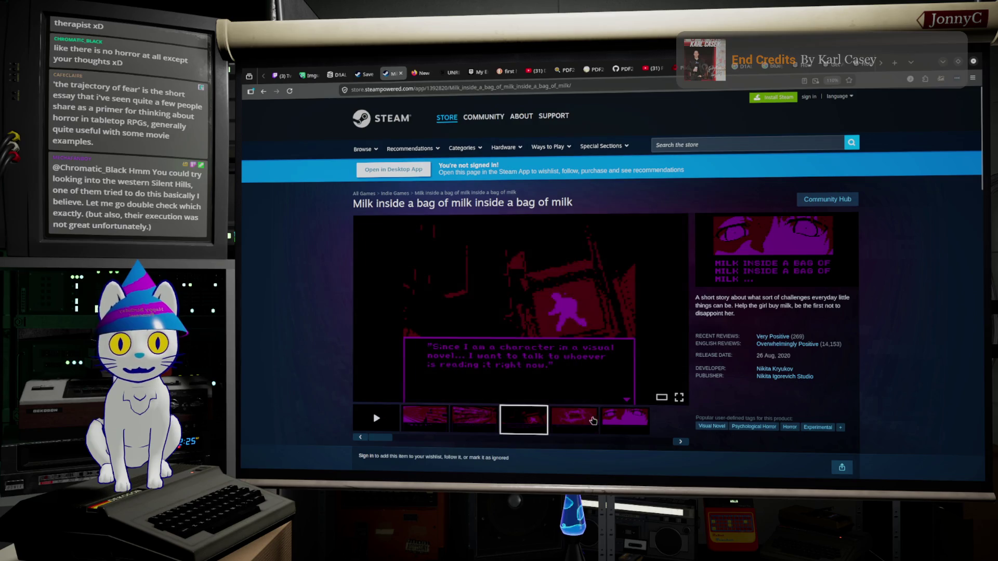
click(629, 419)
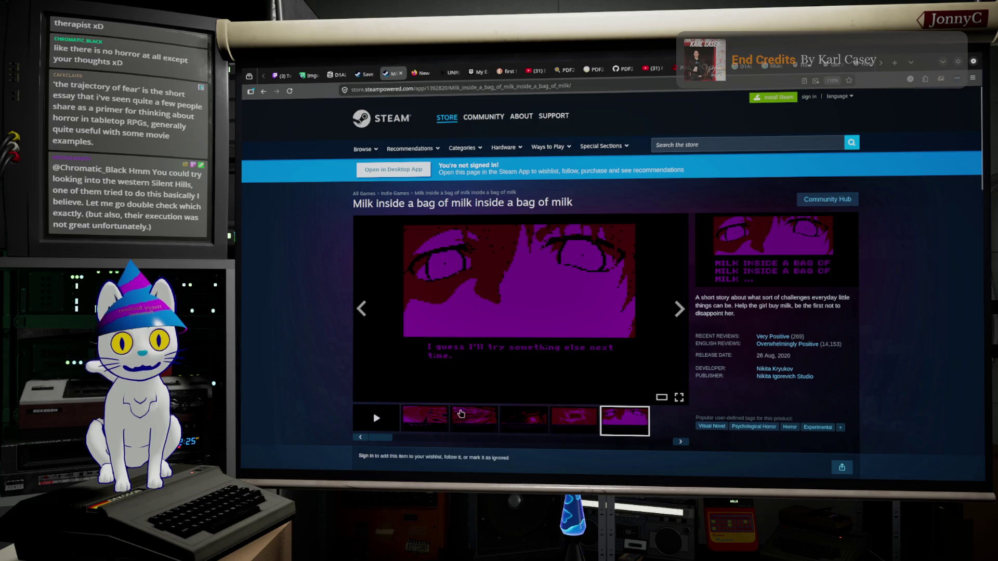
click(378, 424)
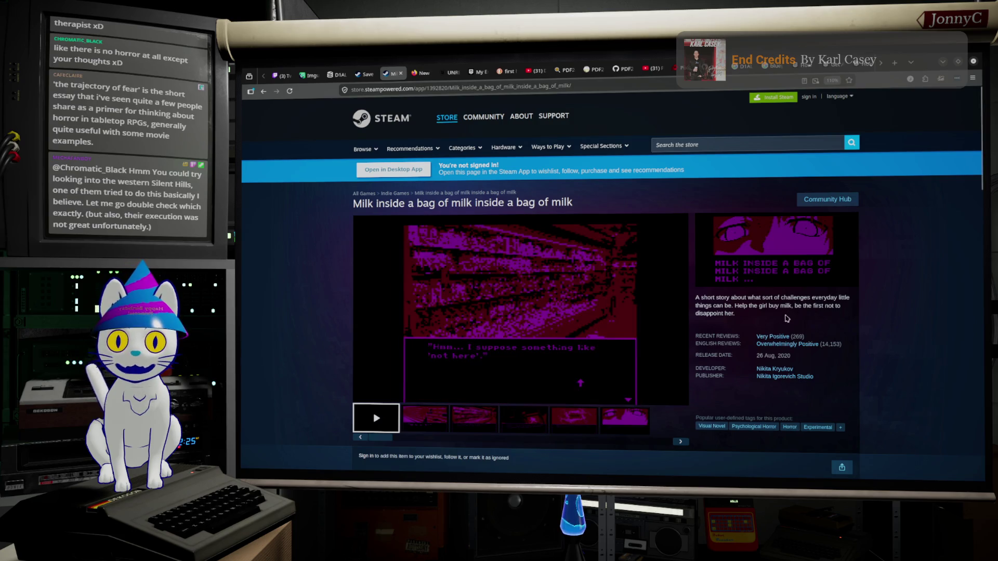
scroll(788, 322, down, 2)
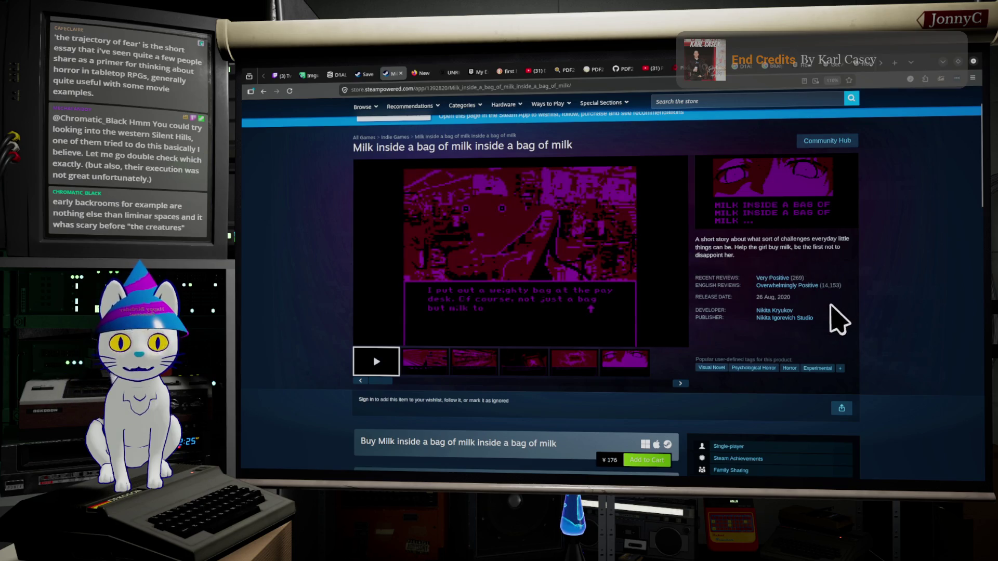
mouse_move(671, 291)
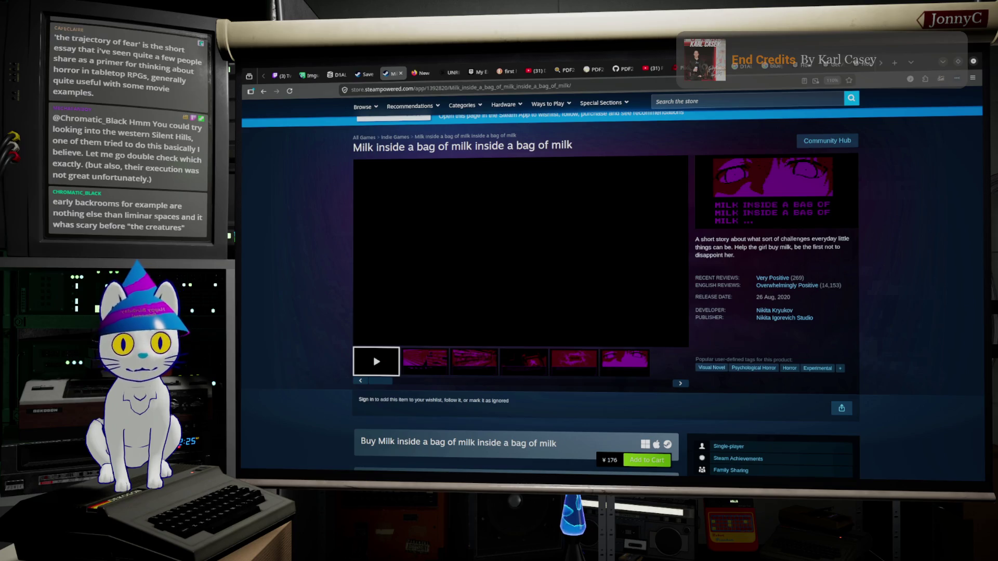
mouse_move(562, 225)
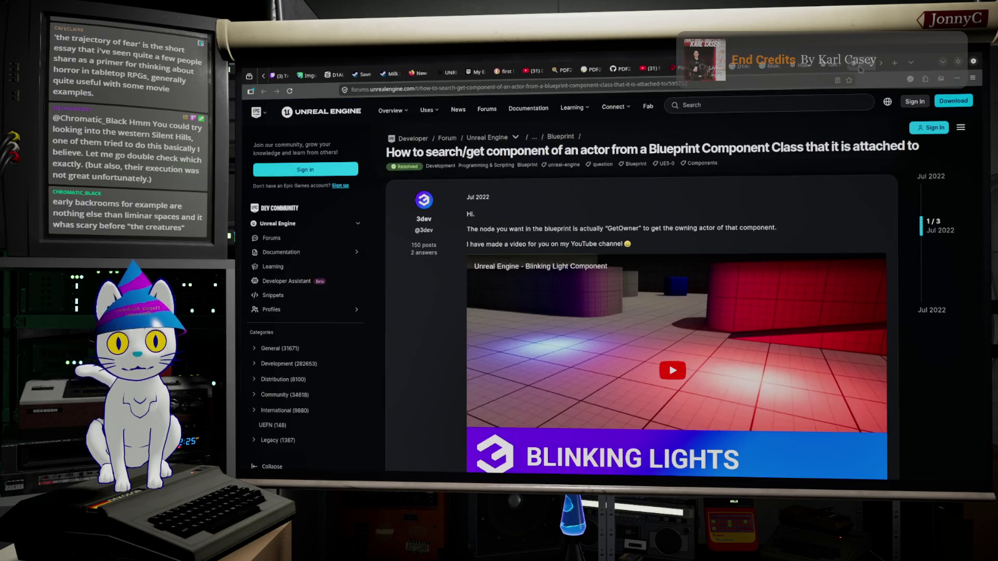
key(ctrl+Tab)
key(ctrl+Tab)
Start a new web search by entering 'renpy' in the address bar
click(671, 87)
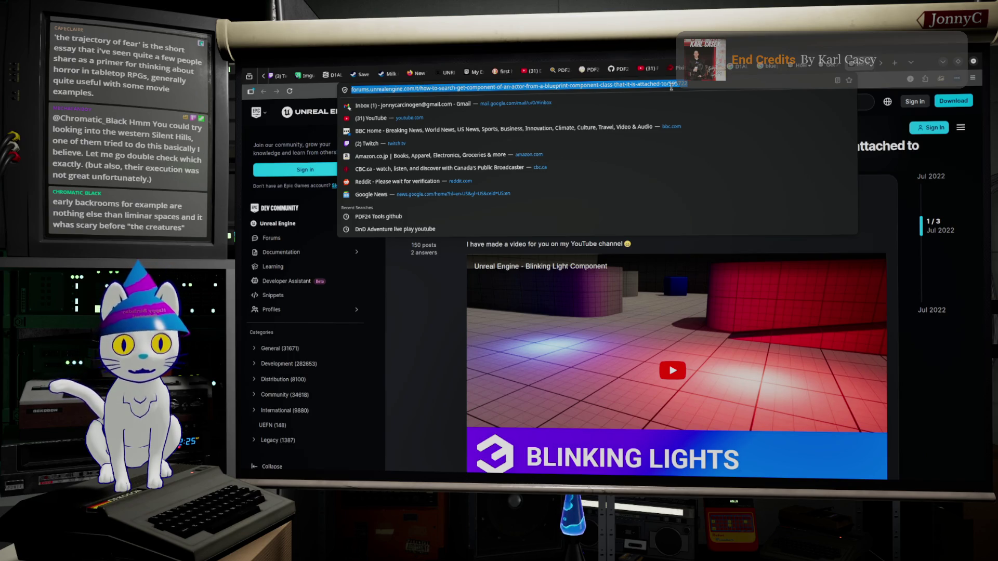
text(renpy)
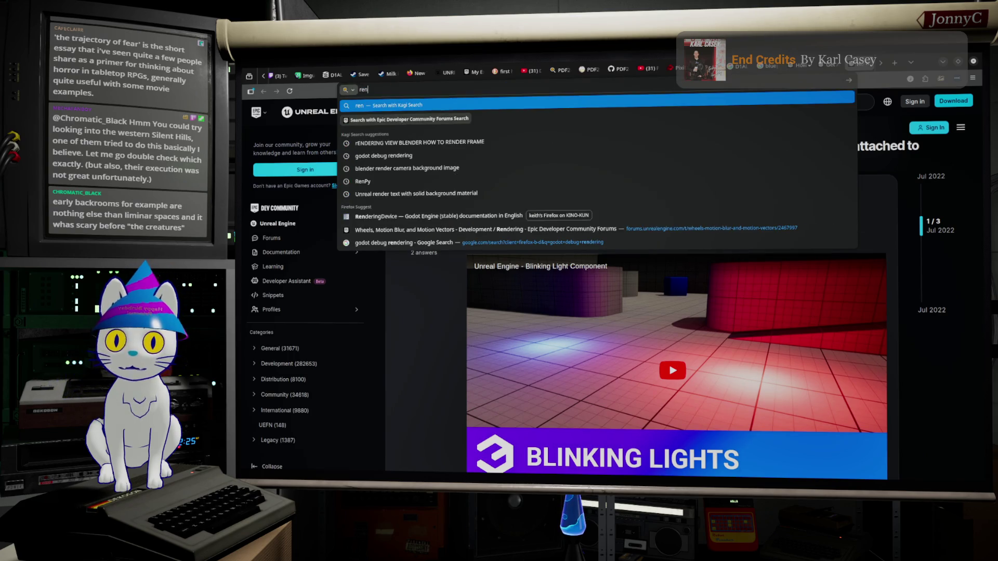
Run the renpy search and open The Ren'Py Visual Novel Engine result and official site
key(Return)
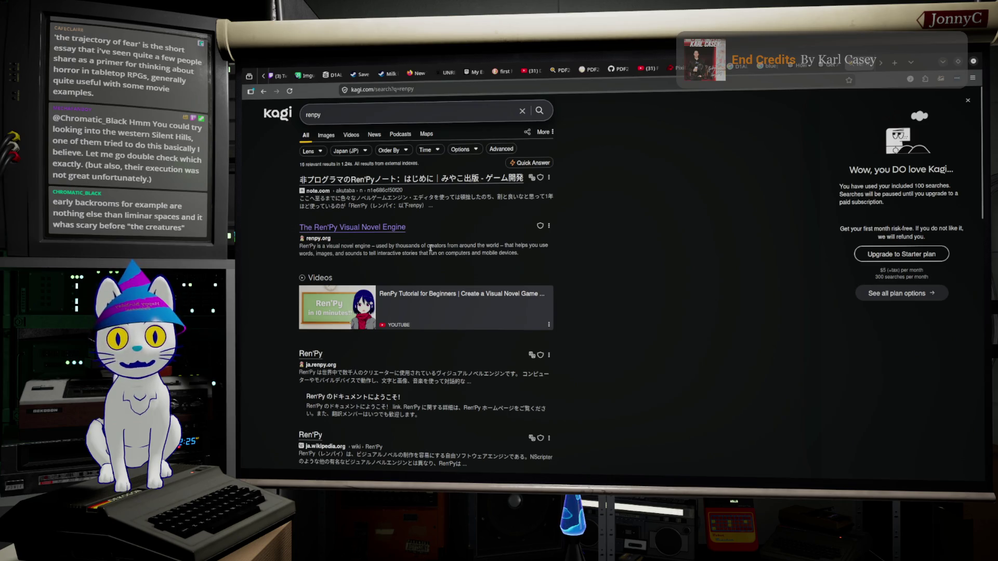
middle_click(362, 229)
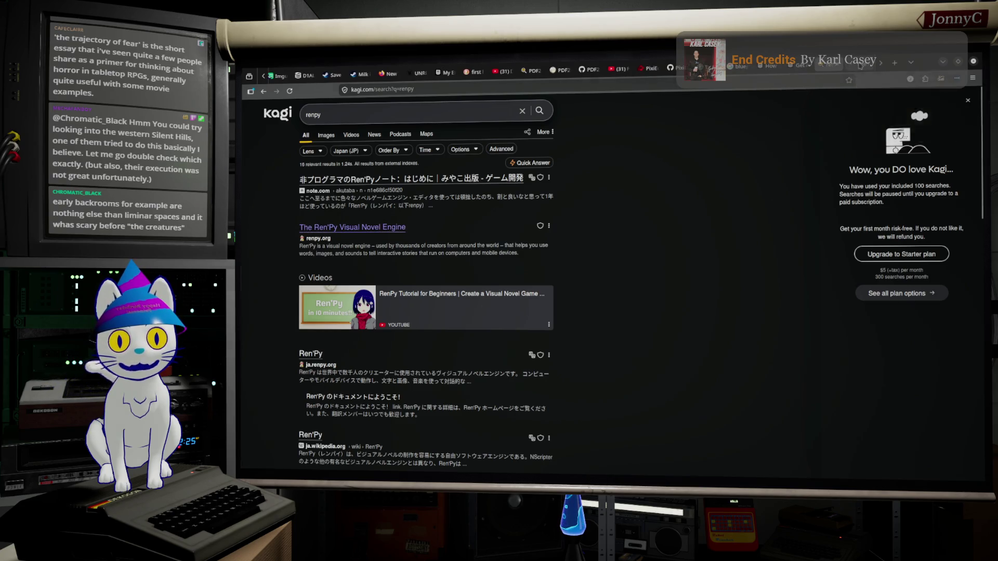
click(860, 66)
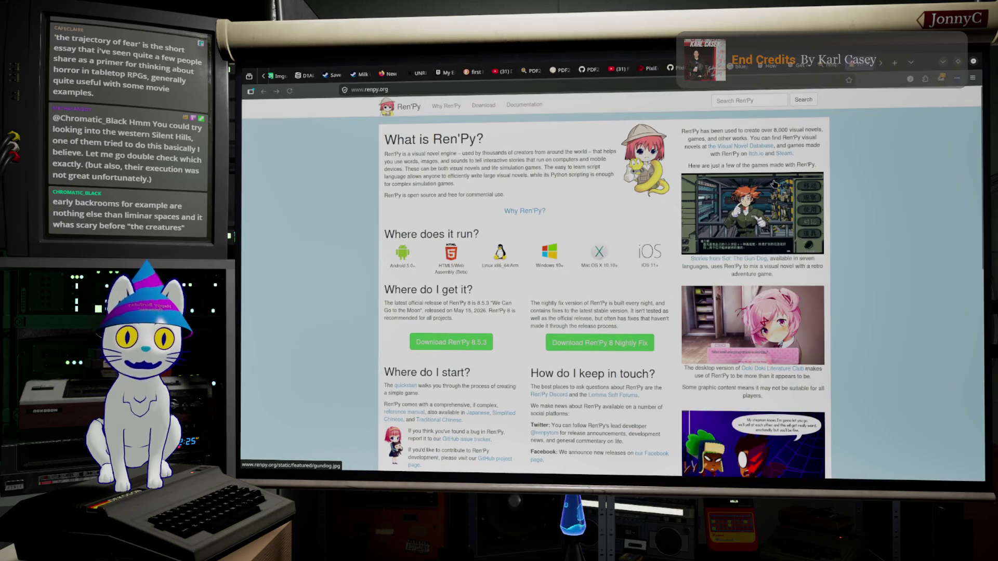
click(775, 182)
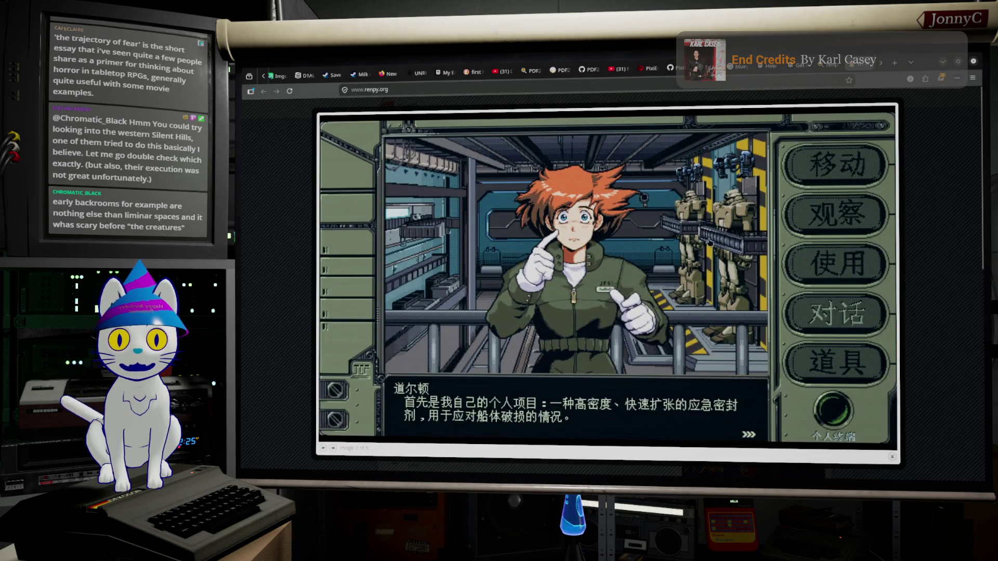
click(934, 208)
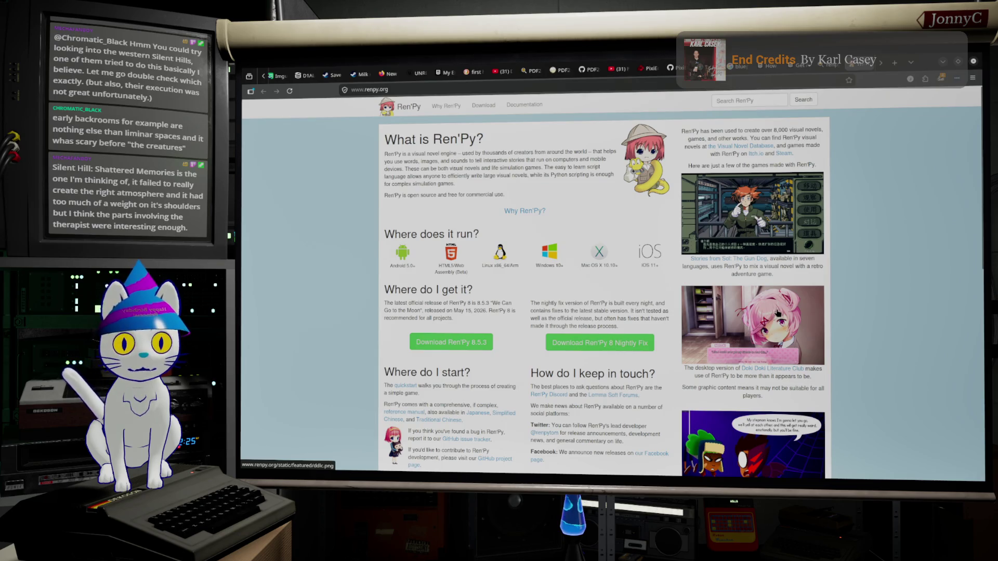
scroll(778, 313, down, 3)
scroll(796, 287, down, 4)
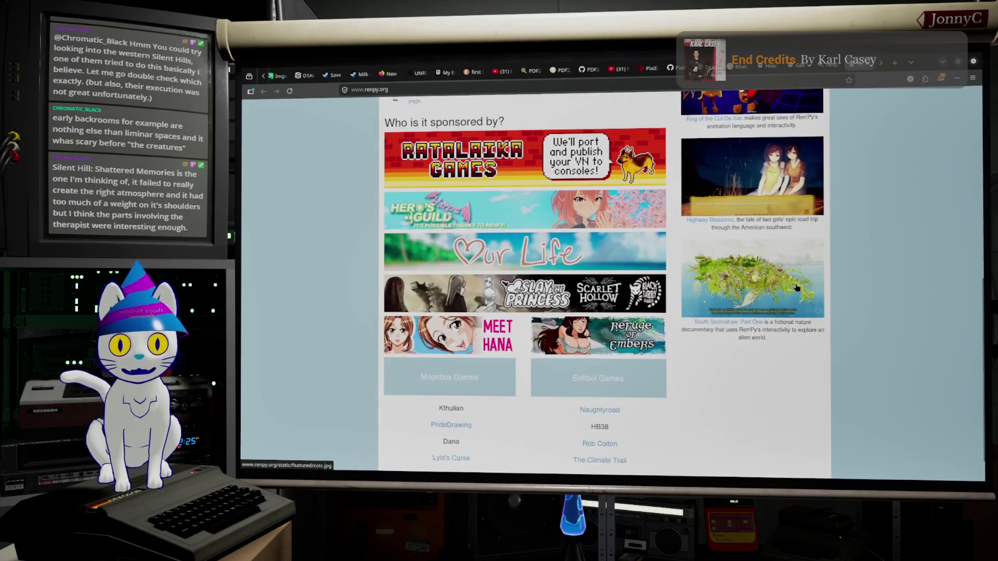
scroll(764, 231, up, 4)
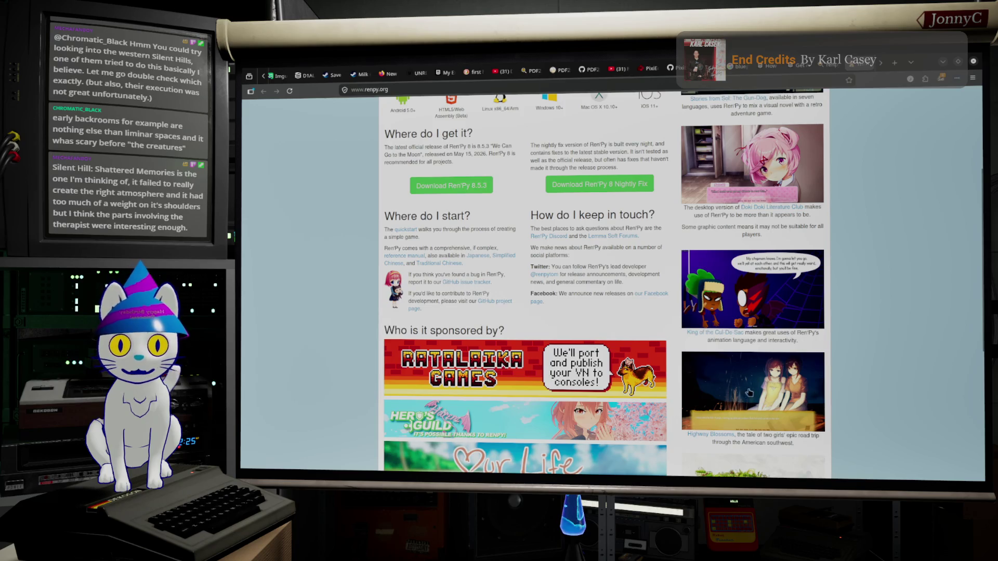
scroll(801, 320, down, 3)
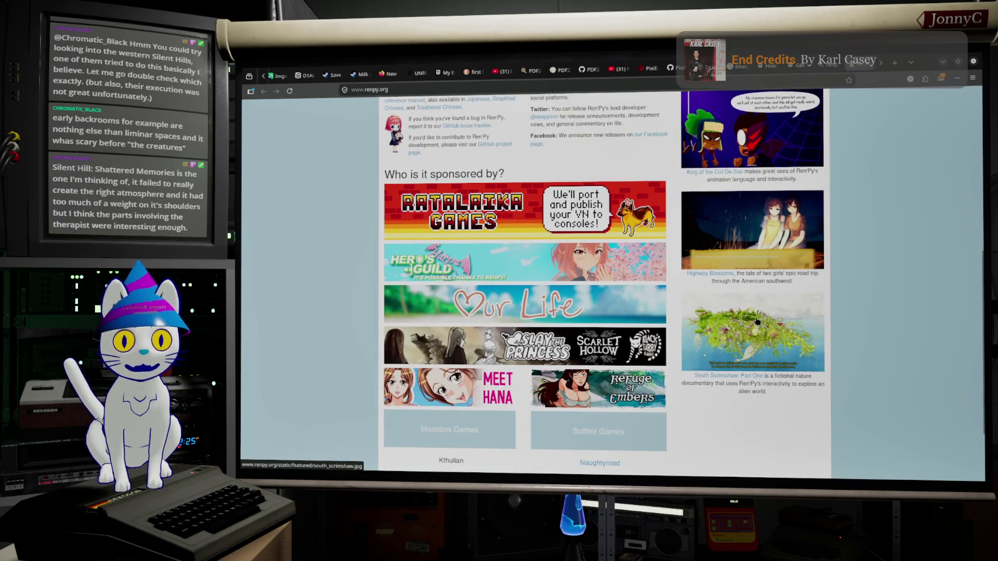
scroll(757, 321, up, 7)
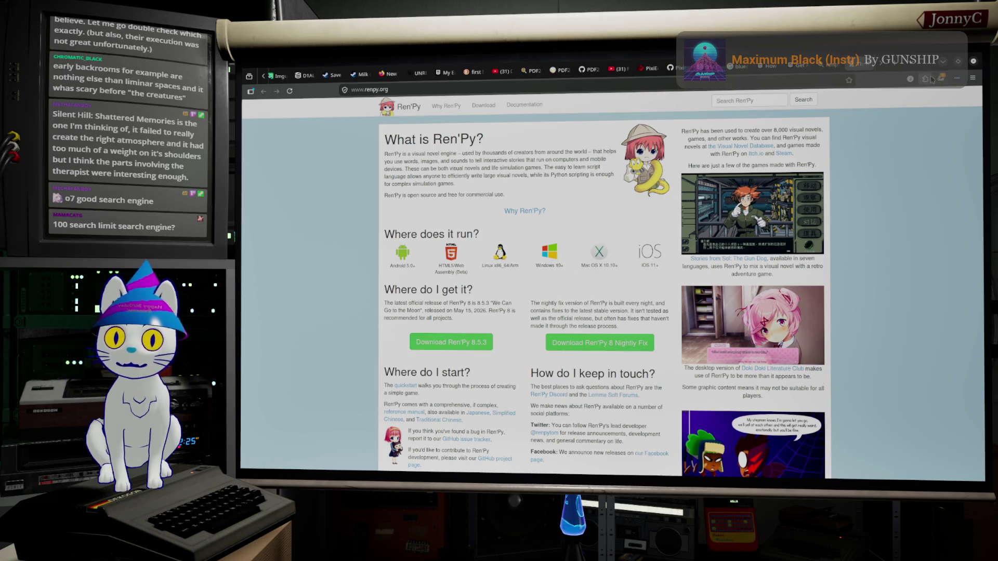
click(857, 66)
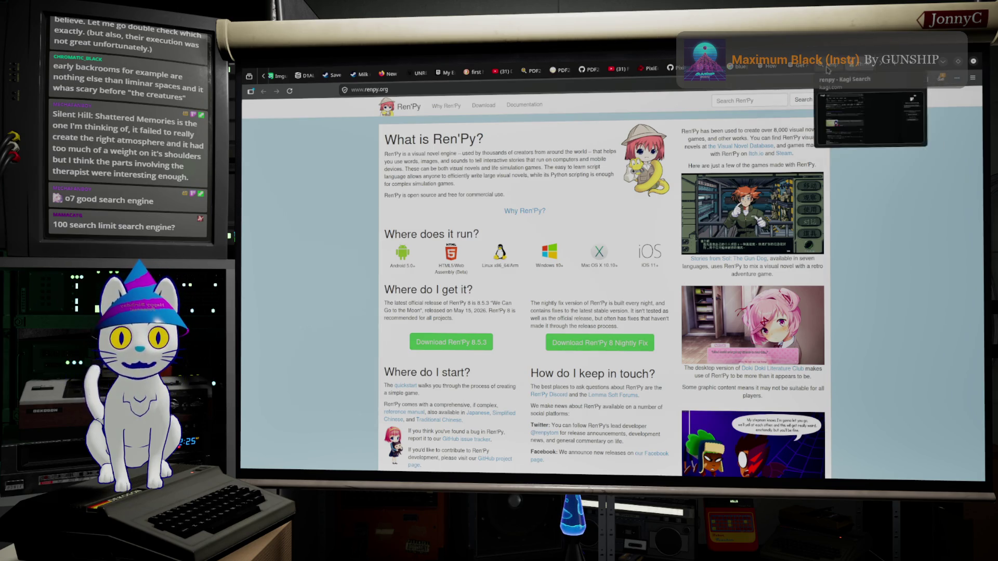
Scroll through the Kagi renpy results, then switch to the Coffee Talk Tokyo Steam tab
click(852, 93)
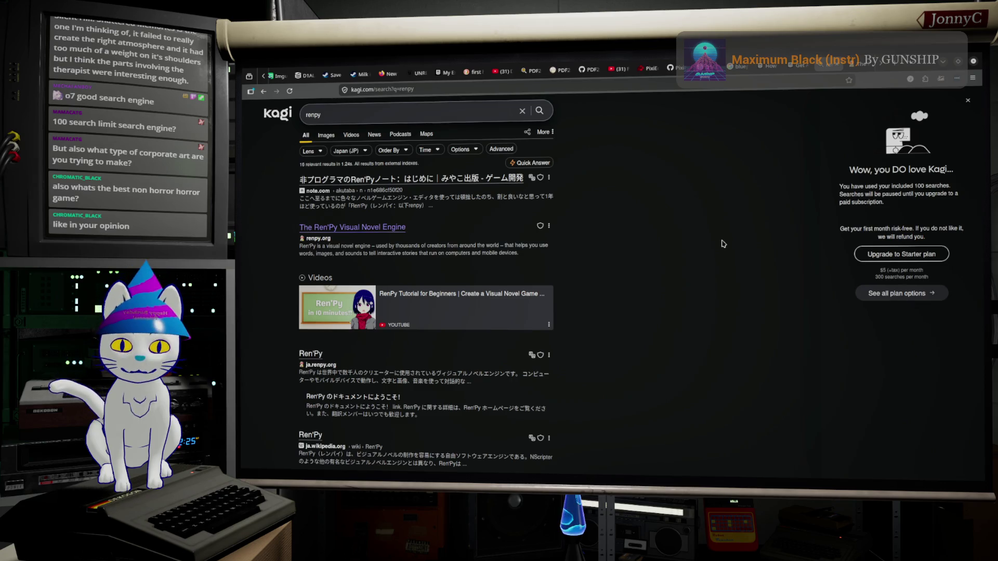
scroll(722, 244, down, 10)
scroll(723, 243, up, 5)
scroll(722, 243, up, 5)
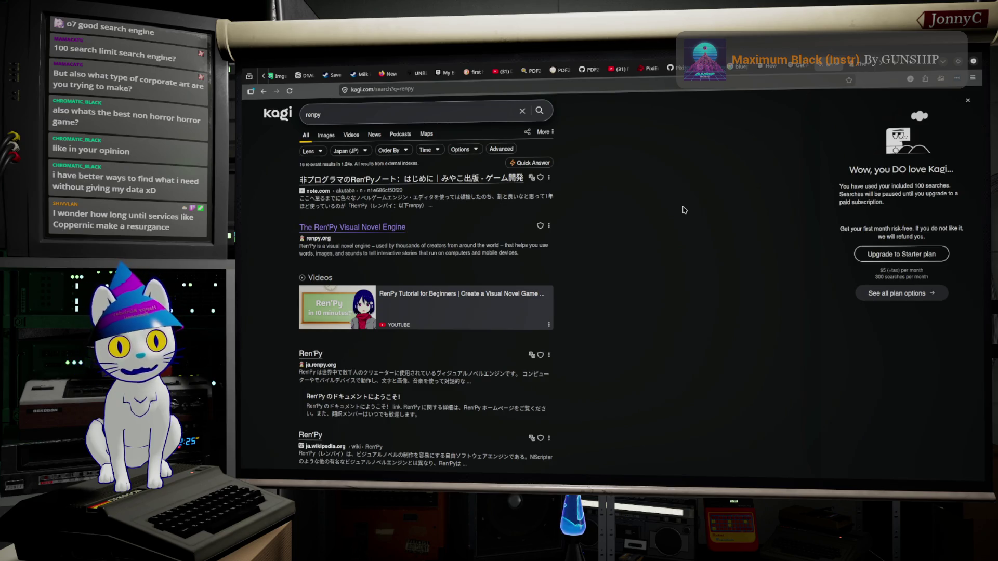
click(333, 74)
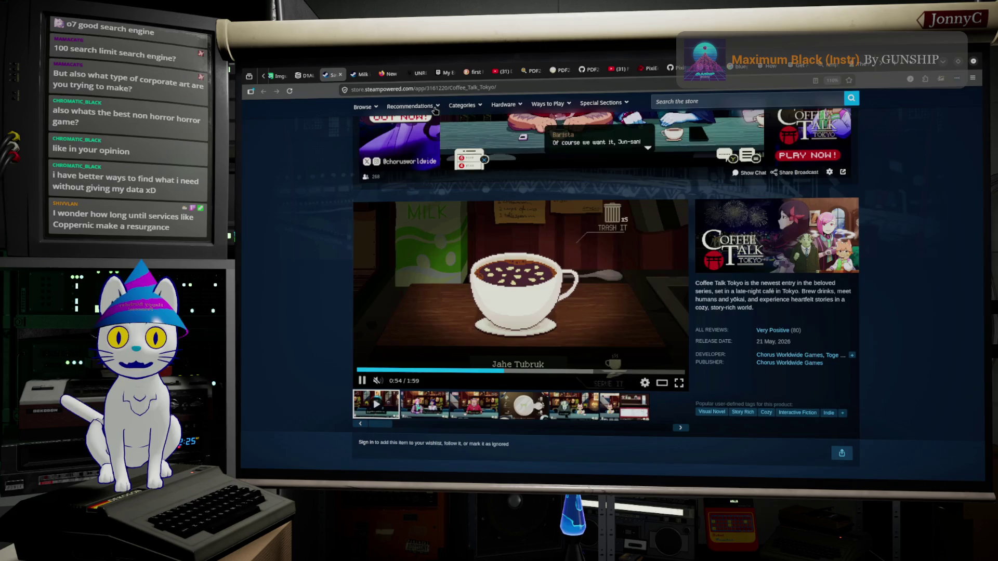
Search the Steam store for 'signals' and open the SIGNALIS page from the suggestions
scroll(695, 185, up, 2)
scroll(695, 186, up, 1)
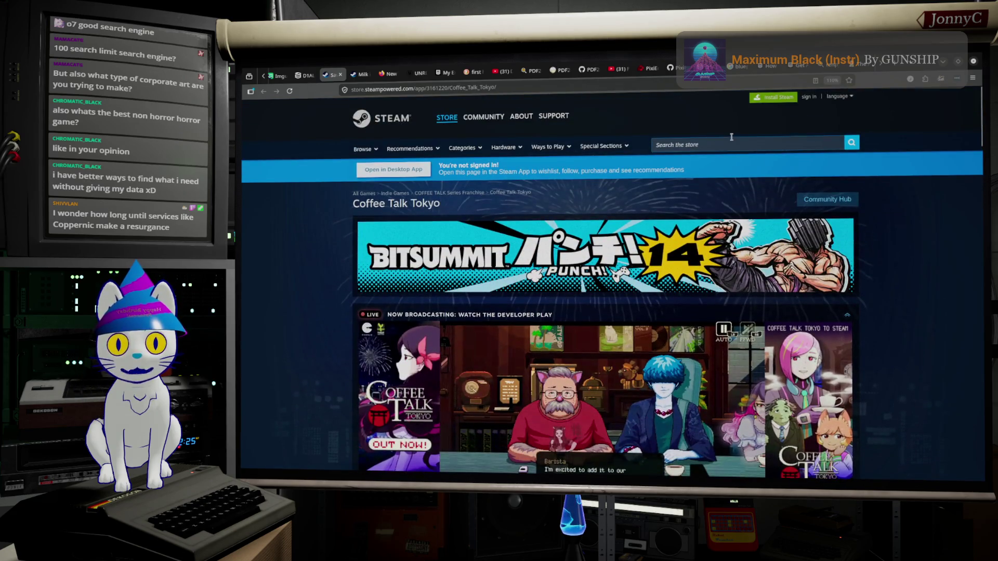
click(730, 147)
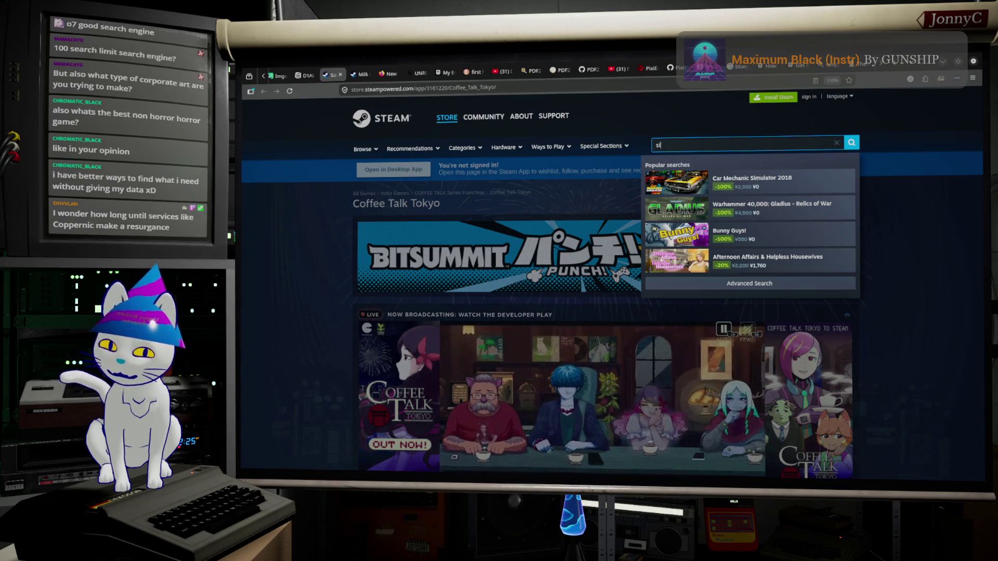
text(signals)
key(Down)
key(Return)
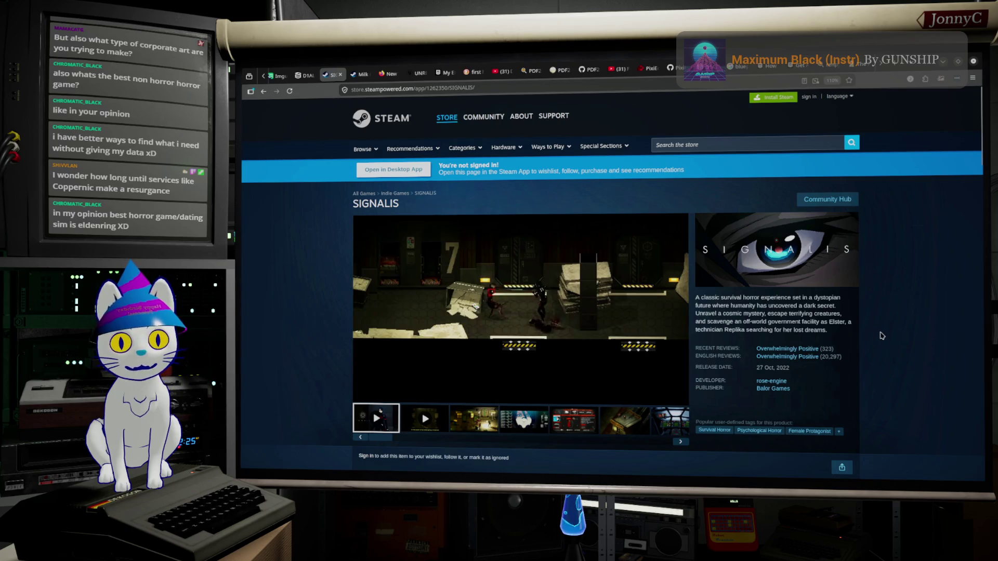
scroll(882, 336, down, 2)
scroll(791, 294, up, 2)
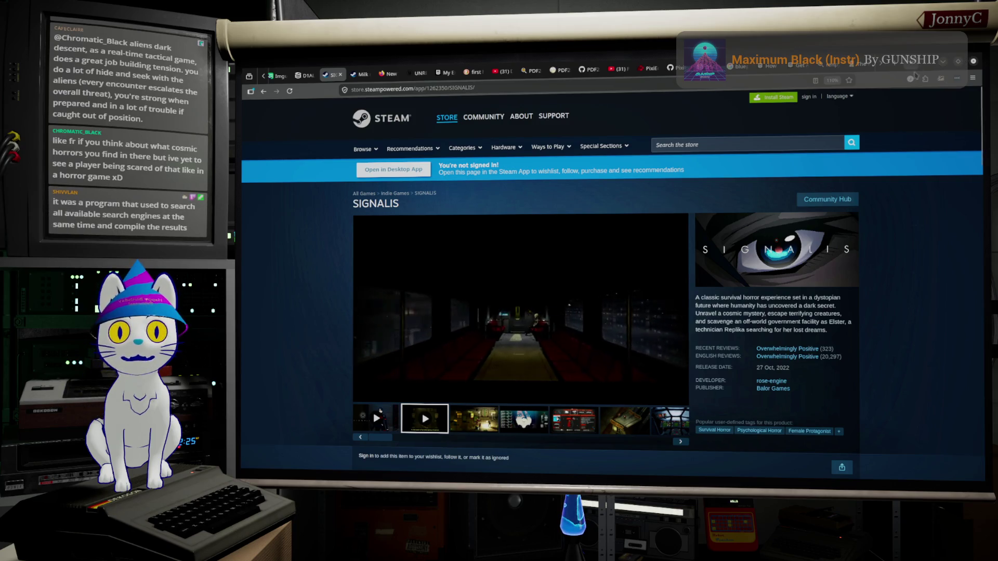
Bring Blender forward and handwrite 'Mechanic' above the circle pattern as an annotation
click(943, 64)
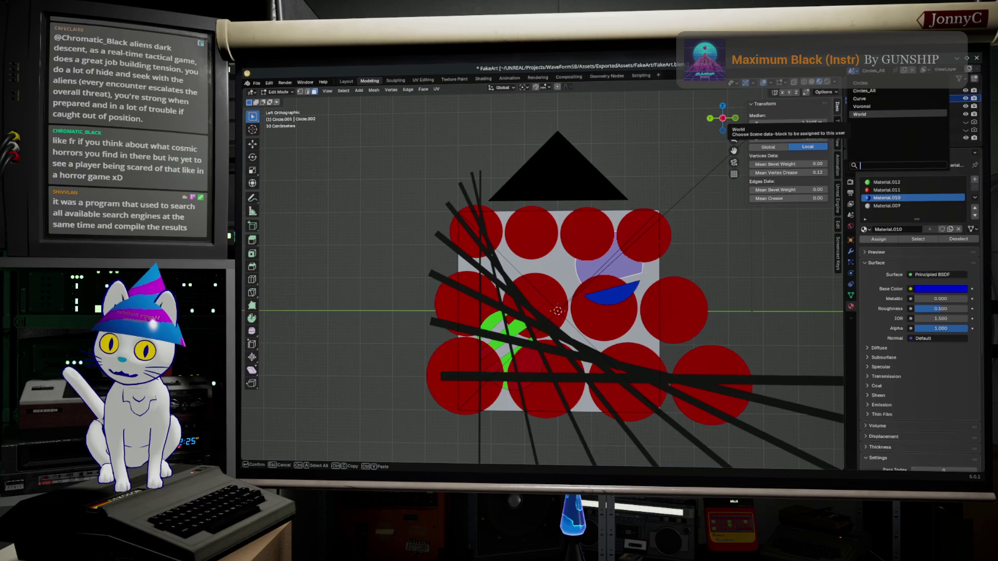
key(Up)
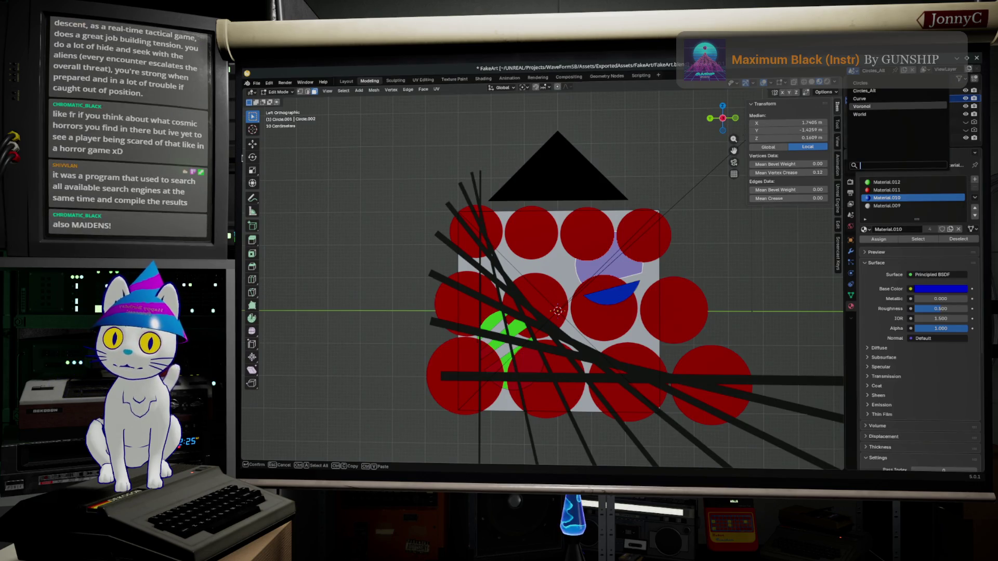
click(252, 199)
click(252, 199)
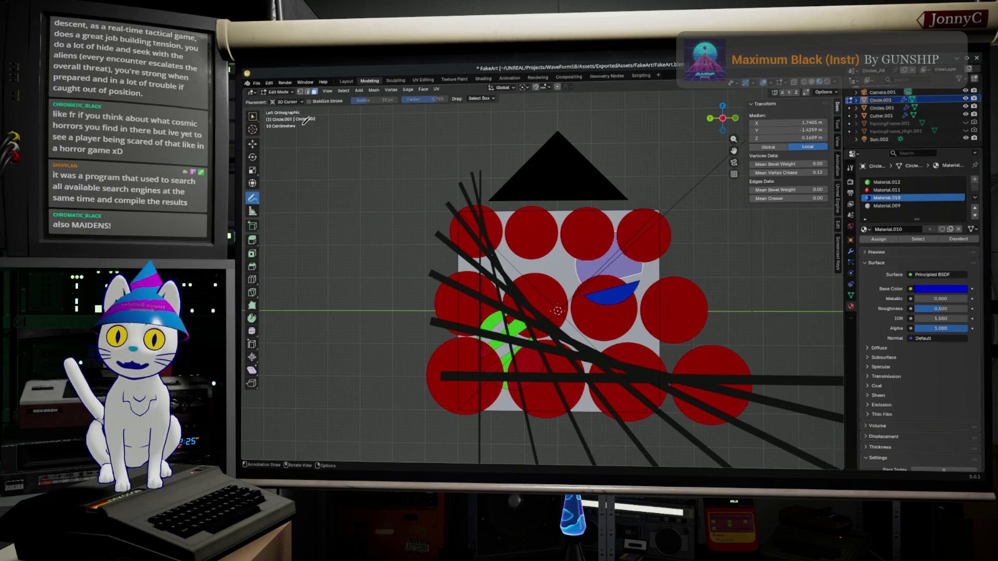
mouse_move(307, 122)
mouse_down()
mouse_move(301, 156)
mouse_move(327, 178)
mouse_move(378, 153)
mouse_move(388, 175)
mouse_move(430, 167)
mouse_move(438, 151)
mouse_move(462, 167)
mouse_move(439, 169)
mouse_up()
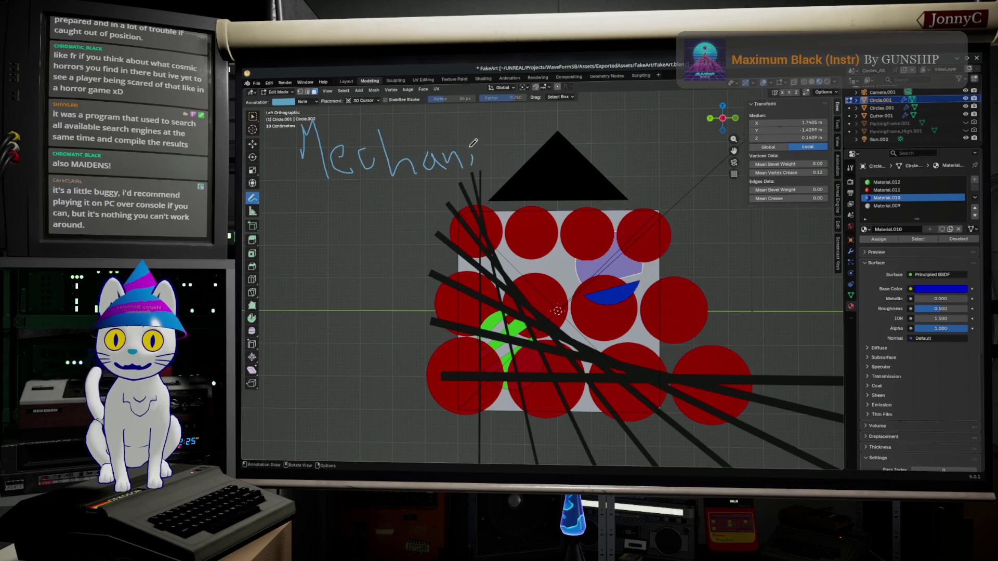
drag(504, 151, 508, 172)
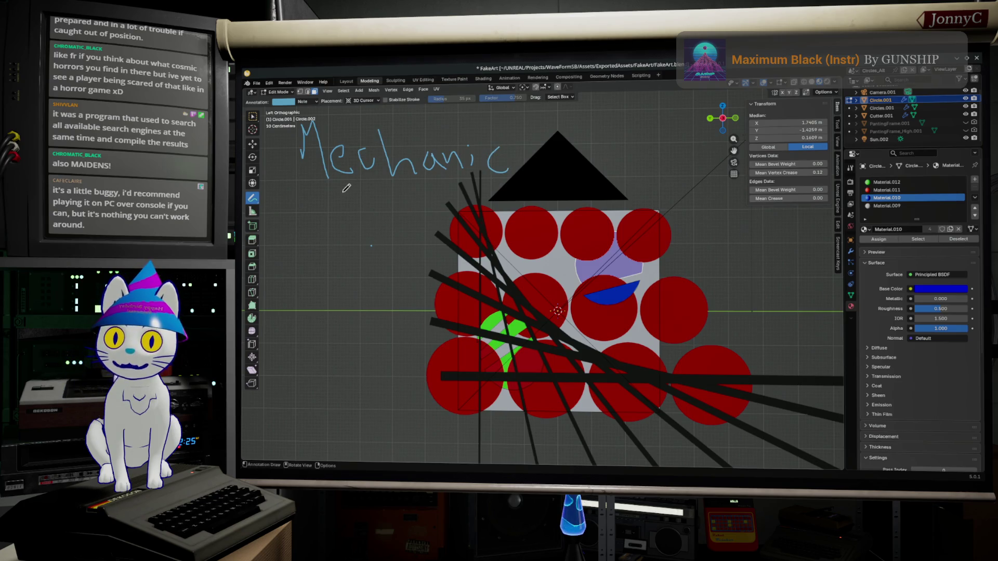
Leave mesh Edit Mode for Object Mode and add a new Text object
click(391, 89)
mouse_move(374, 90)
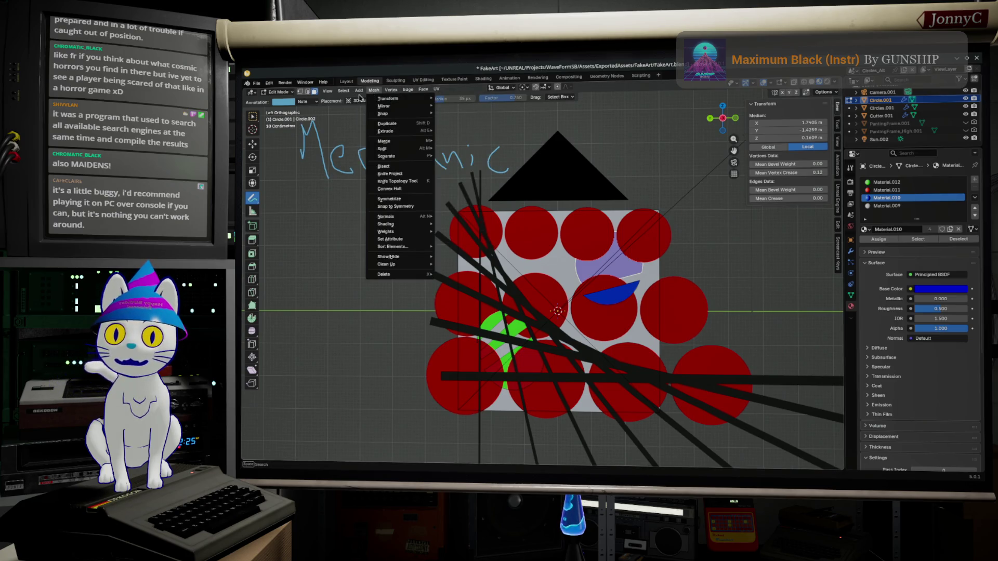
mouse_move(400, 246)
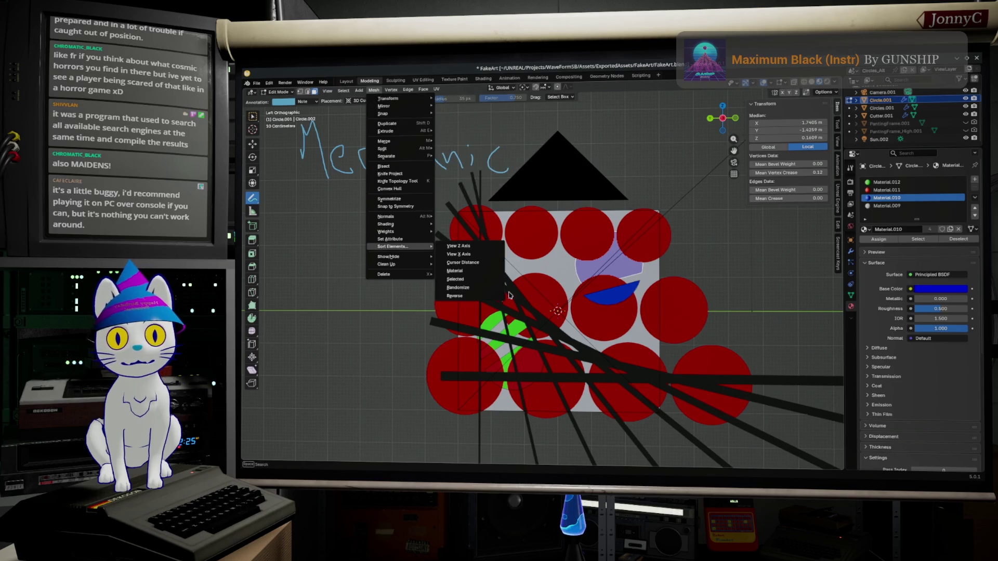
click(282, 92)
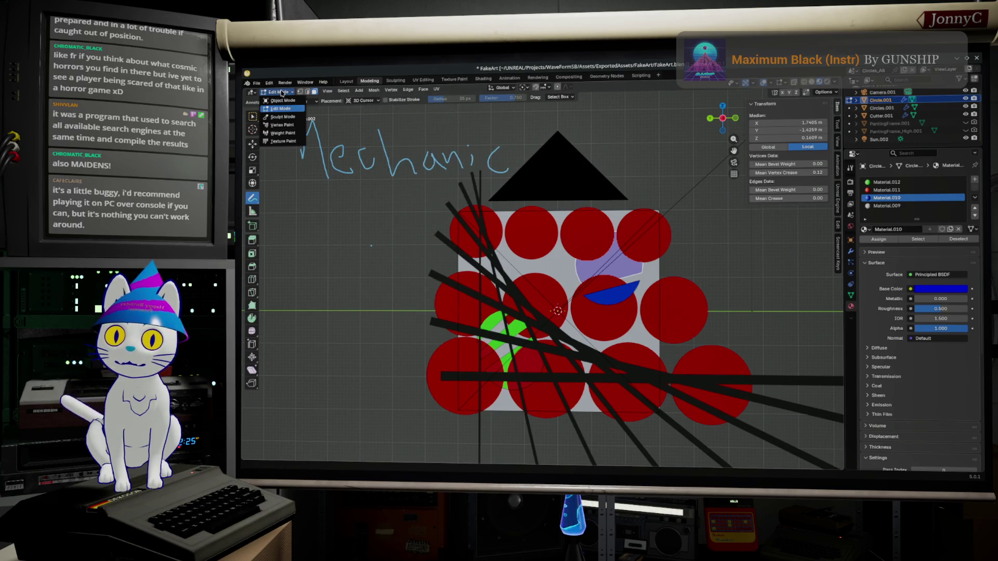
click(282, 100)
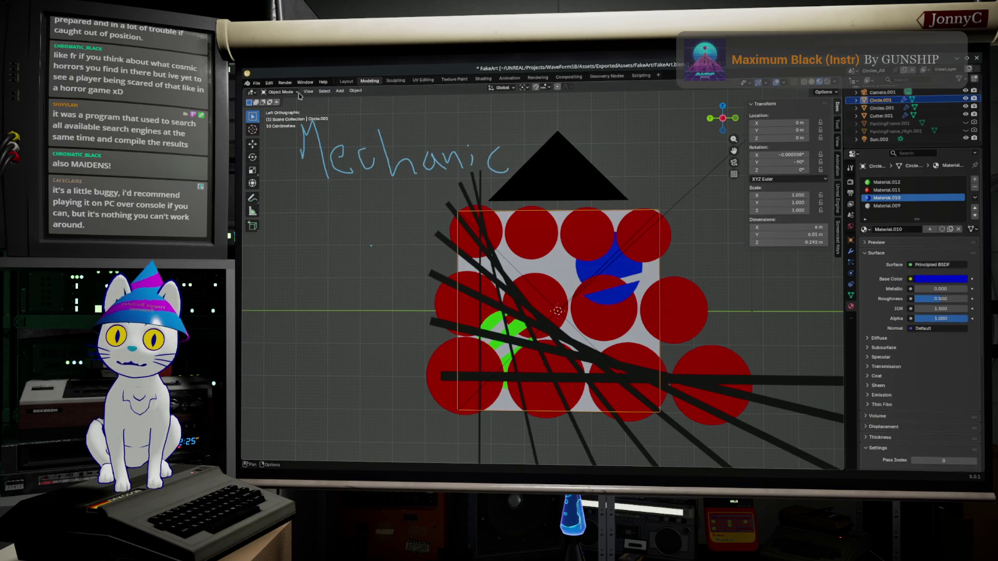
click(356, 91)
mouse_move(376, 102)
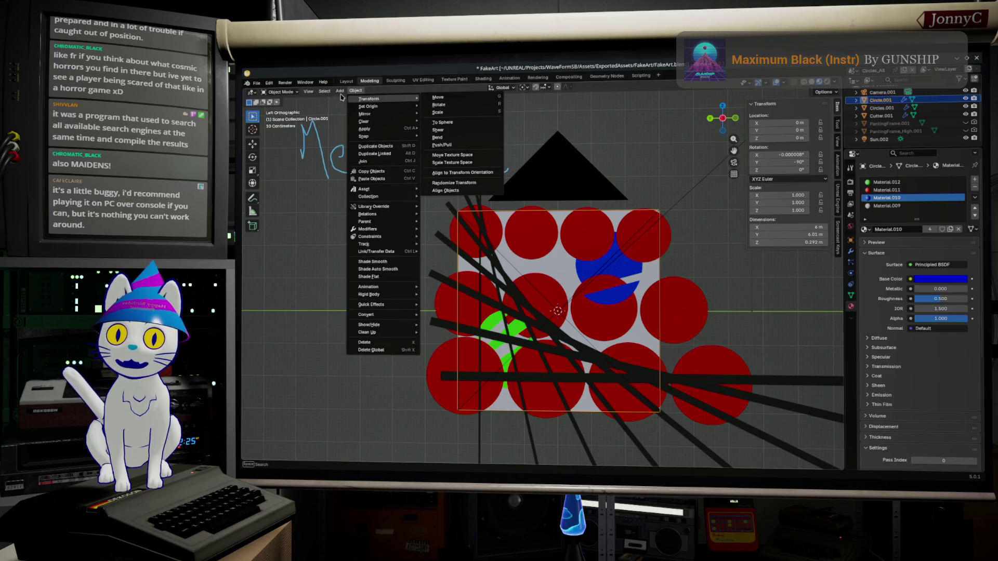
mouse_move(340, 91)
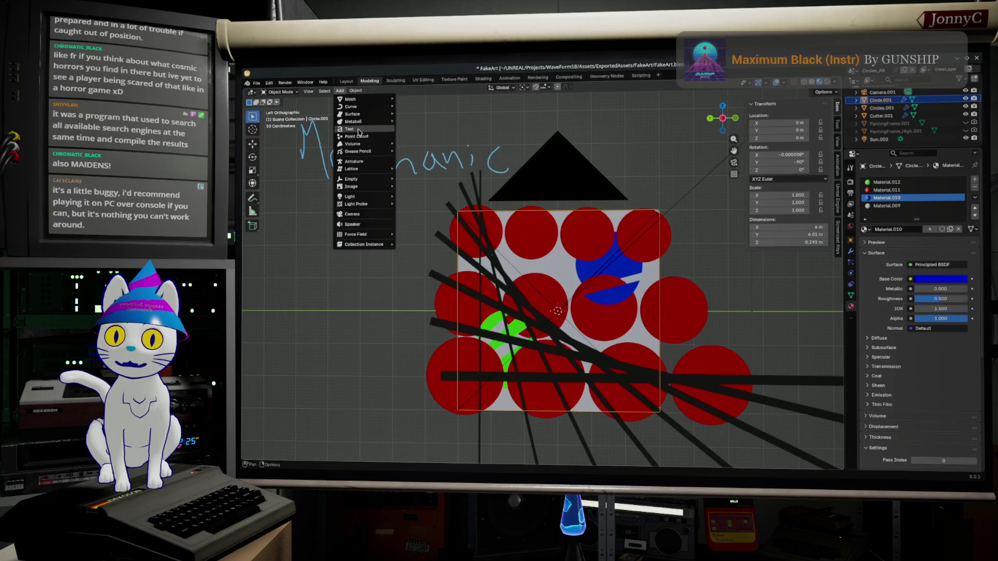
click(359, 130)
Move the new text away from the circles, frame it, and enter its Edit Mode
key(F3)
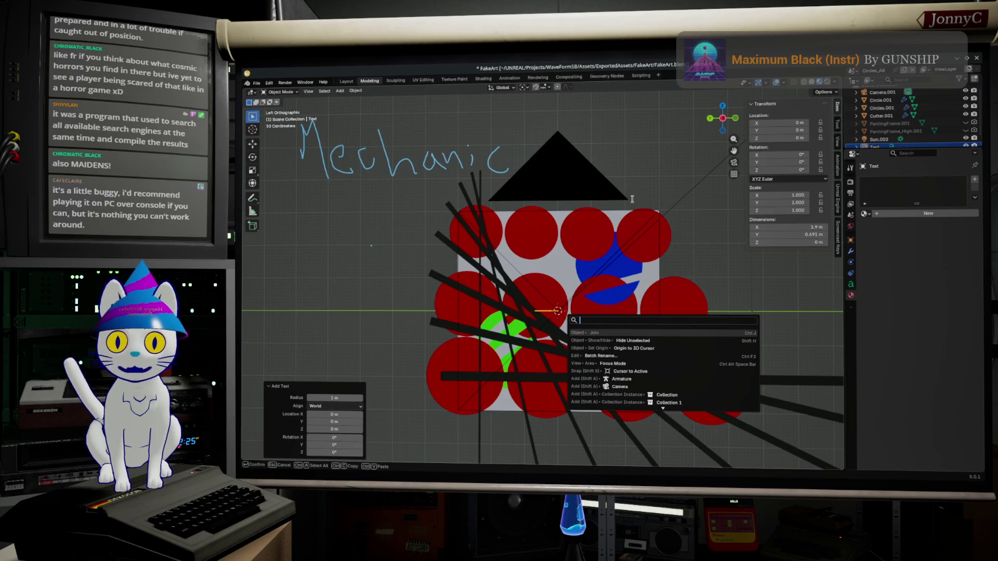
key(Escape)
mouse_move(631, 232)
mouse_down()
mouse_move(590, 200)
mouse_move(638, 348)
mouse_up()
key(g)
click(799, 380)
key(KP_Decimal)
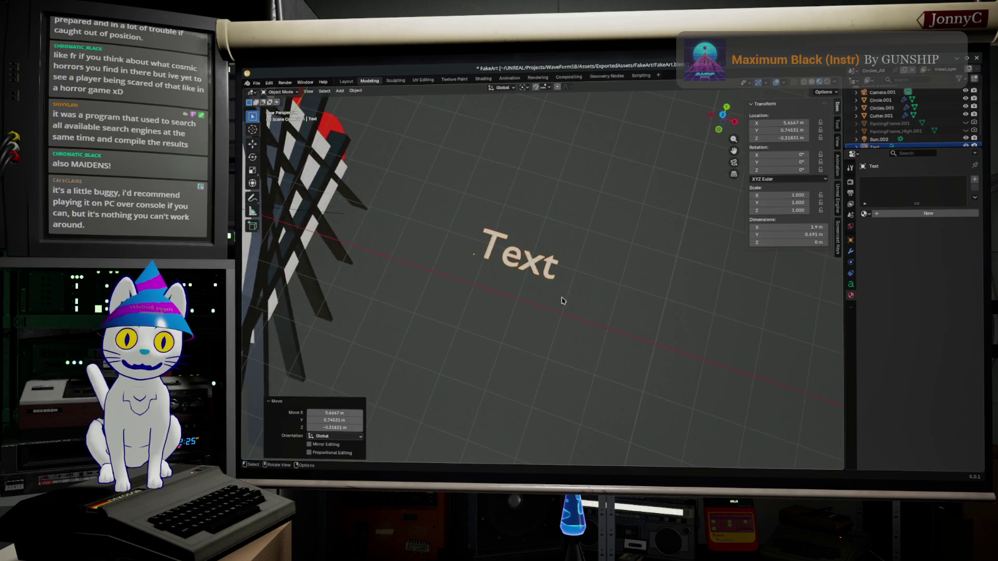
key(grave)
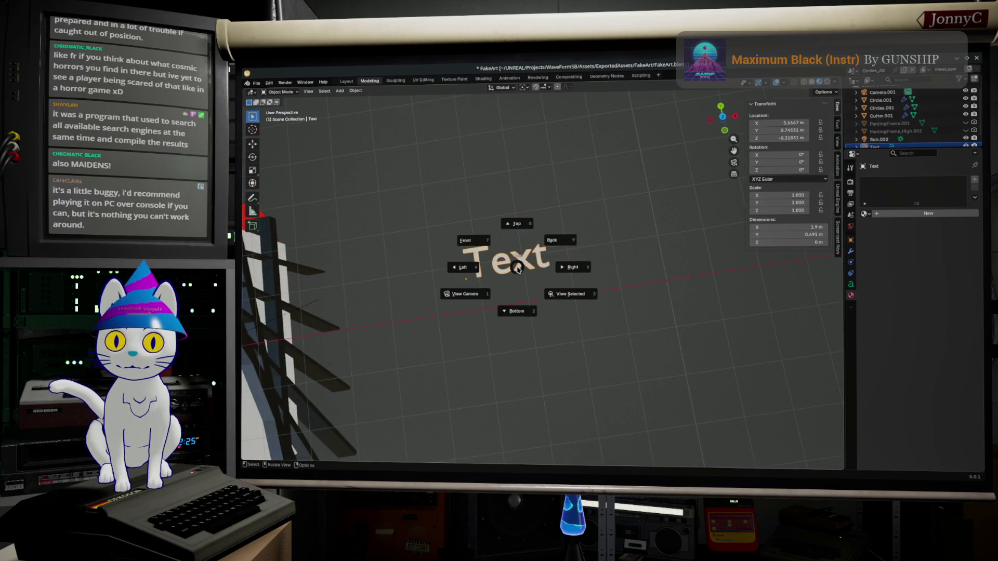
key(Escape)
key(F3)
key(Escape)
key(F3)
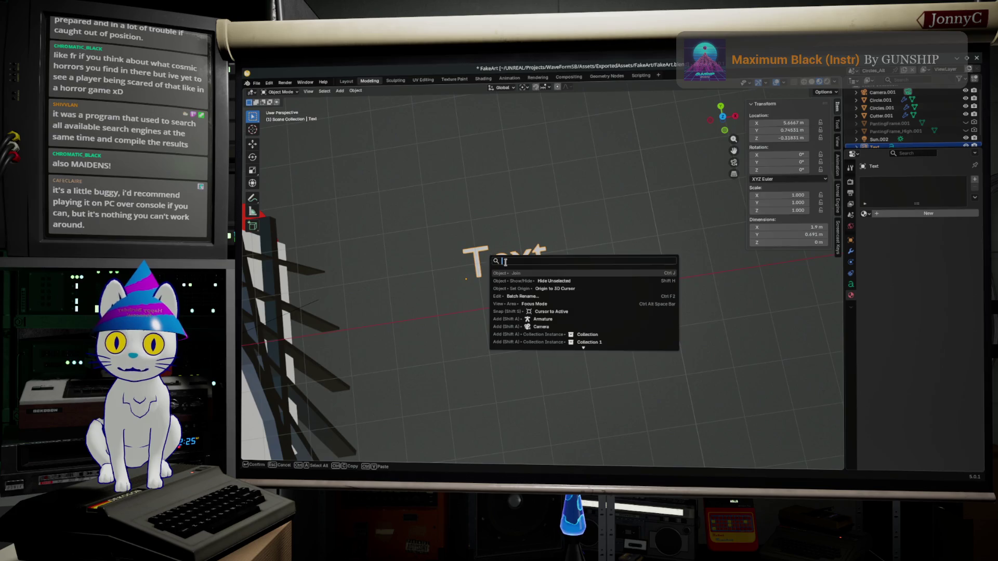
key(Escape)
key(Tab)
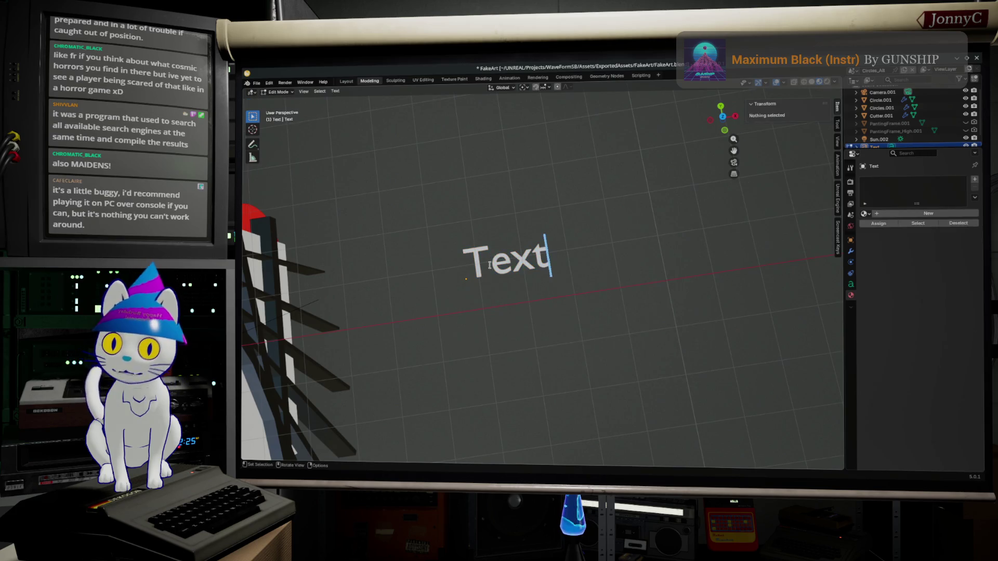
Replace 'Text' with Mechanics, Dynamics, Aesthetics on three lines, then draw an annotation curve beside Mechanics
key(BackSpace)
key(BackSpace)
key(BackSpace)
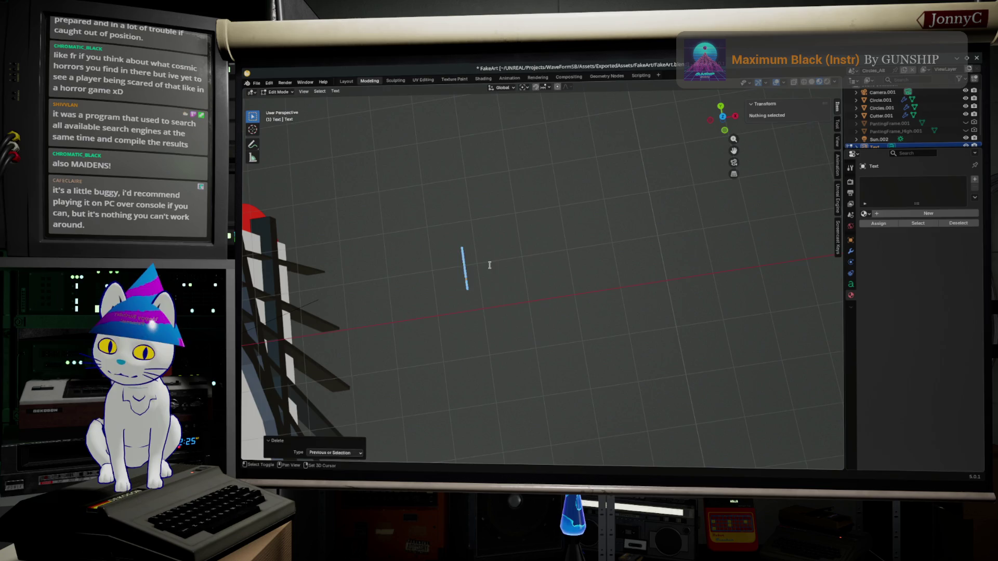
text(Mecha)
key(BackSpace)
text(a)
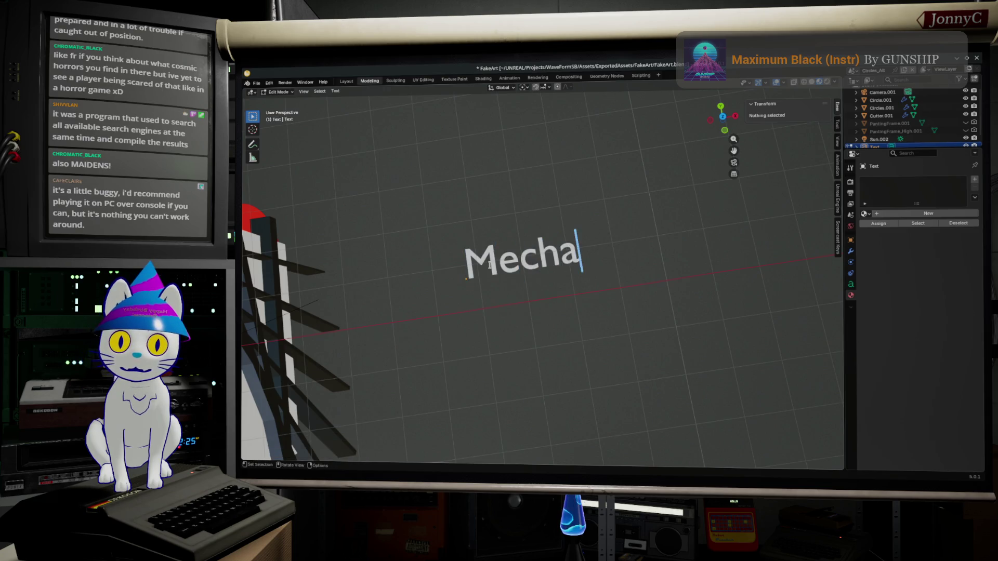
text(nics)
key(Return)
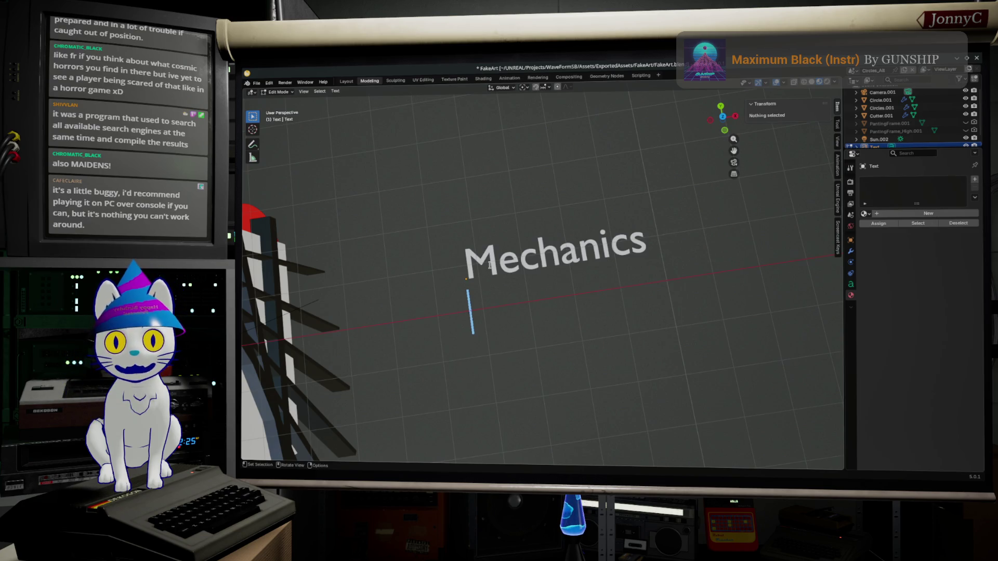
key(shift)
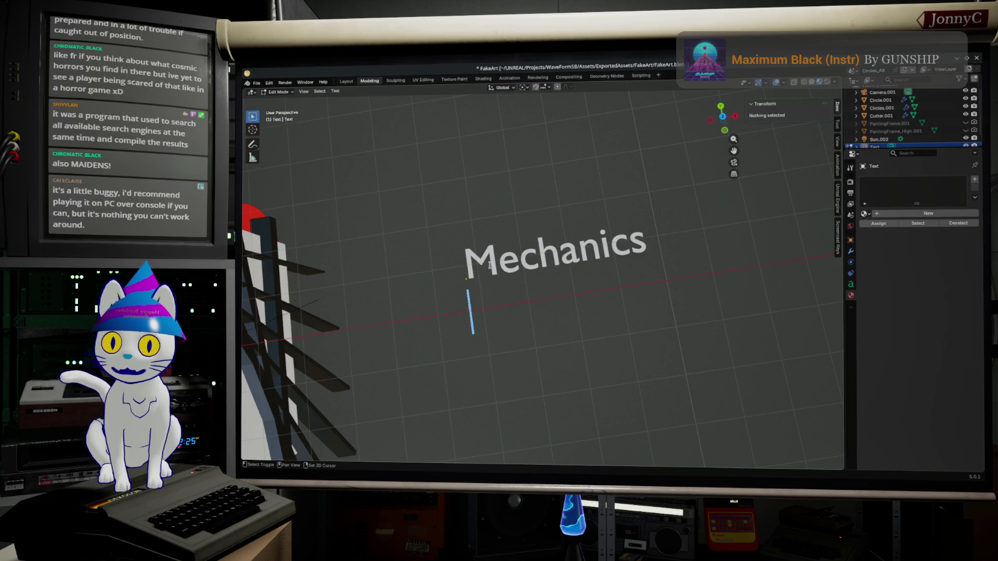
text(Dyna)
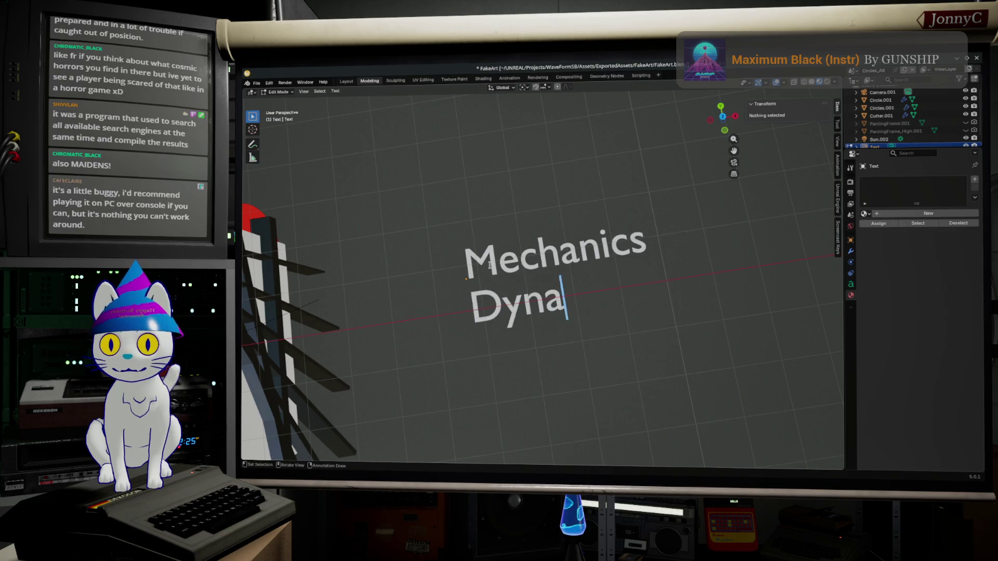
text(mics)
key(Return)
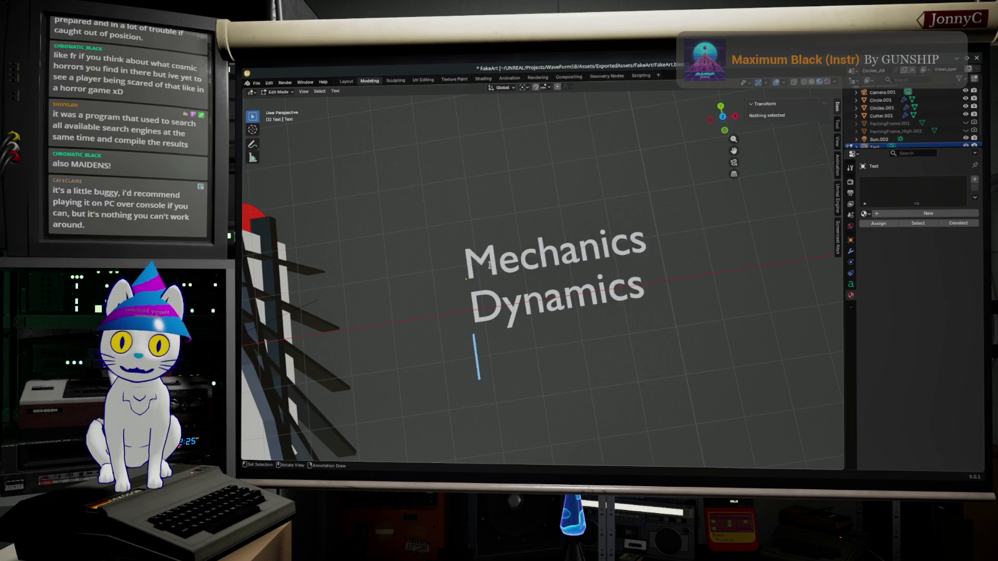
text(Ae)
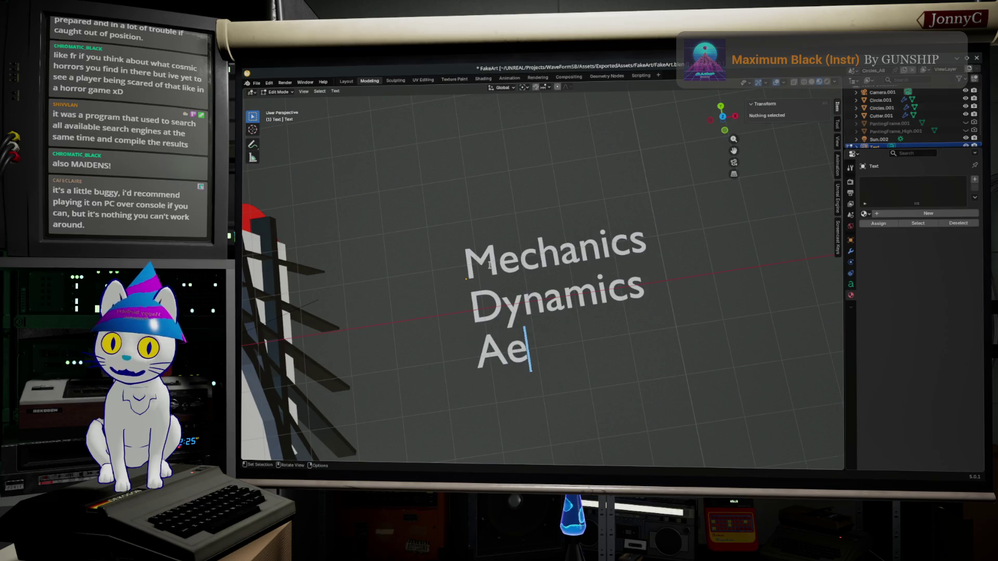
text(sthetics)
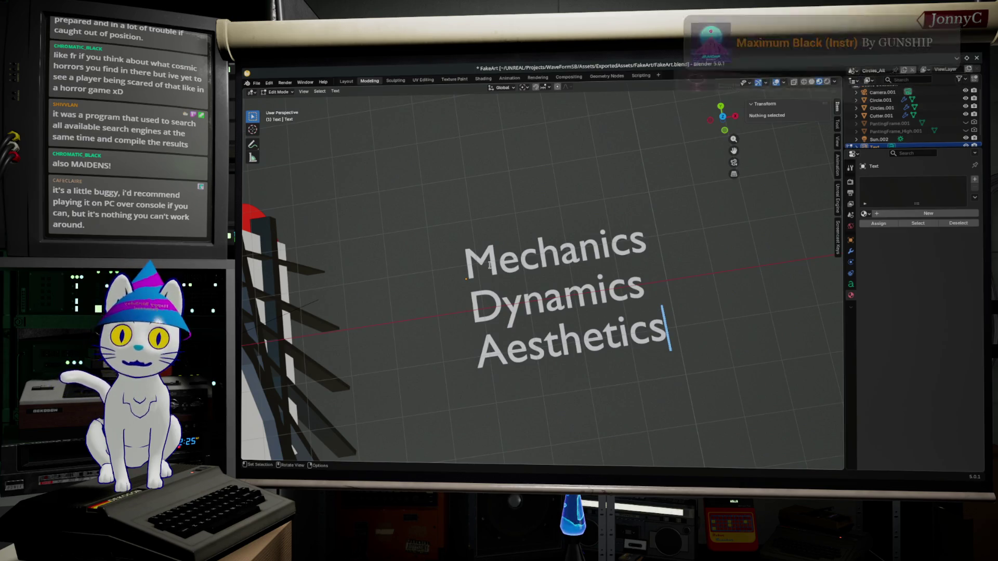
click(252, 143)
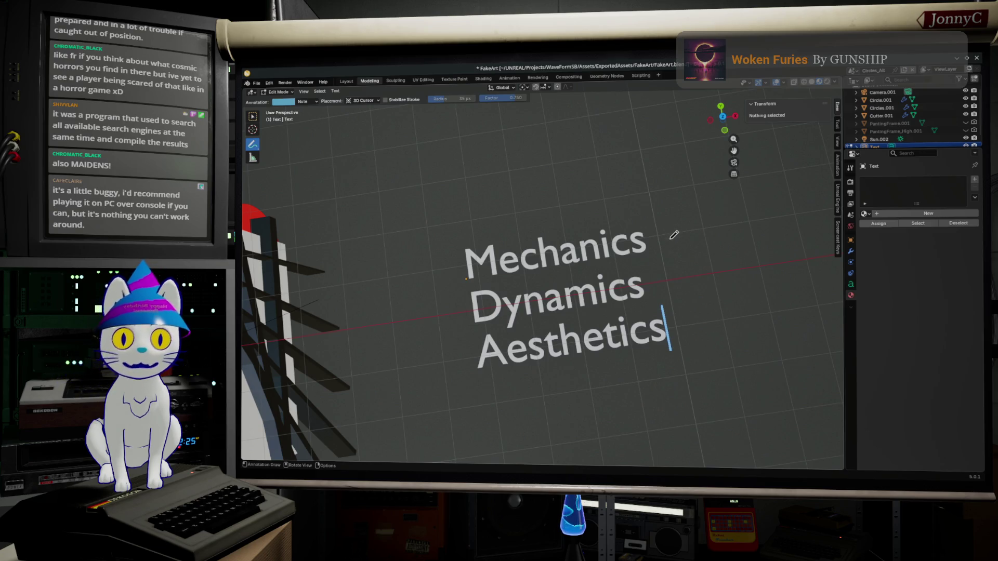
mouse_move(653, 235)
mouse_down()
mouse_move(674, 240)
mouse_move(677, 273)
mouse_move(645, 289)
mouse_move(671, 293)
mouse_up()
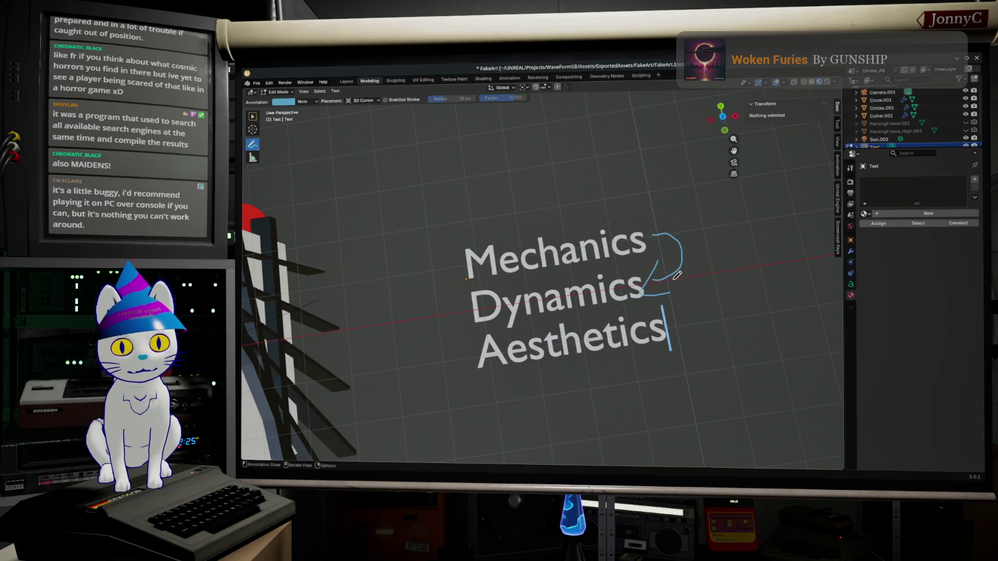
Draw arrows from Mechanics down to Dynamics, left of Aesthetics toward Dynamics, and Dynamics up to Mechanics
mouse_move(650, 282)
mouse_down()
mouse_move(727, 278)
mouse_move(698, 323)
mouse_move(705, 338)
mouse_up()
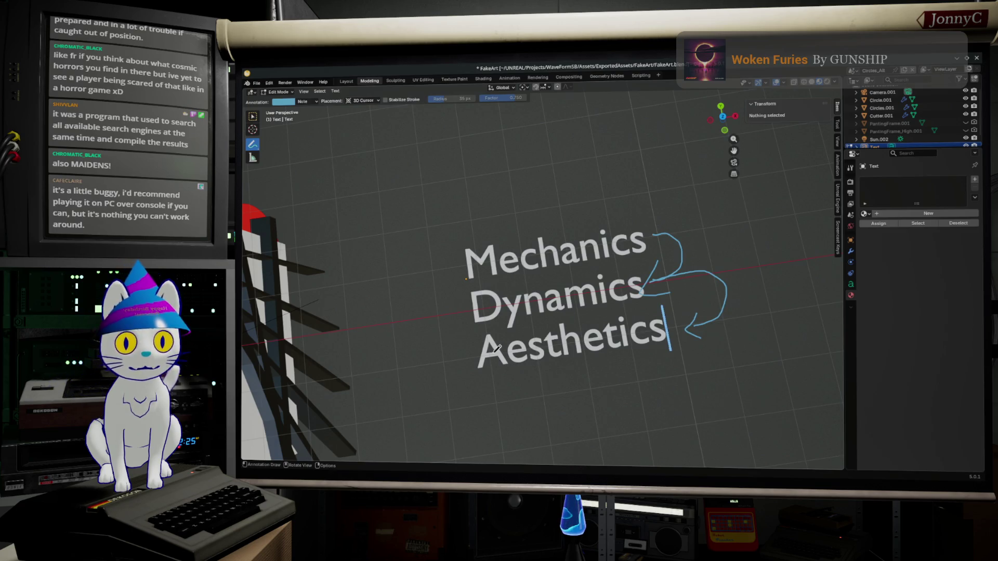
mouse_move(466, 362)
mouse_down()
mouse_move(423, 357)
mouse_move(435, 312)
mouse_move(461, 305)
mouse_move(444, 320)
mouse_up()
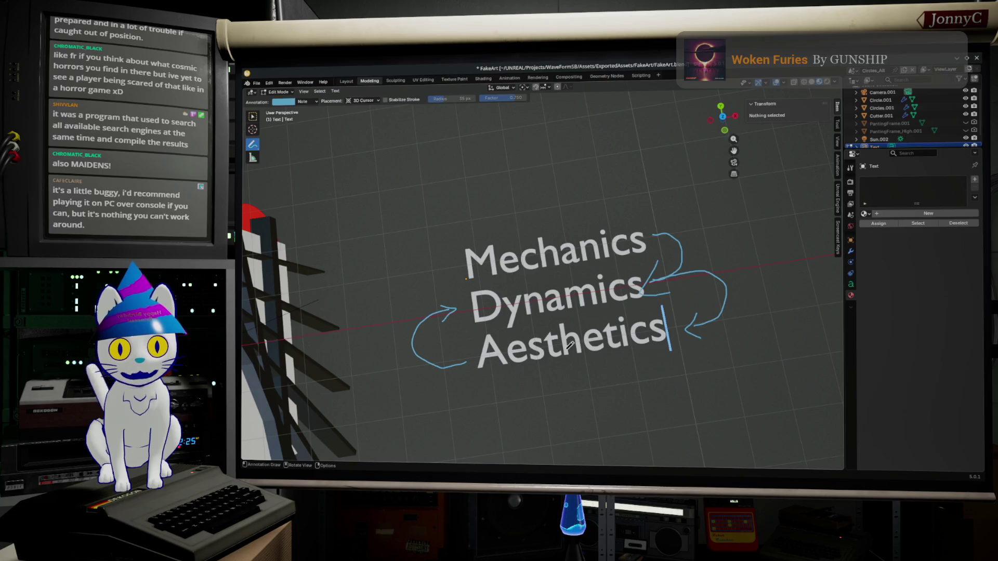
mouse_move(459, 307)
mouse_down()
mouse_move(416, 278)
mouse_move(447, 253)
mouse_move(462, 259)
mouse_move(451, 265)
mouse_up()
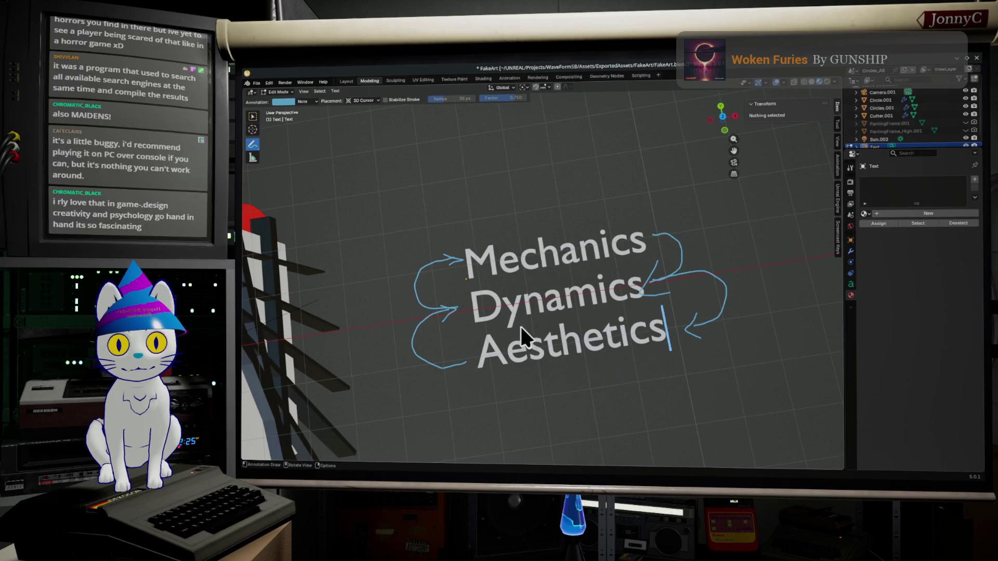
Orbit the view to look at the finished MDA diagram from another angle
mouse_move(659, 302)
mouse_down()
mouse_move(637, 255)
mouse_move(648, 247)
mouse_move(628, 300)
mouse_up()
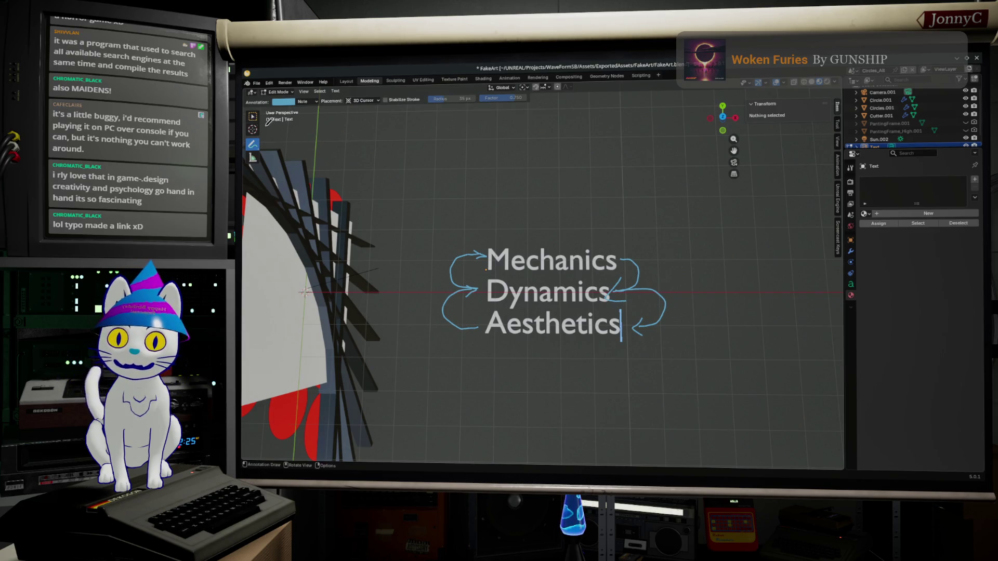
In Object Mode, box-select the Mechanics/Dynamics/Aesthetics text object and delete it
click(253, 116)
drag(486, 249, 607, 356)
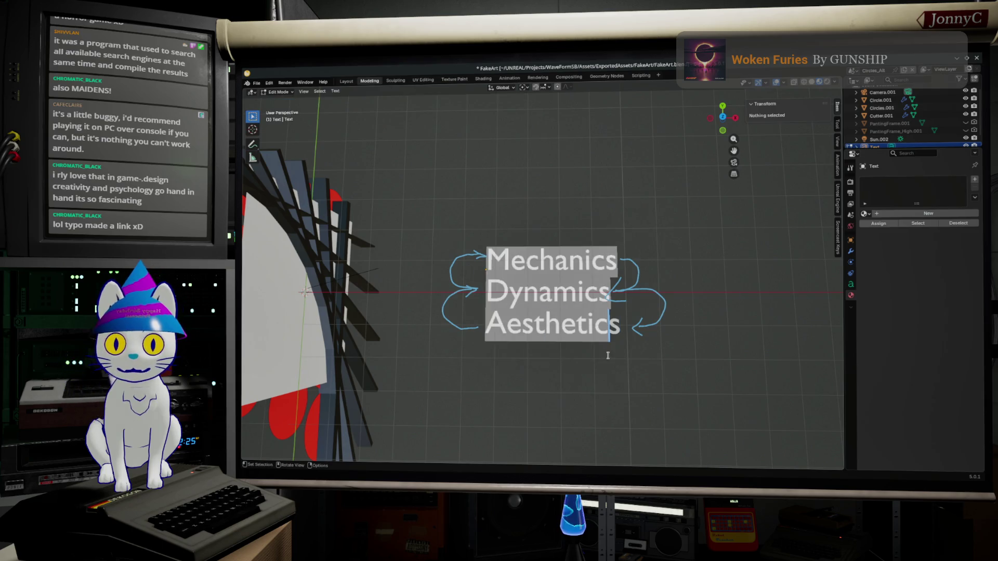
click(709, 353)
key(Tab)
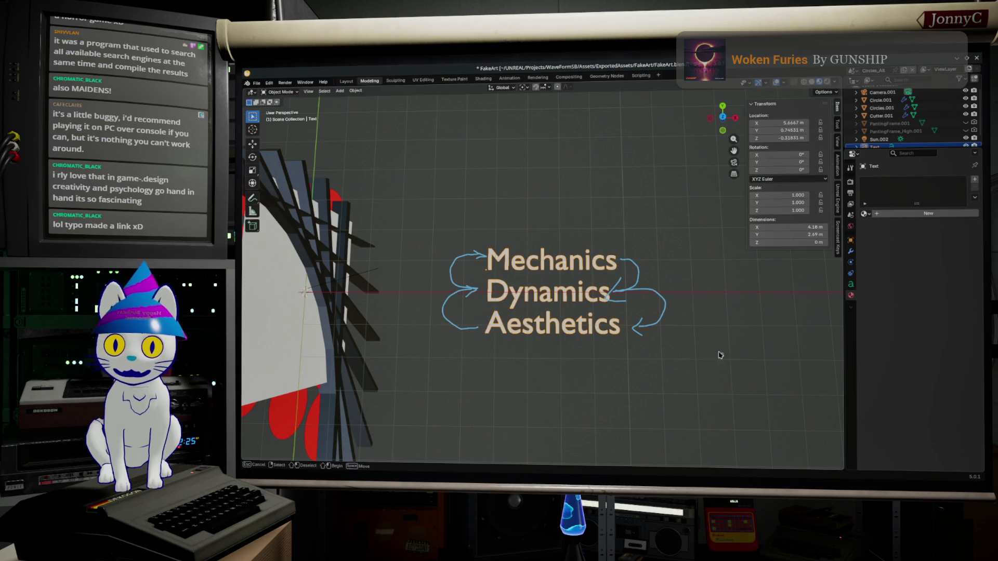
drag(710, 368, 439, 214)
key(Delete)
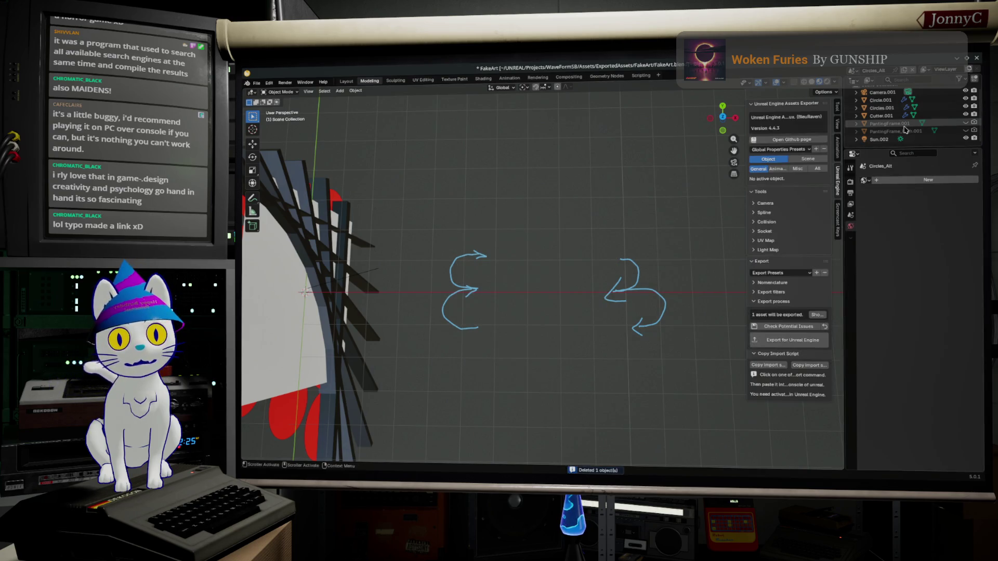
scroll(894, 125, up, 1)
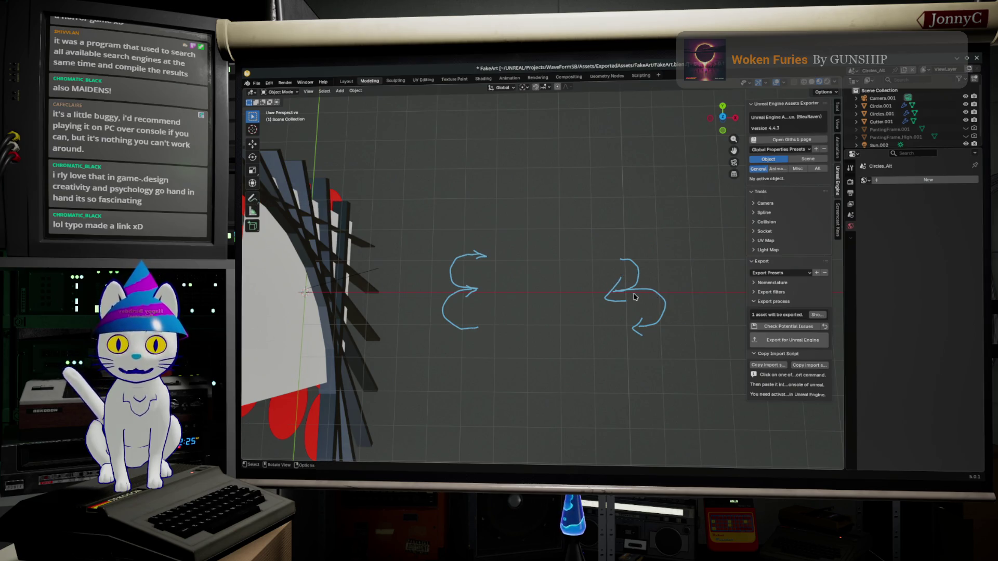
key(alt+Tab)
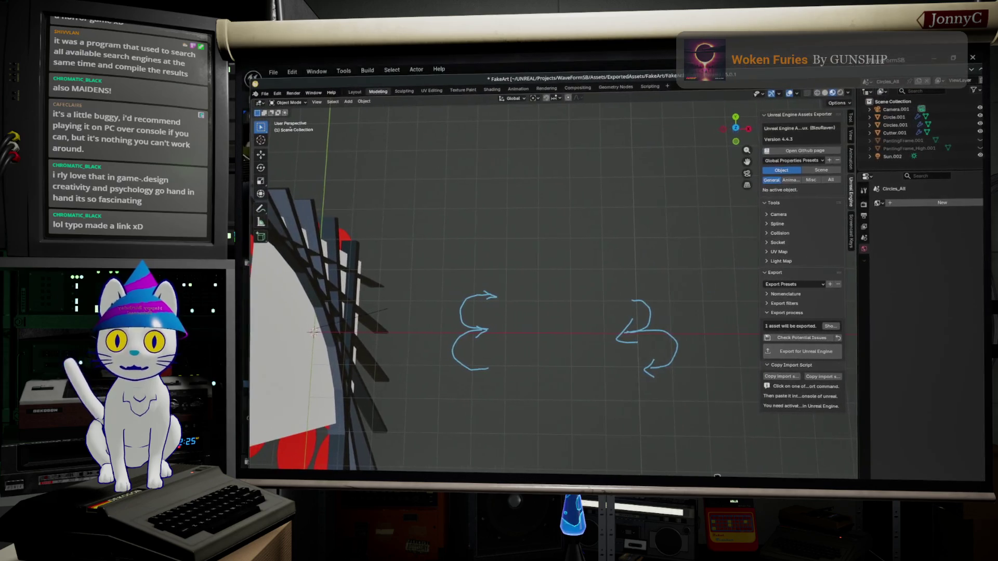
Un-maximize and move the Unreal Editor window aside, then bring Blender to the front
click(473, 71)
drag(473, 71, 613, 235)
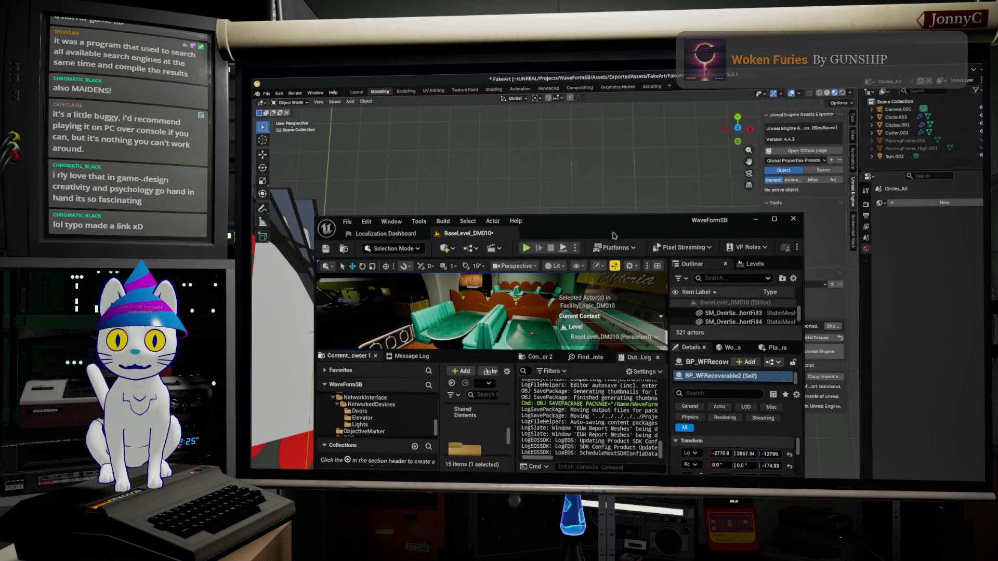
mouse_move(576, 323)
mouse_down()
mouse_move(566, 245)
mouse_move(541, 260)
mouse_move(596, 193)
mouse_move(671, 292)
mouse_move(761, 303)
mouse_up()
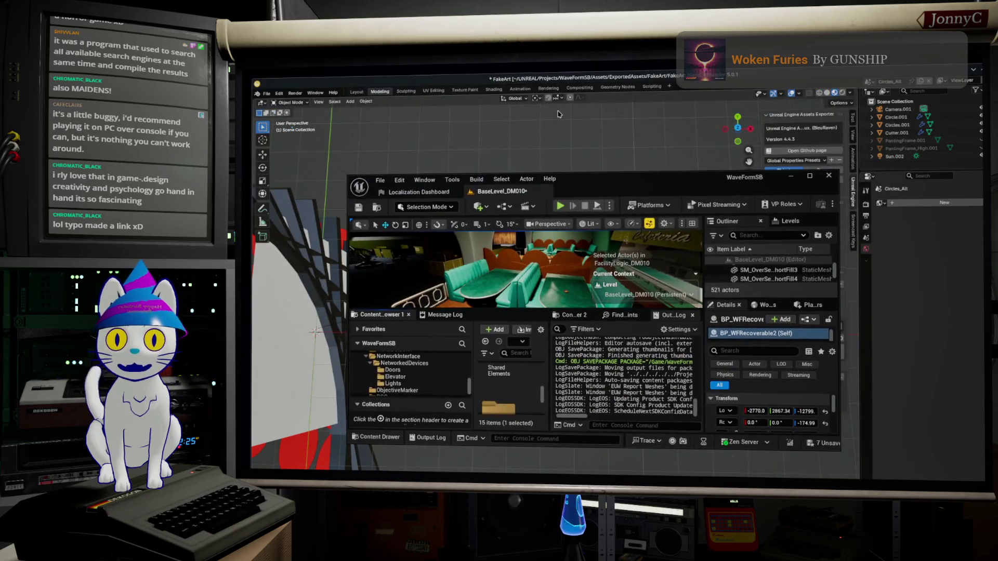
click(497, 85)
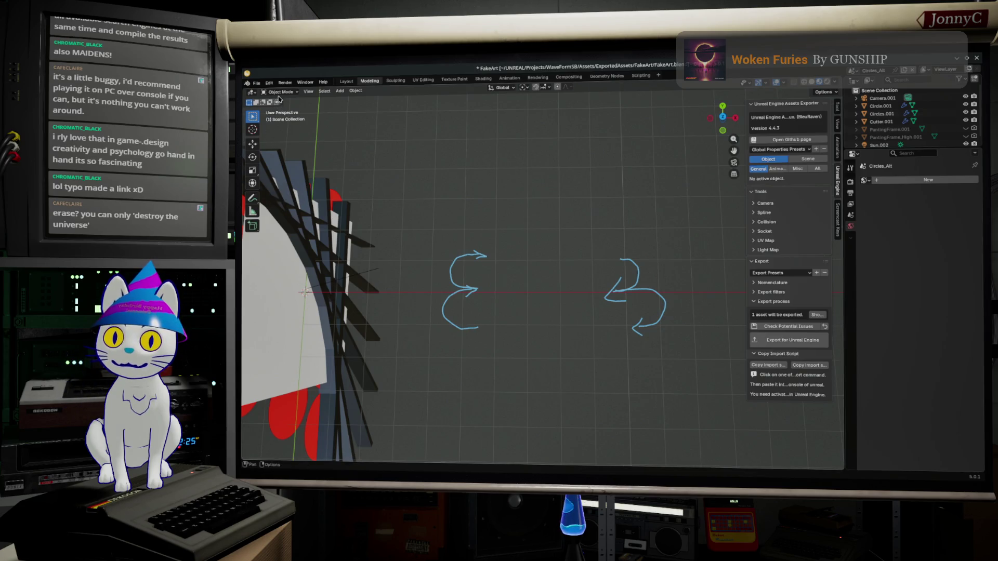
Erase every blue annotation arrow with the annotation eraser, viewing the scene from the front
click(261, 201)
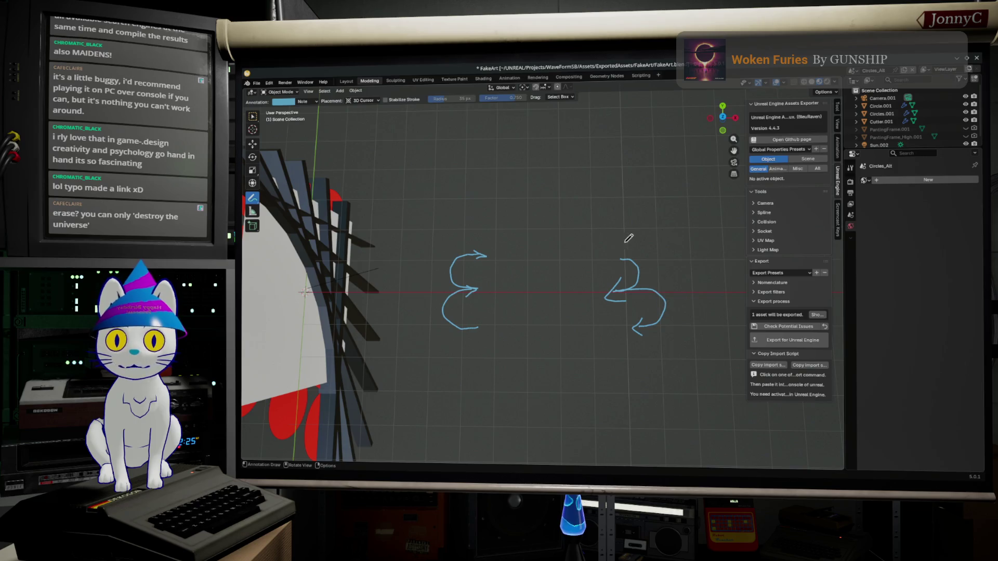
drag(612, 250, 659, 333)
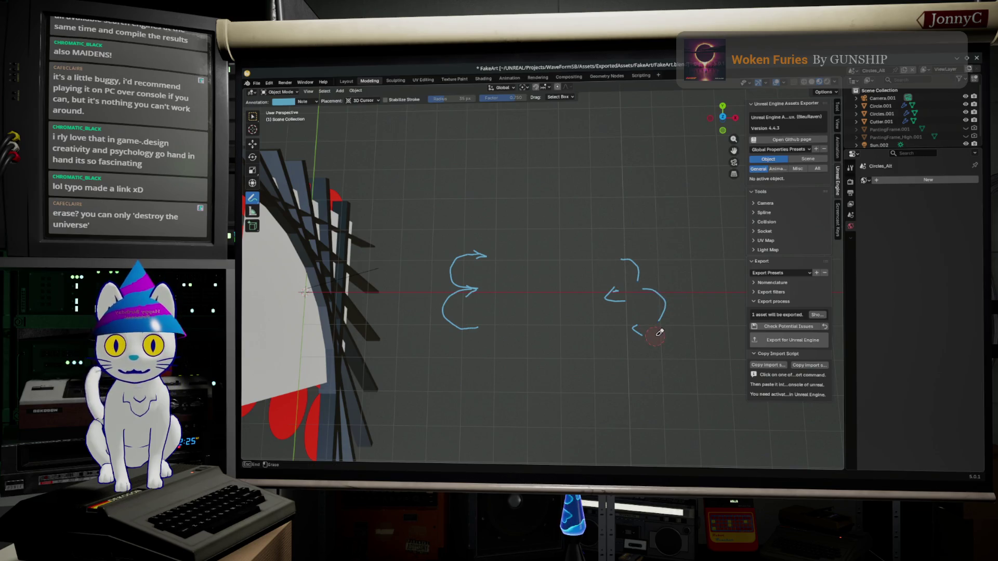
mouse_move(671, 280)
mouse_down()
mouse_move(657, 325)
mouse_move(635, 319)
mouse_up()
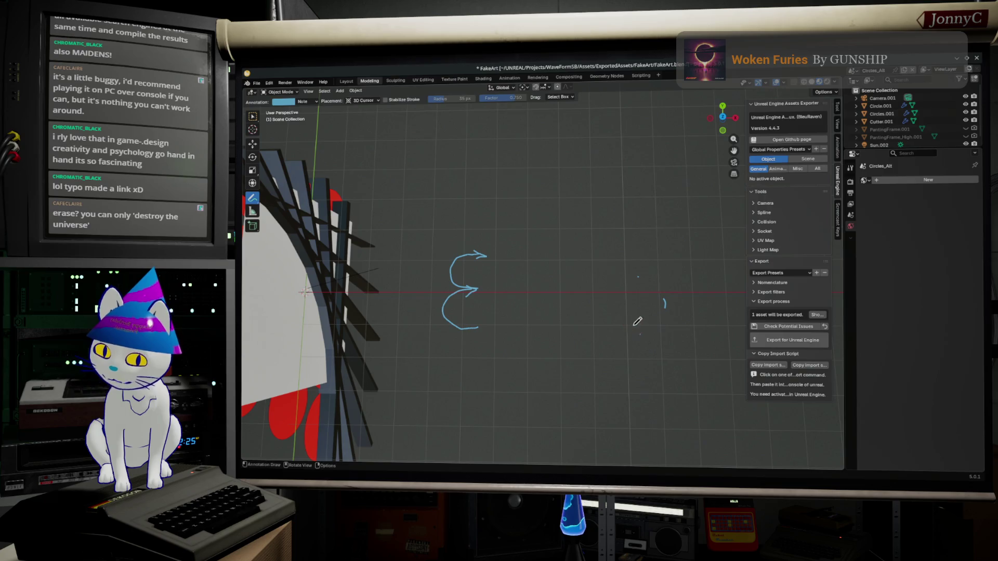
drag(540, 240, 468, 256)
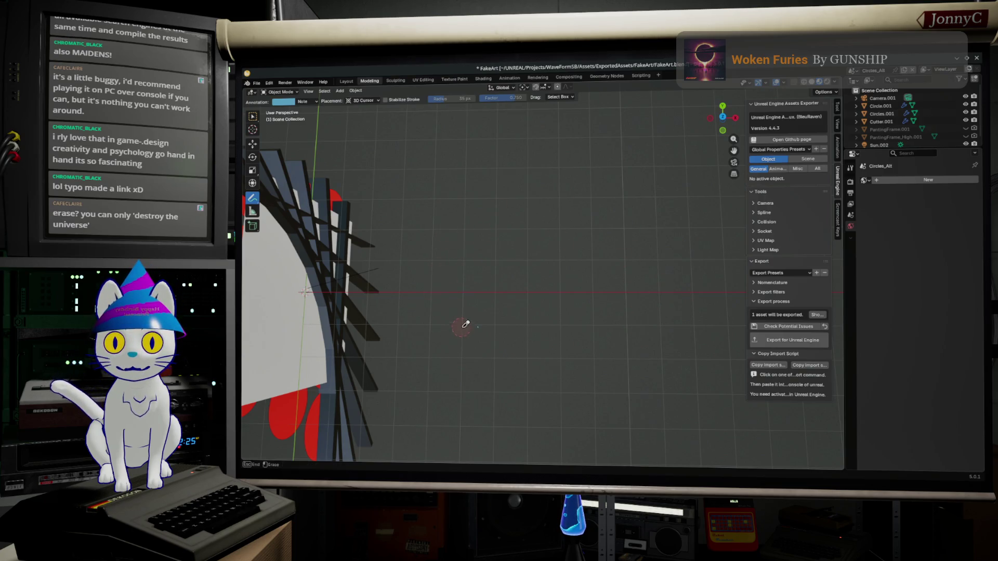
mouse_move(457, 337)
mouse_down()
mouse_move(594, 217)
mouse_move(582, 221)
mouse_up()
drag(525, 225, 409, 183)
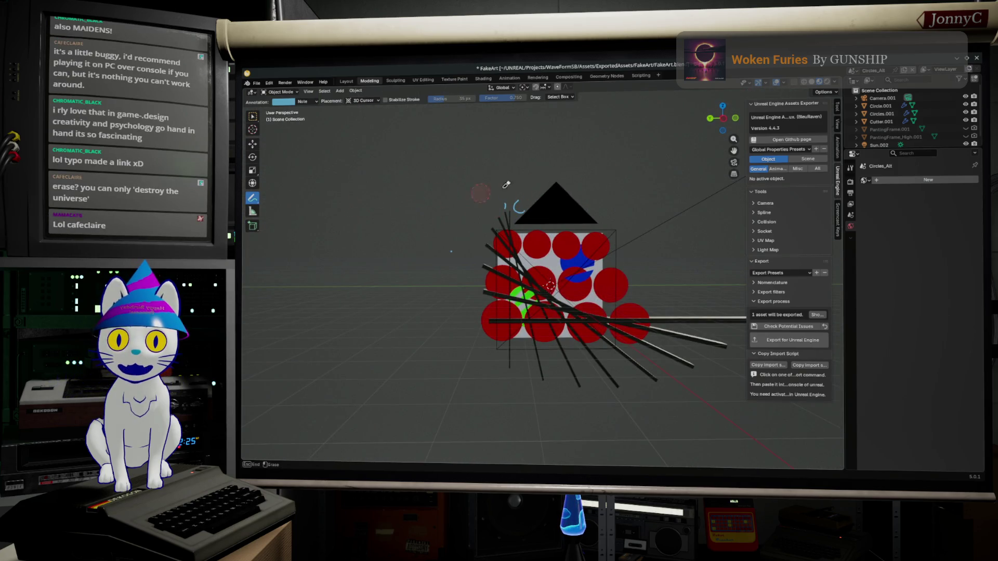
scroll(543, 269, up, 8)
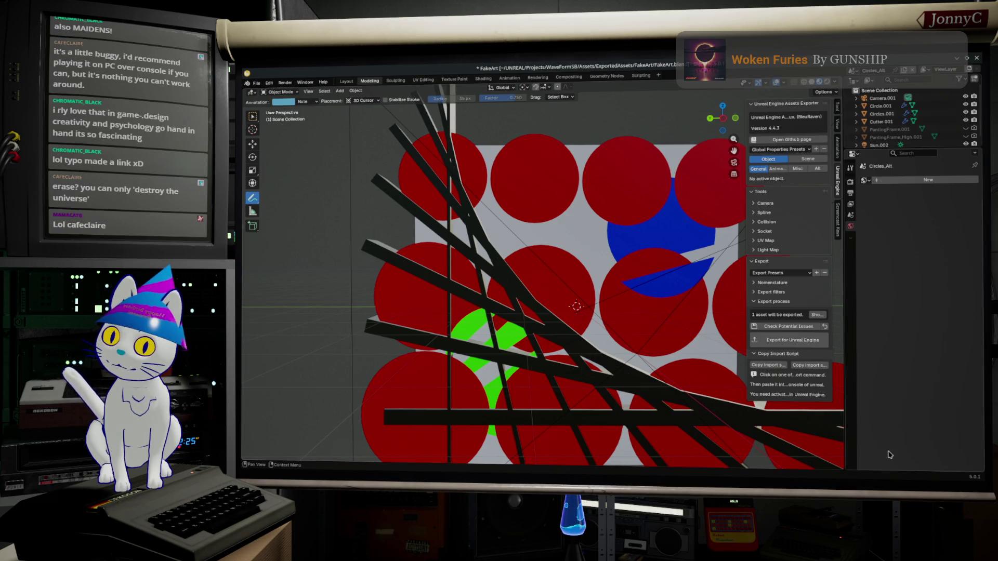
scroll(736, 250, down, 4)
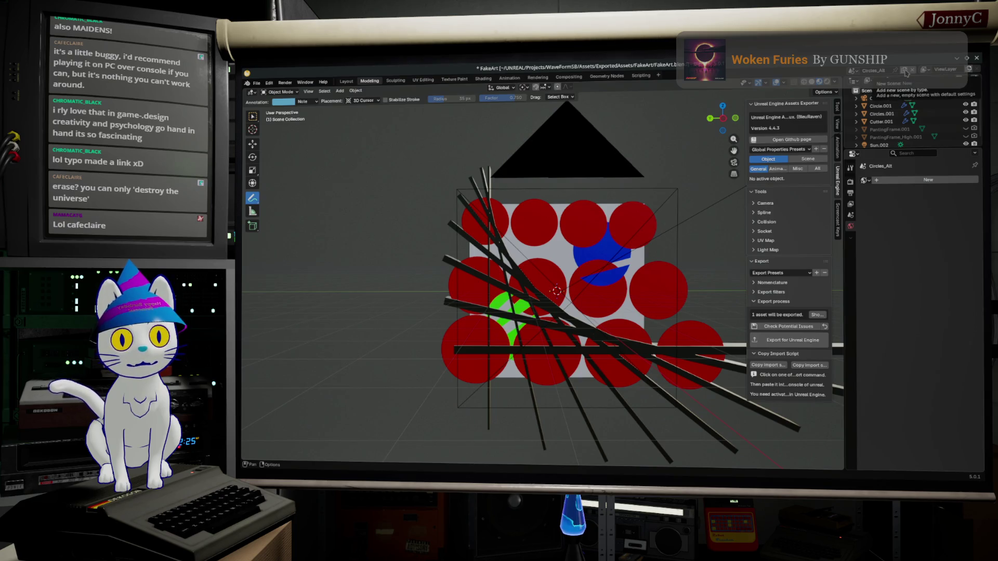
Full-copy the Circles_Alt scene and rename the copy Circles_Alt2
click(905, 73)
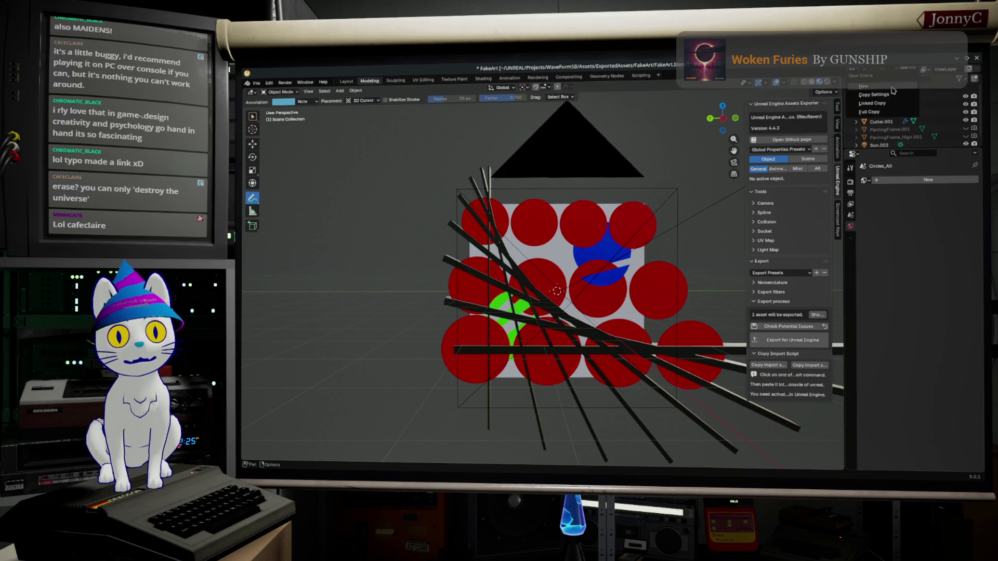
click(893, 87)
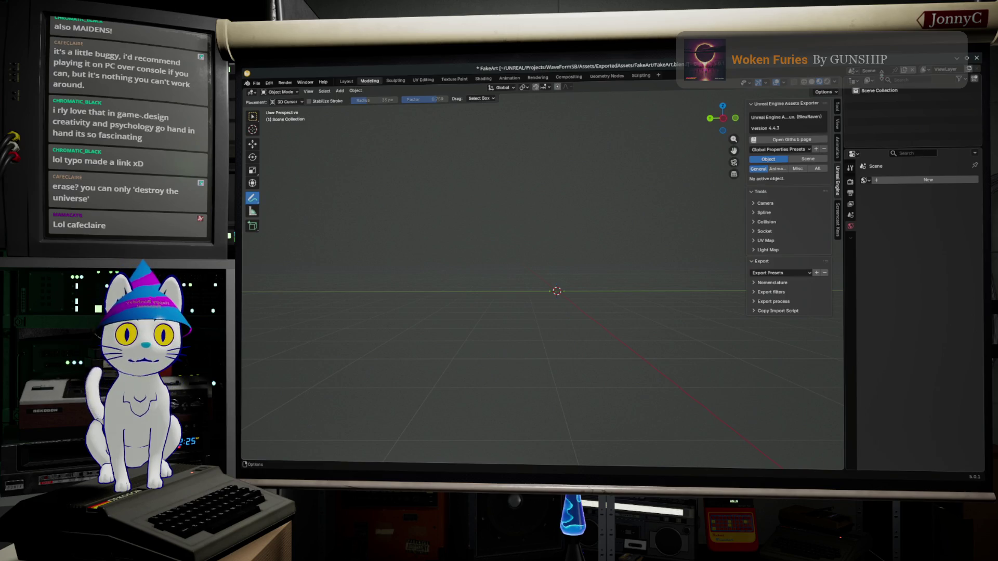
click(914, 71)
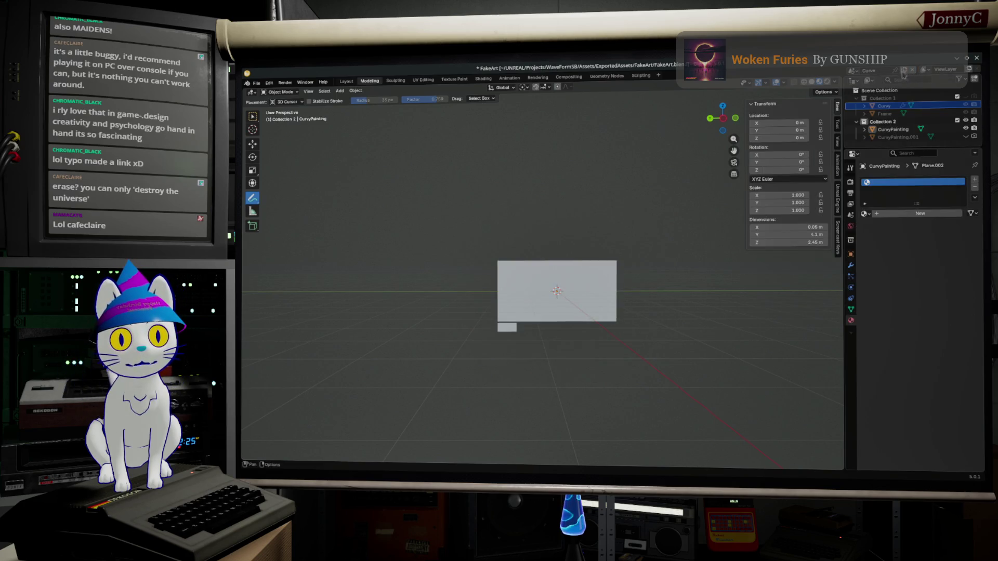
click(853, 70)
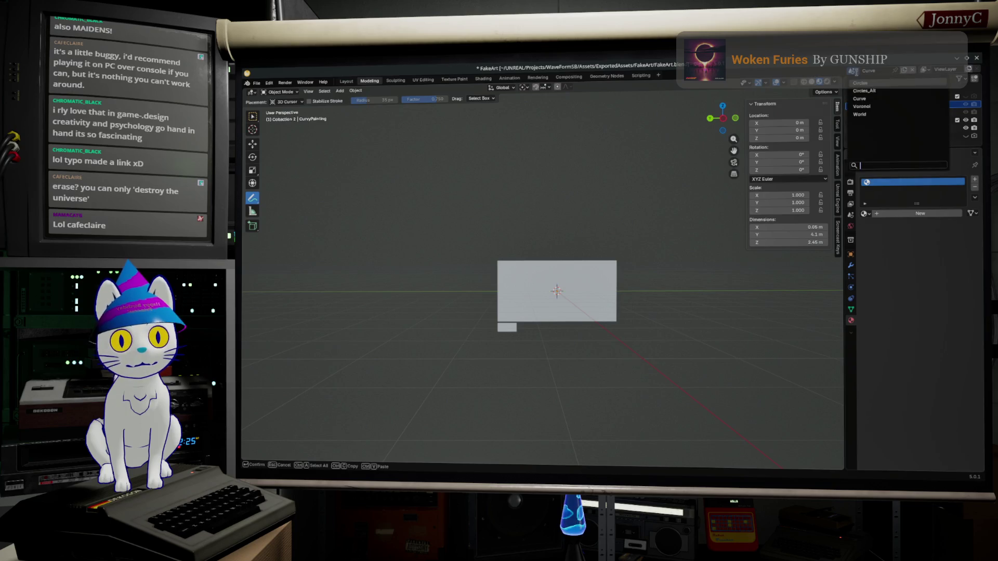
click(864, 91)
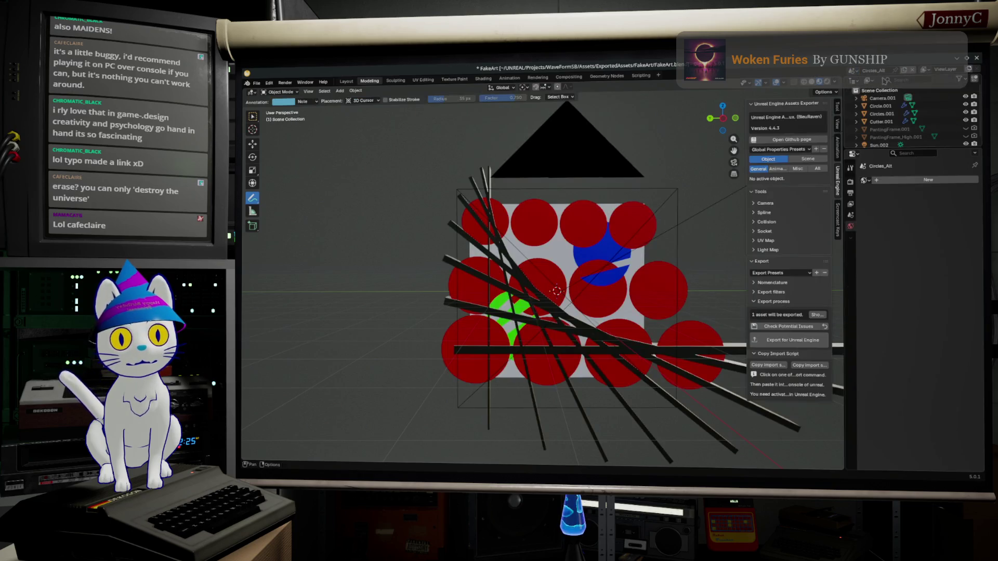
click(904, 72)
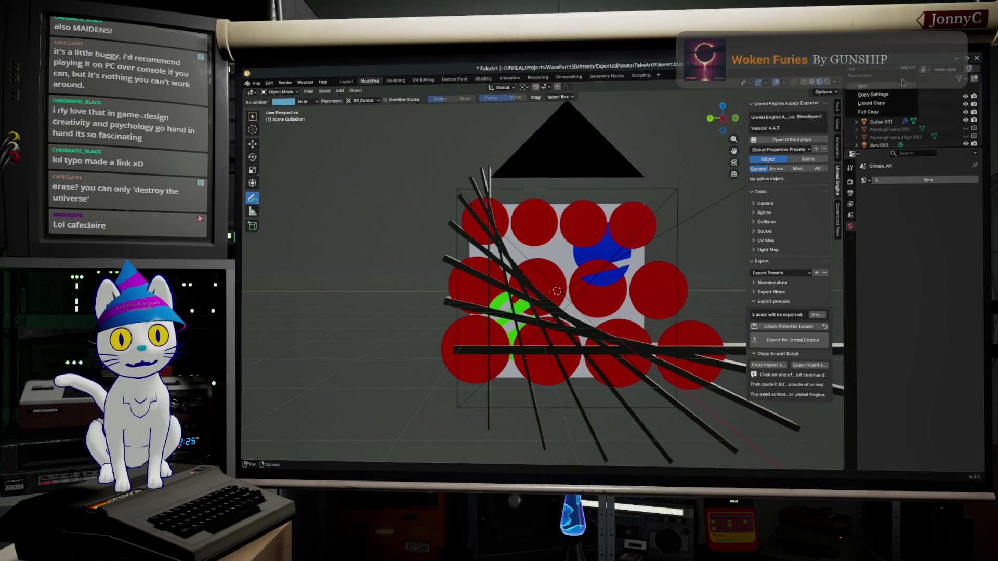
click(888, 111)
click(877, 71)
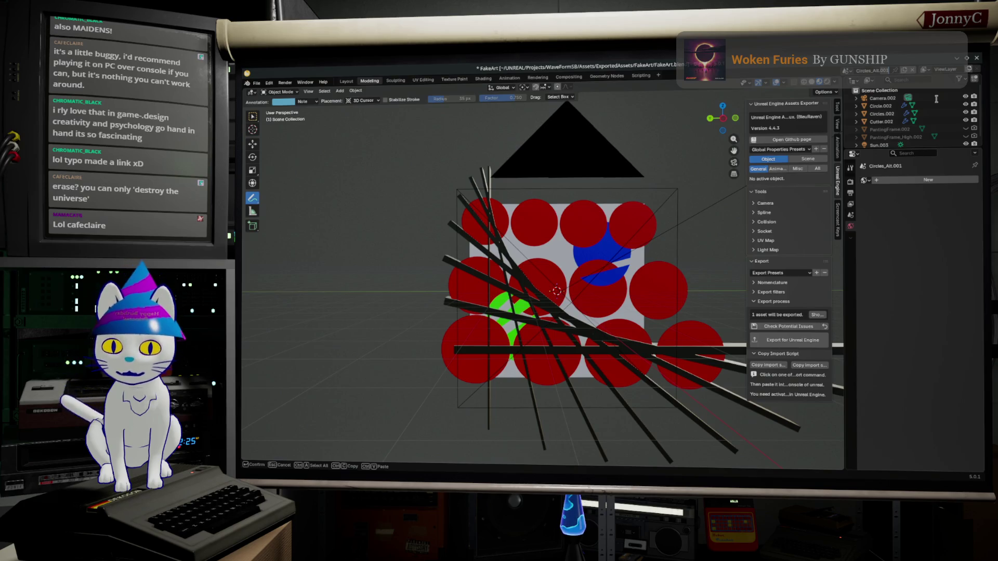
key(BackSpace)
text(2)
key(Return)
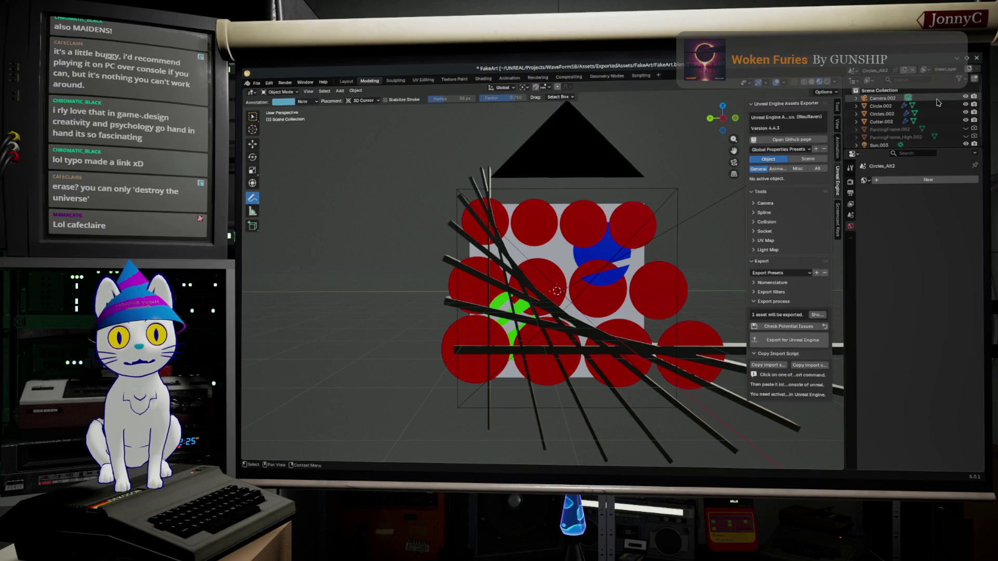
Select Circles.002 and show its Array, Subdivision and Boolean modifiers
click(882, 113)
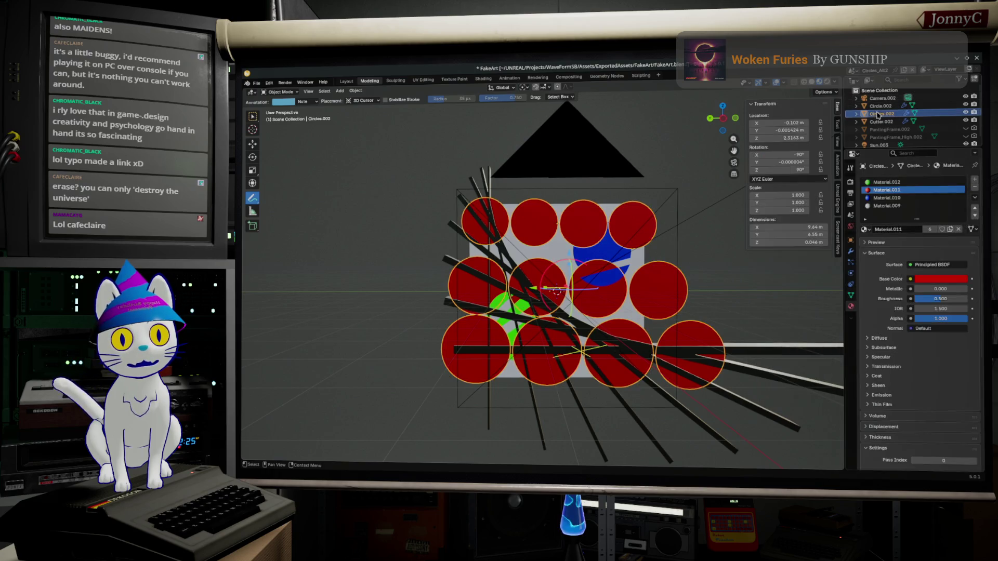
click(851, 252)
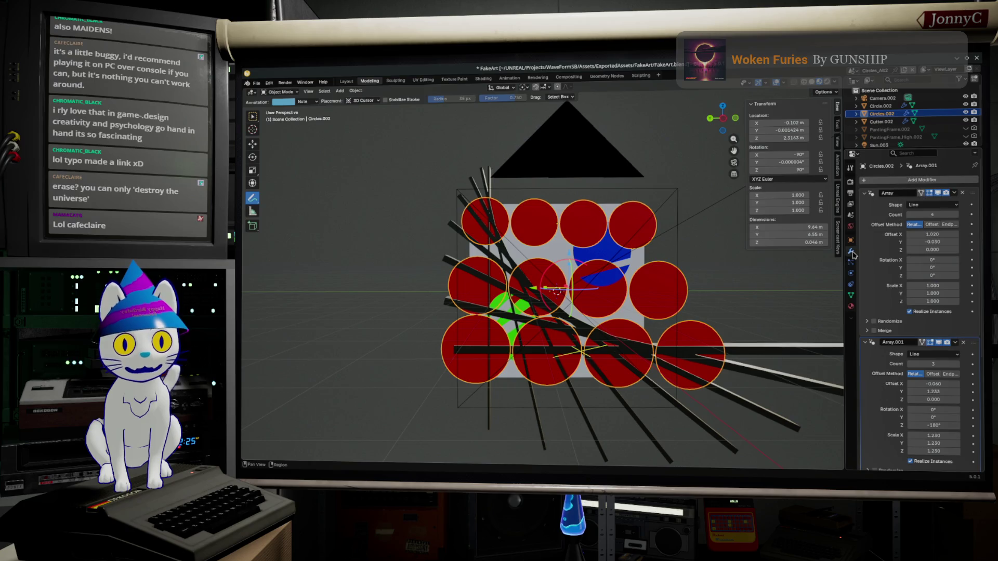
scroll(907, 343, down, 6)
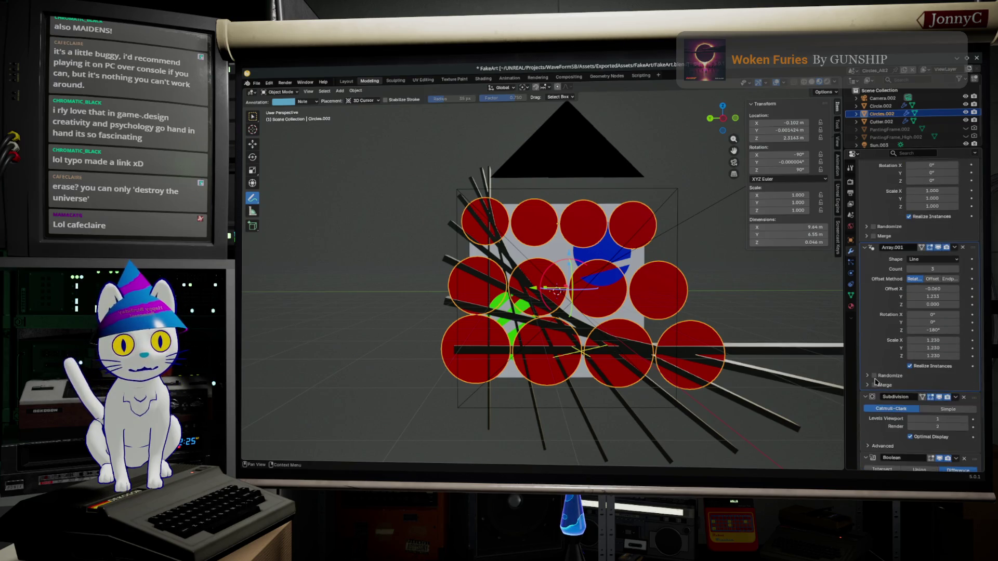
scroll(959, 280, up, 6)
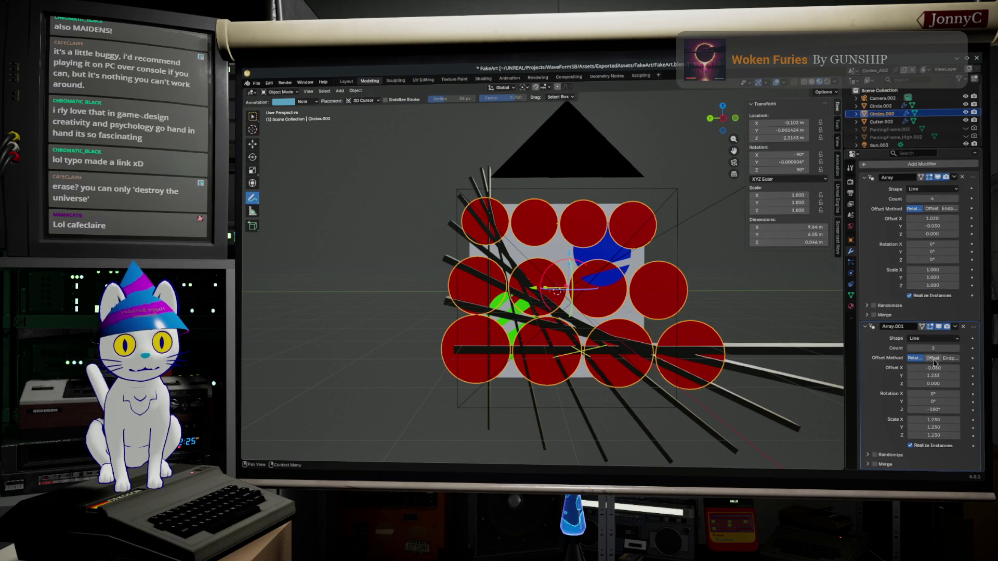
Tighten the arrays' X offsets to about 1.010 and set Array.001's Z rotation to 0°
mouse_move(933, 368)
mouse_down()
mouse_move(907, 367)
mouse_move(942, 367)
mouse_up()
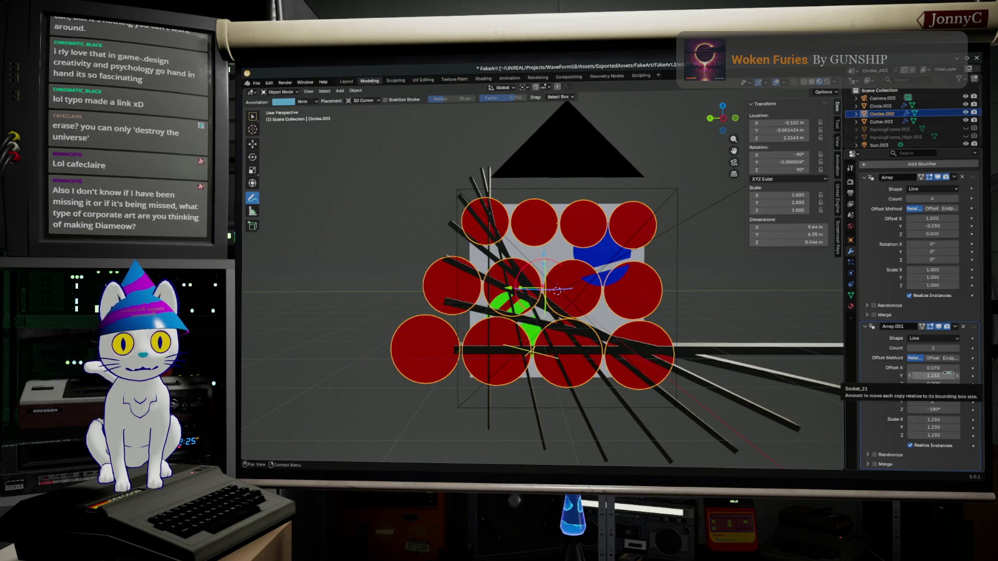
drag(946, 218, 944, 218)
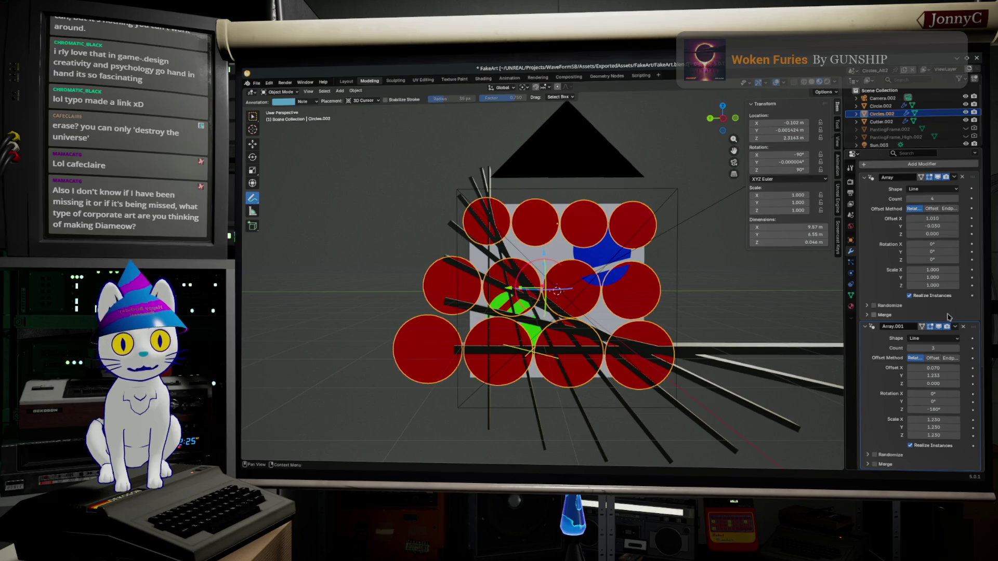
scroll(892, 202, down, 4)
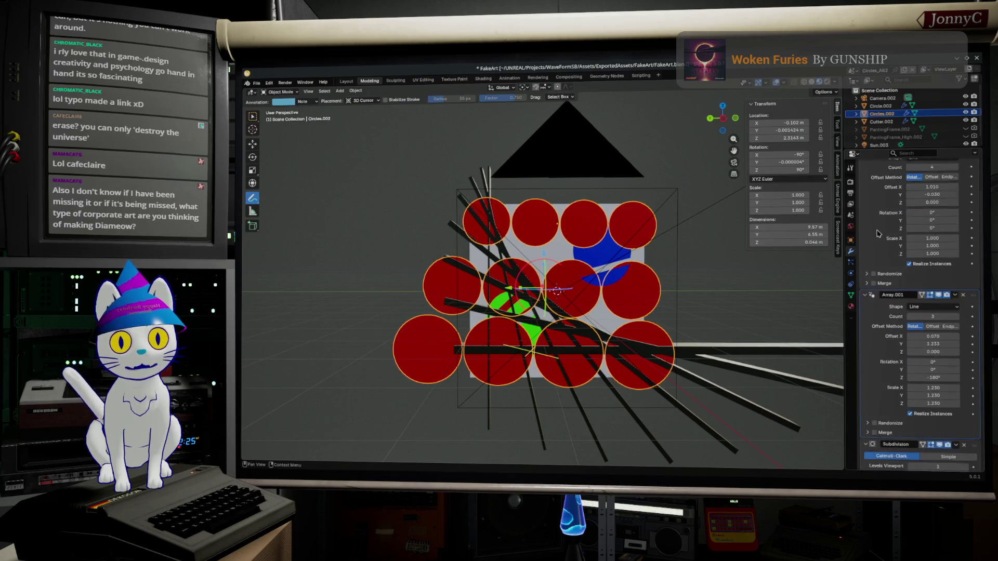
click(947, 329)
text(0)
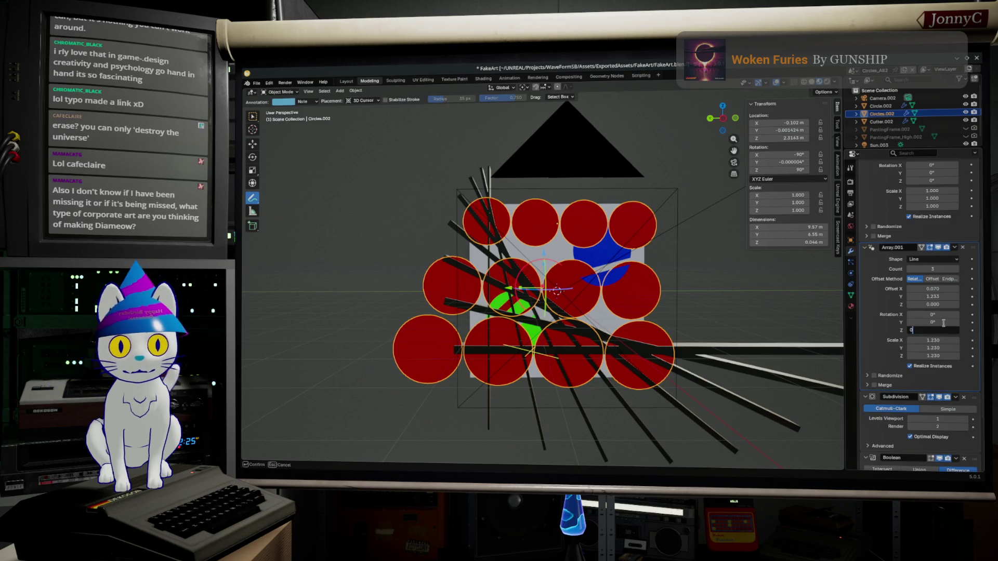
key(Return)
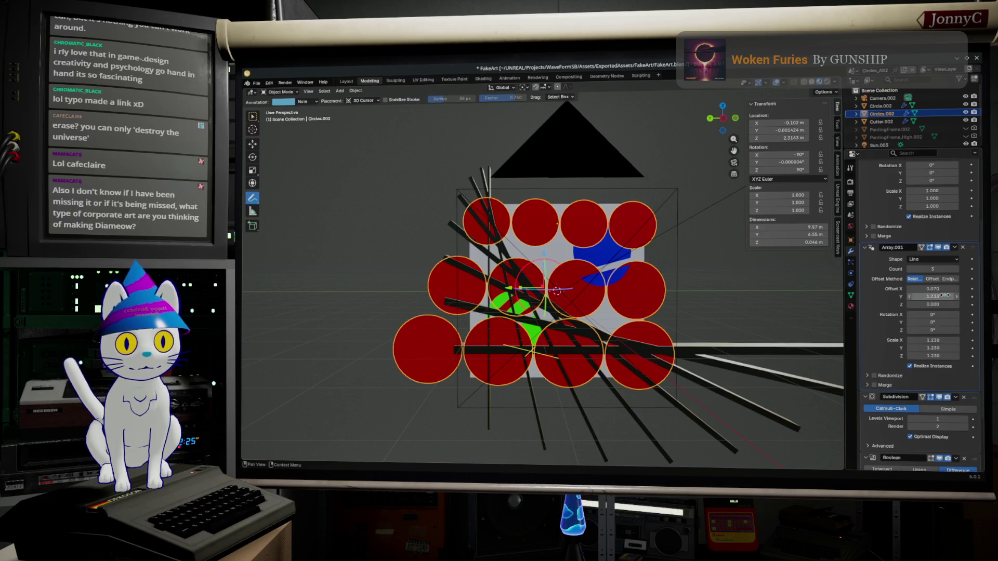
scroll(934, 289, up, 3)
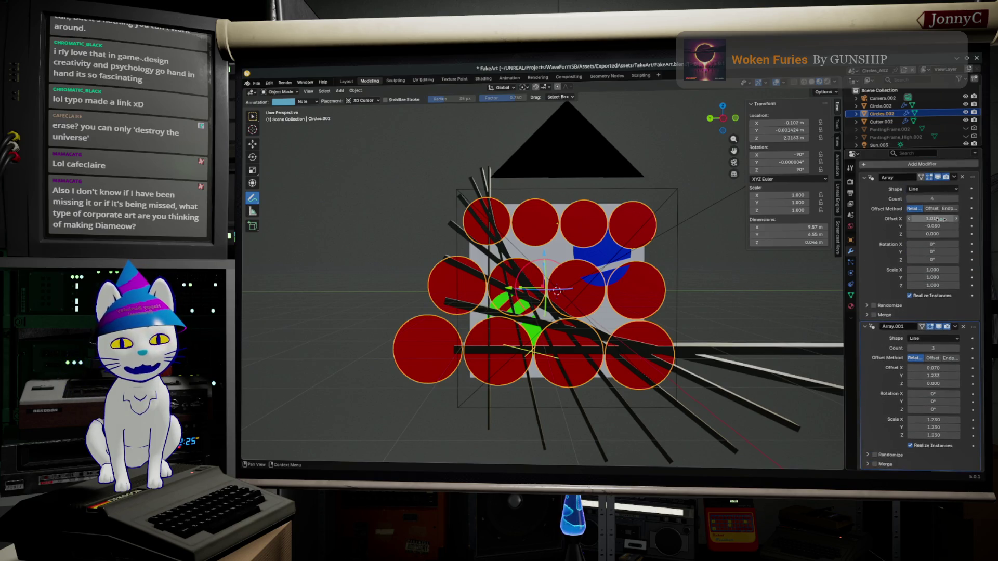
Set array Y offset -0.030, X scale 0.870, X offset 0.600, view Left Ortho, then switch to the browser
click(944, 226)
key(Return)
mouse_move(942, 267)
mouse_down()
mouse_move(963, 267)
mouse_move(930, 267)
mouse_up()
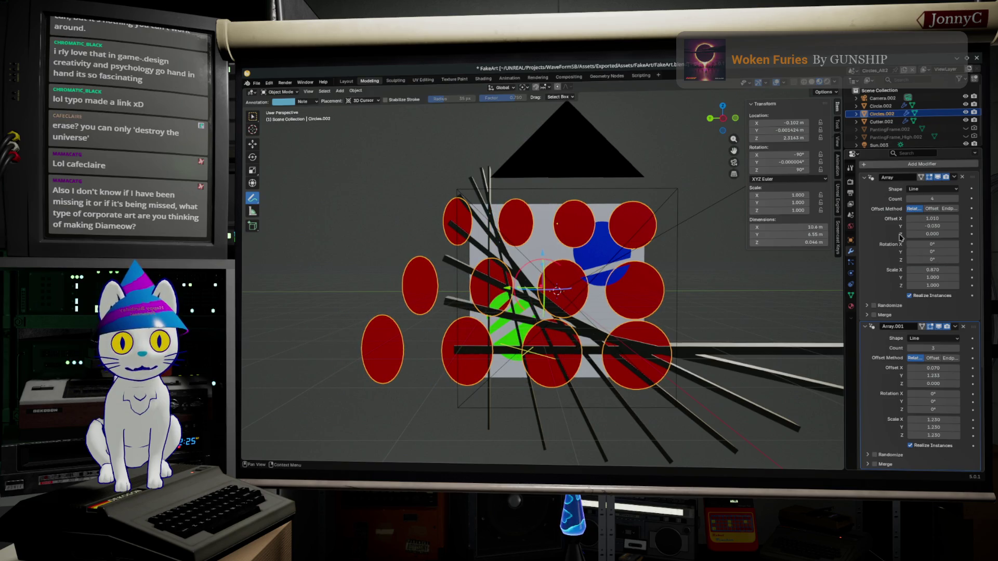
drag(931, 218, 916, 219)
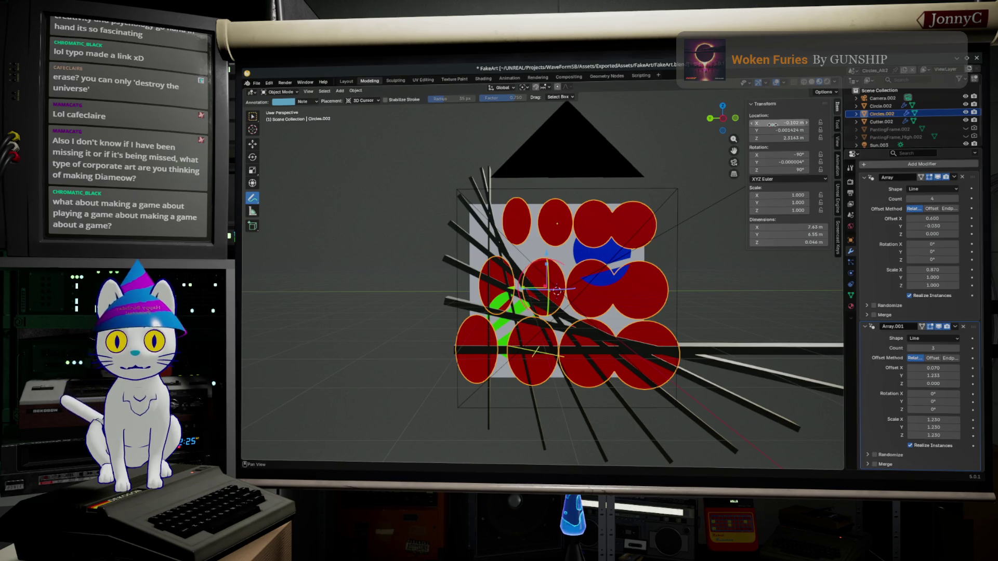
click(726, 123)
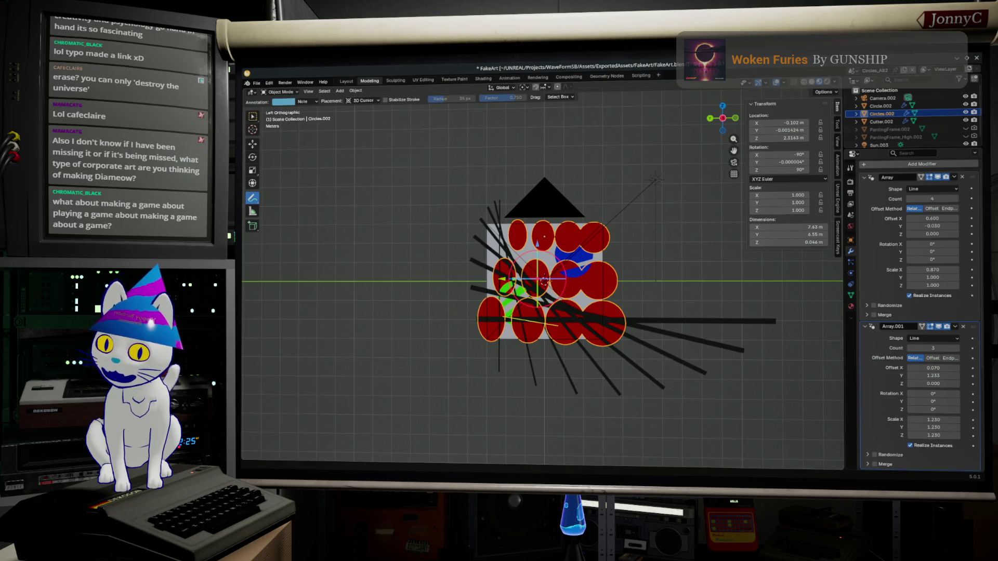
key(alt+Tab)
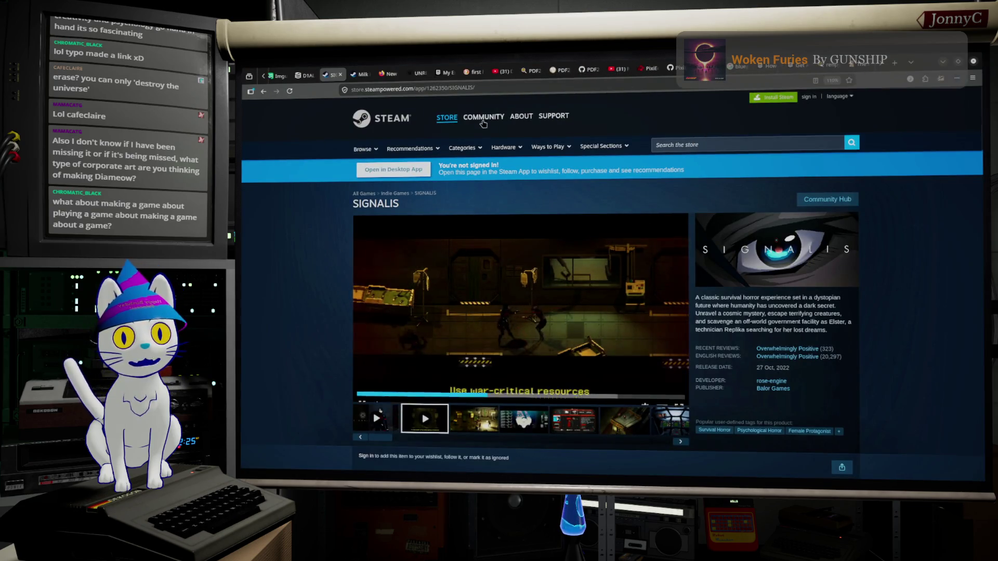
click(494, 86)
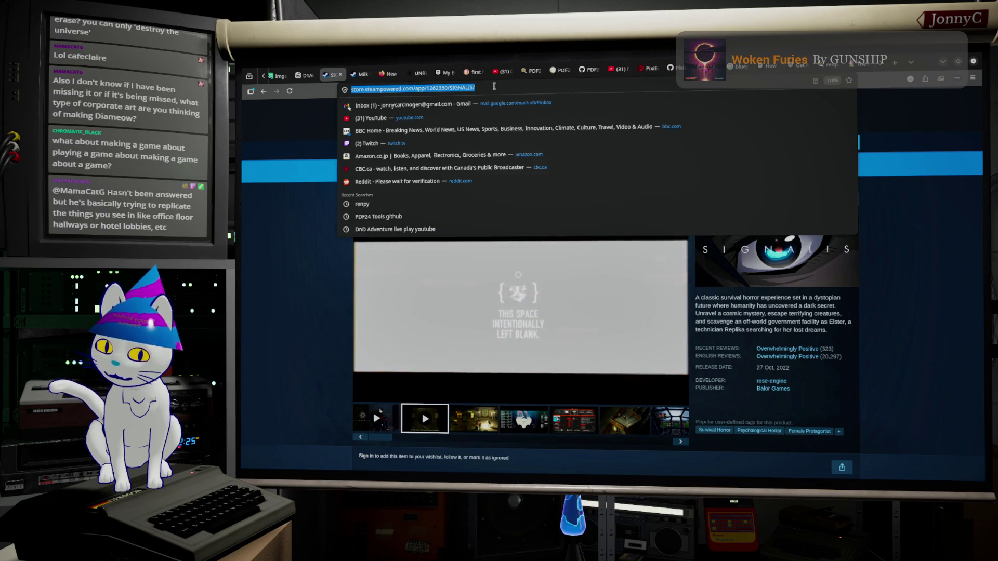
text(www.google.com)
key(Return)
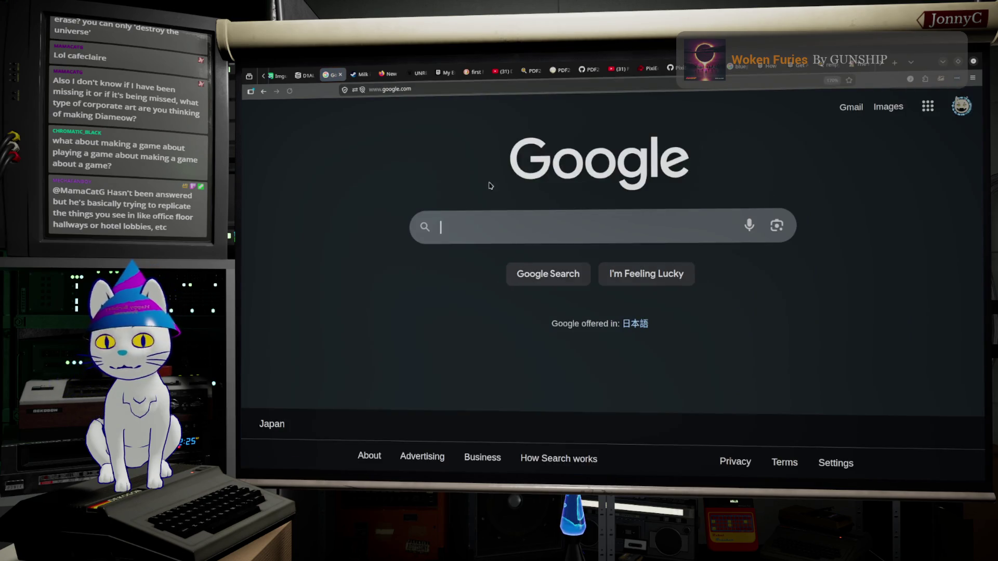
Search for '1970s office corperate art' and switch to the image results
click(443, 228)
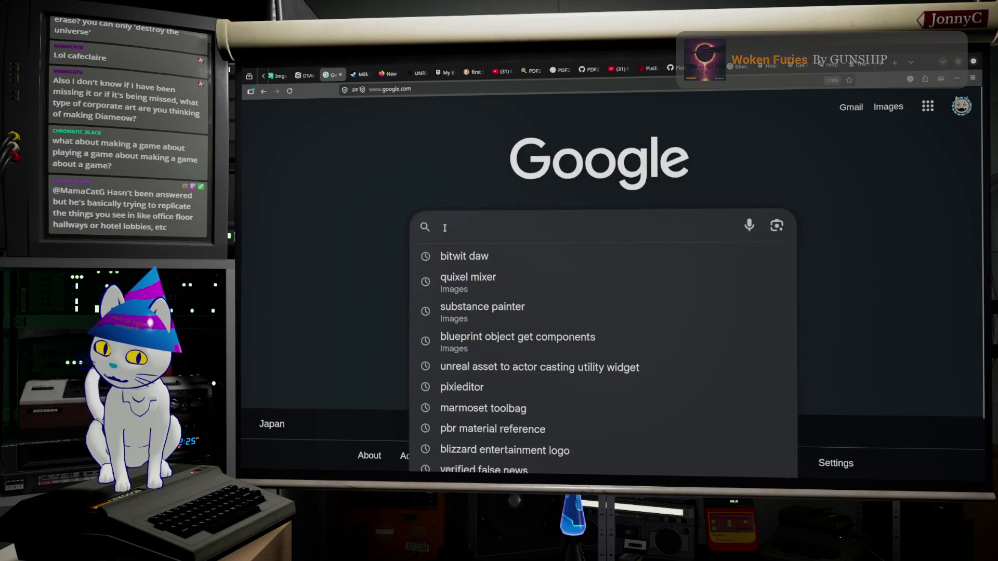
text(19)
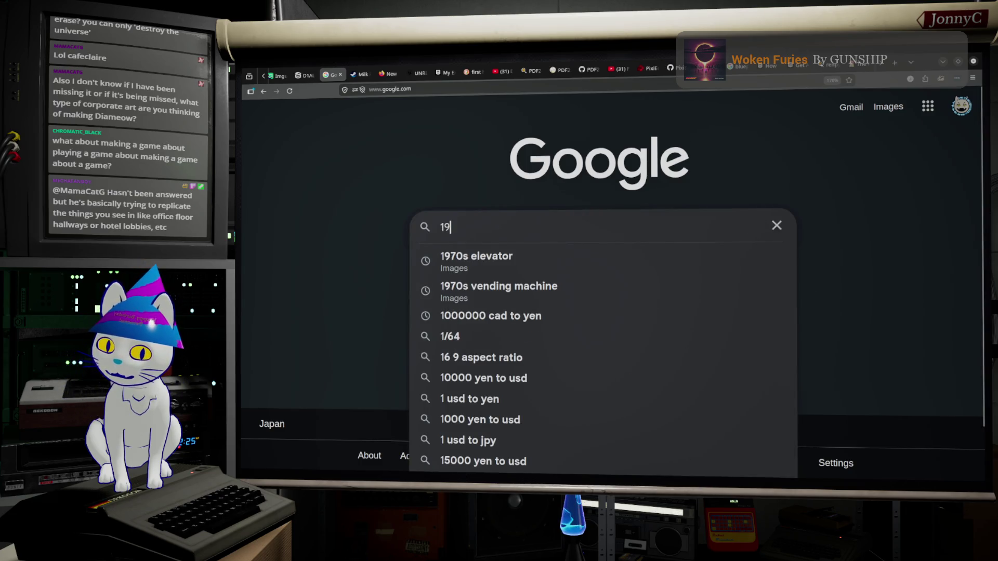
text(70s office corperate art)
key(Return)
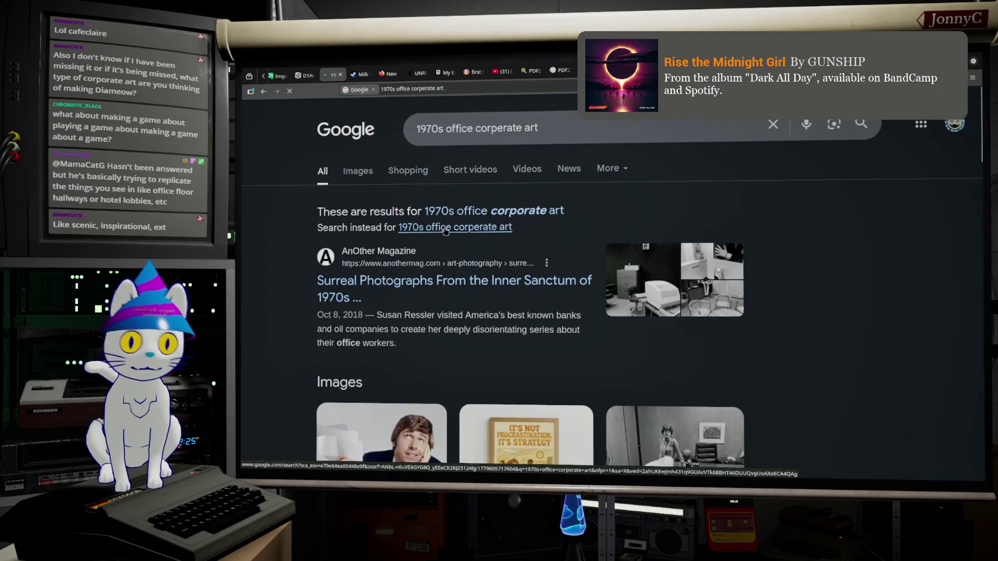
click(356, 174)
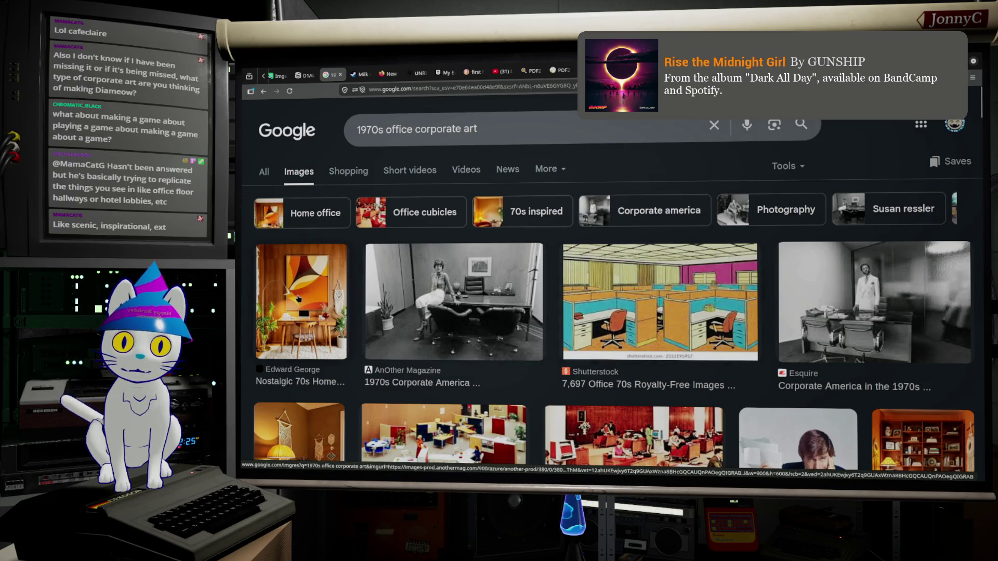
Preview the Edward George 70s home office image, then scroll down the results
click(298, 298)
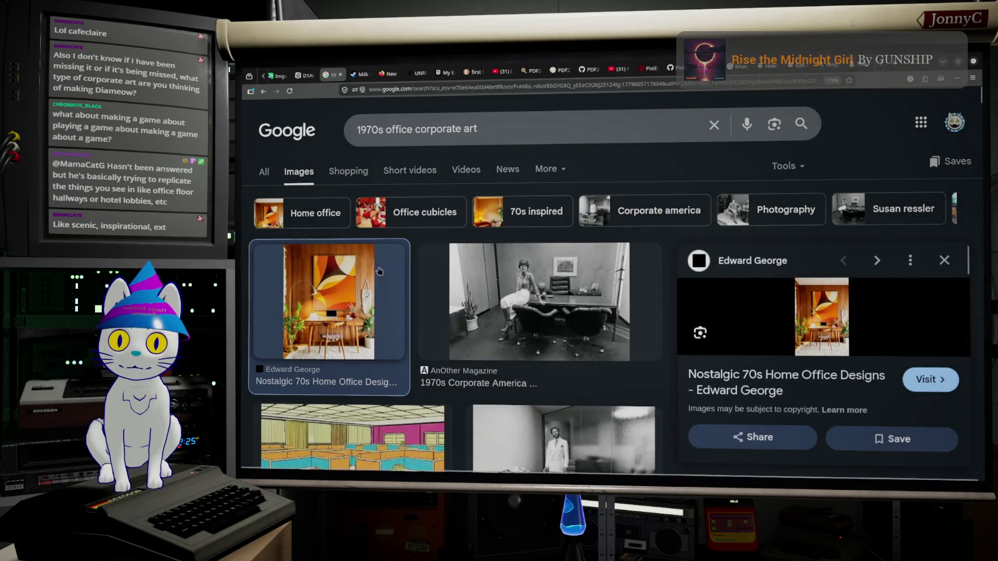
scroll(395, 302, down, 5)
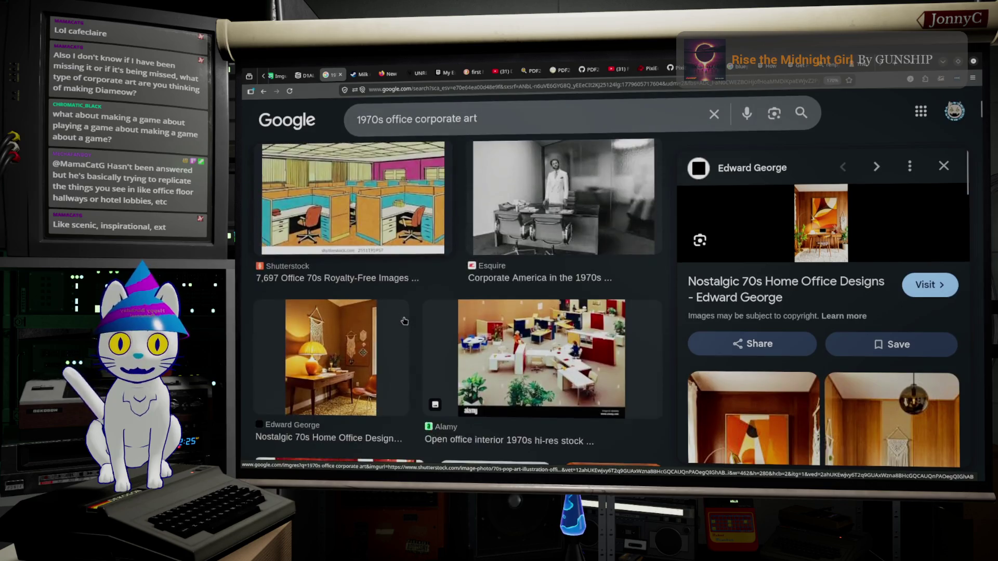
scroll(404, 320, down, 2)
scroll(410, 315, down, 5)
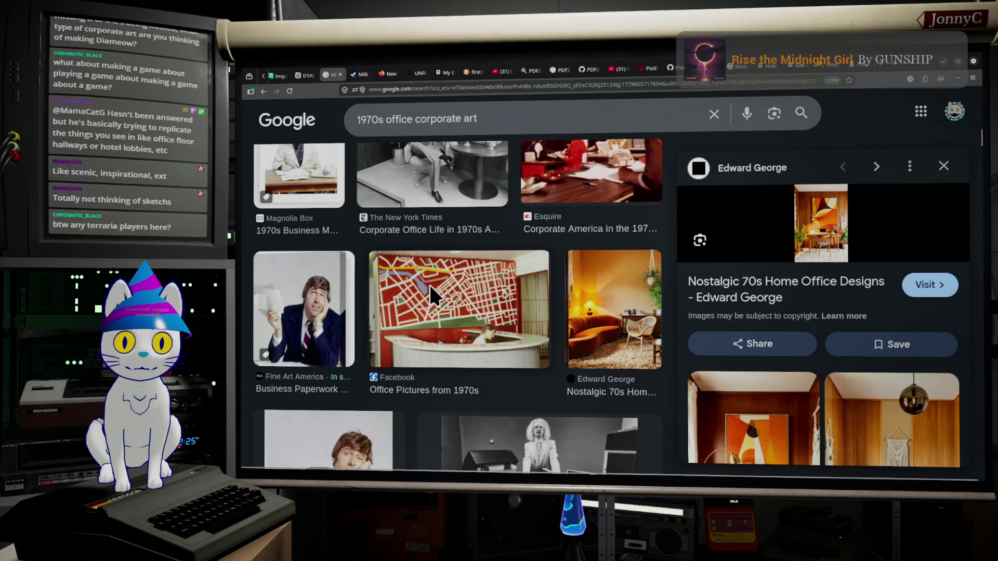
scroll(428, 289, down, 2)
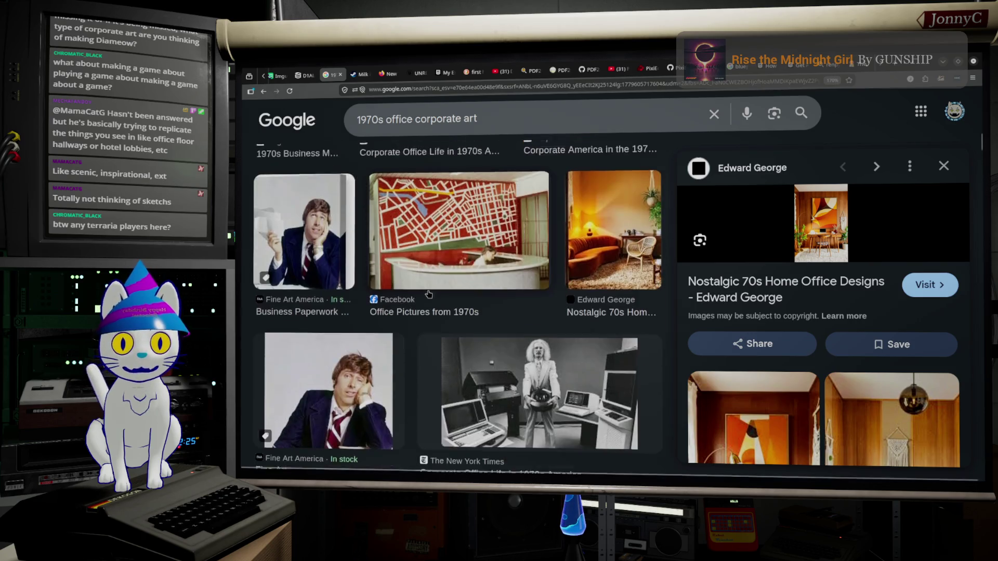
scroll(816, 386, down, 10)
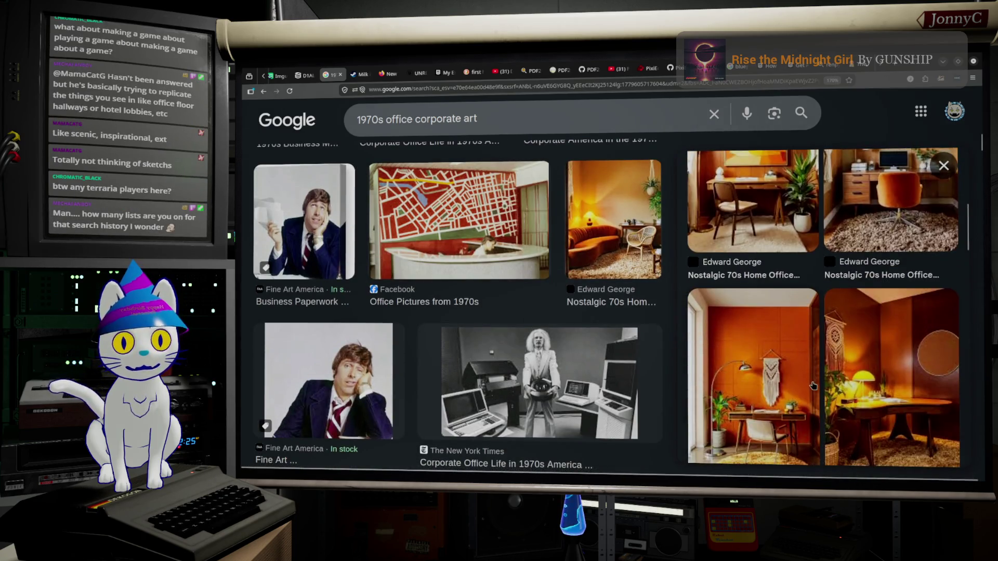
scroll(814, 386, down, 4)
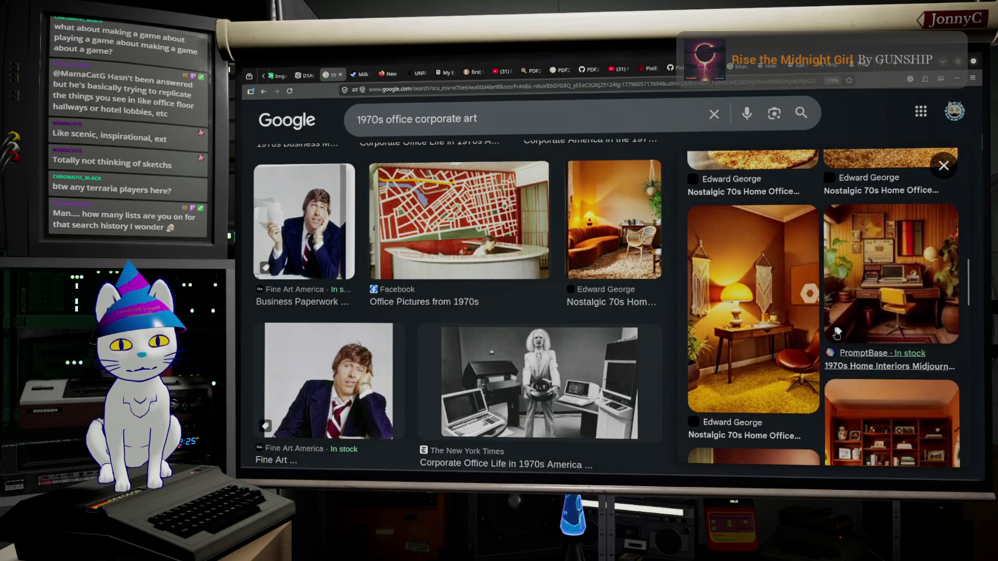
Preview the PromptBase 1970s home interior and the Herman Miller archival wall art images
click(905, 248)
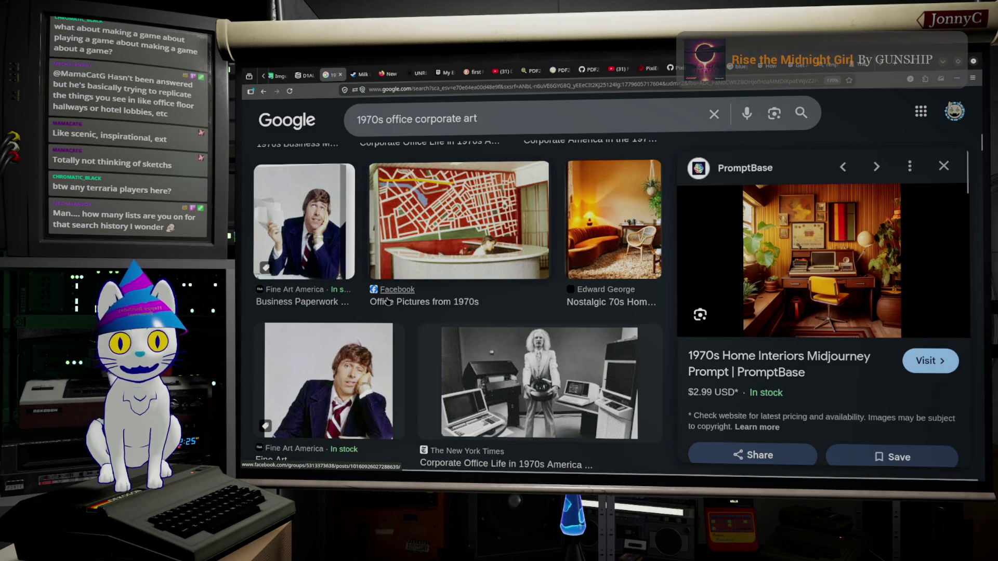
scroll(436, 312, down, 10)
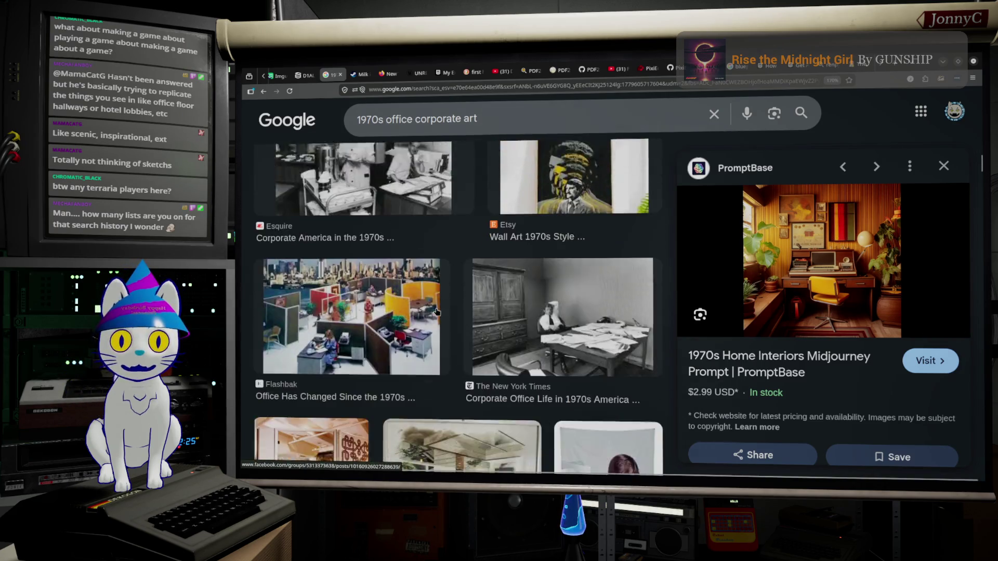
scroll(437, 312, down, 2)
click(309, 338)
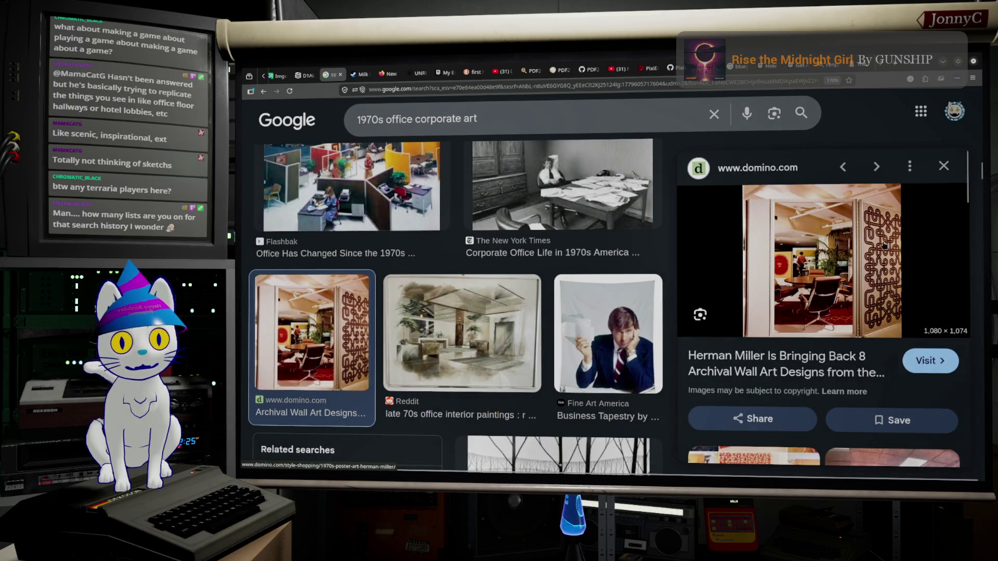
scroll(474, 271, down, 6)
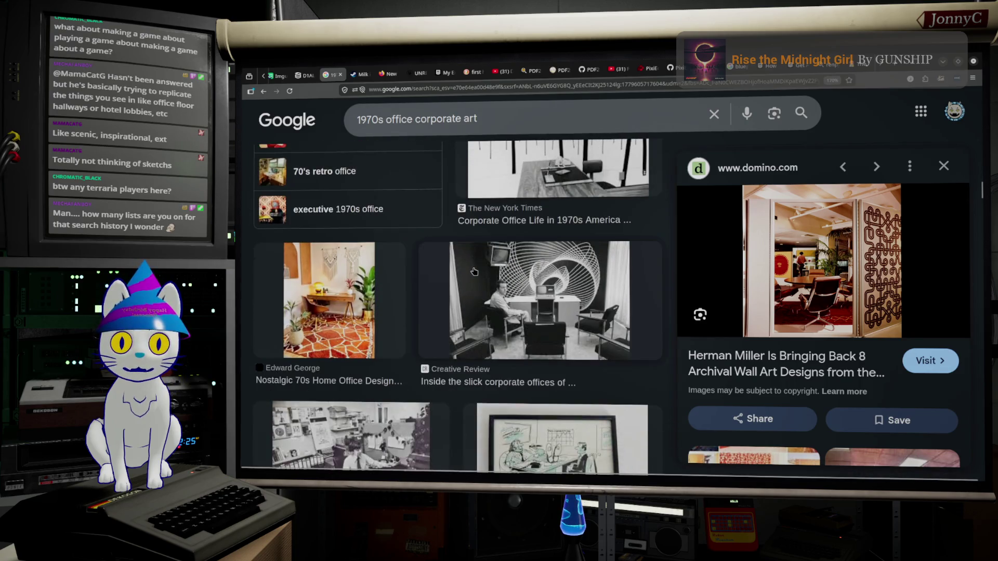
scroll(474, 271, down, 2)
Preview the Edward George office with patterned rug, then scroll far down the results
click(368, 275)
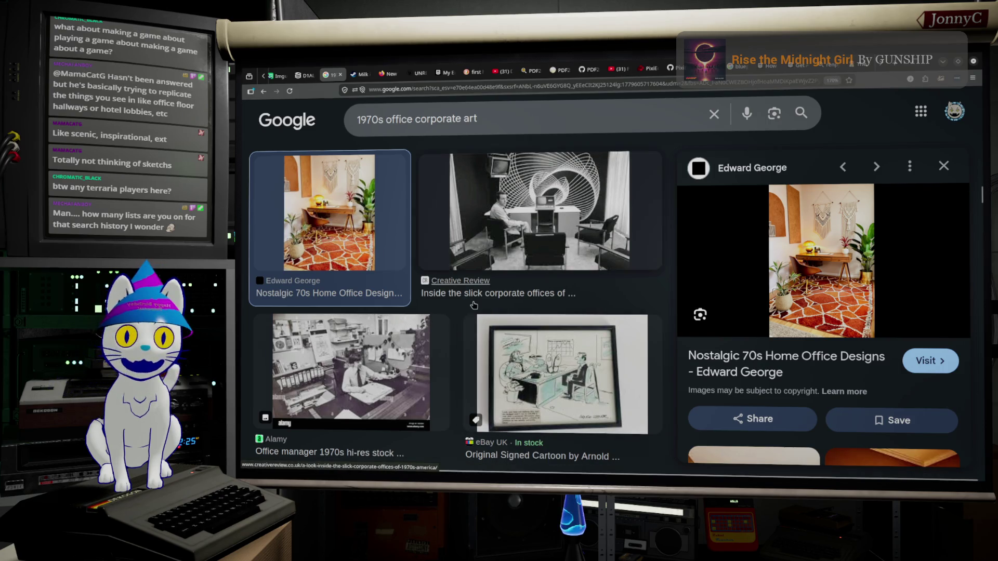
scroll(468, 317, down, 3)
scroll(474, 305, down, 5)
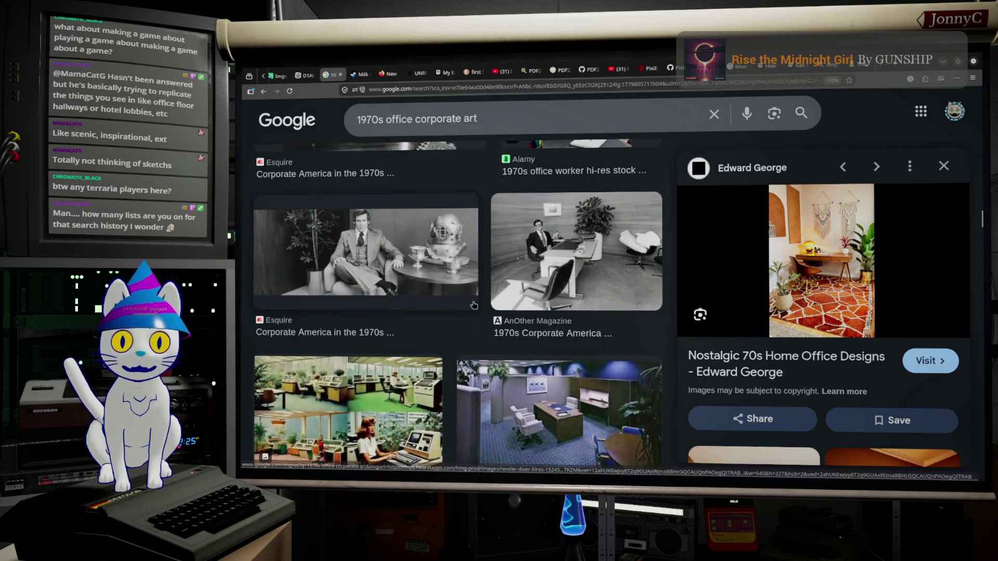
scroll(474, 305, down, 3)
scroll(474, 305, down, 5)
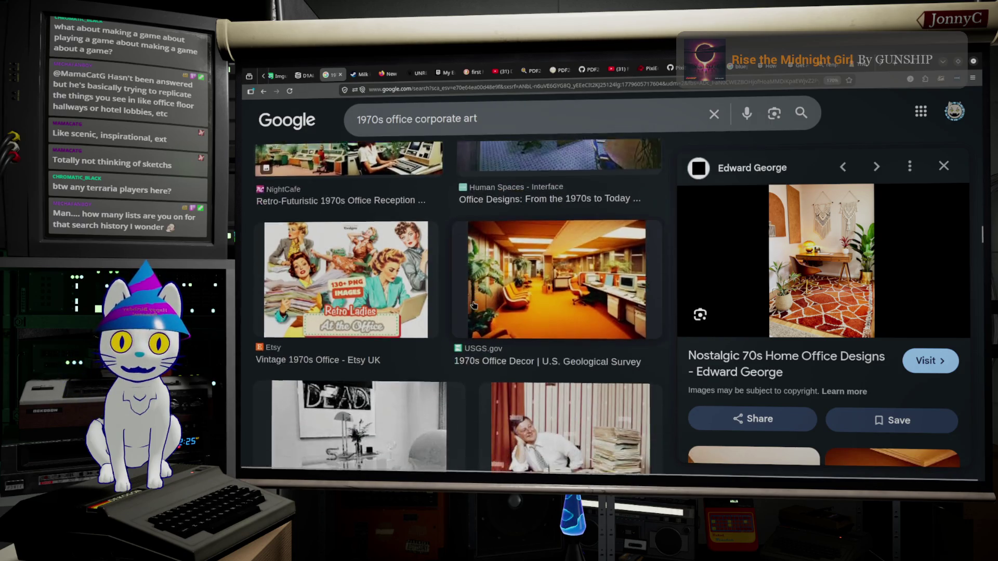
scroll(474, 305, down, 3)
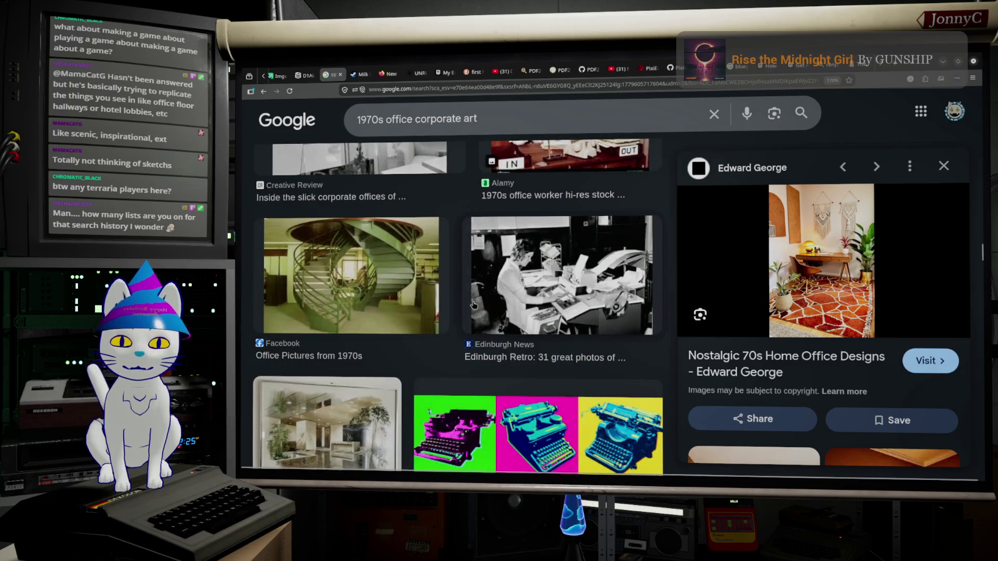
scroll(474, 305, down, 5)
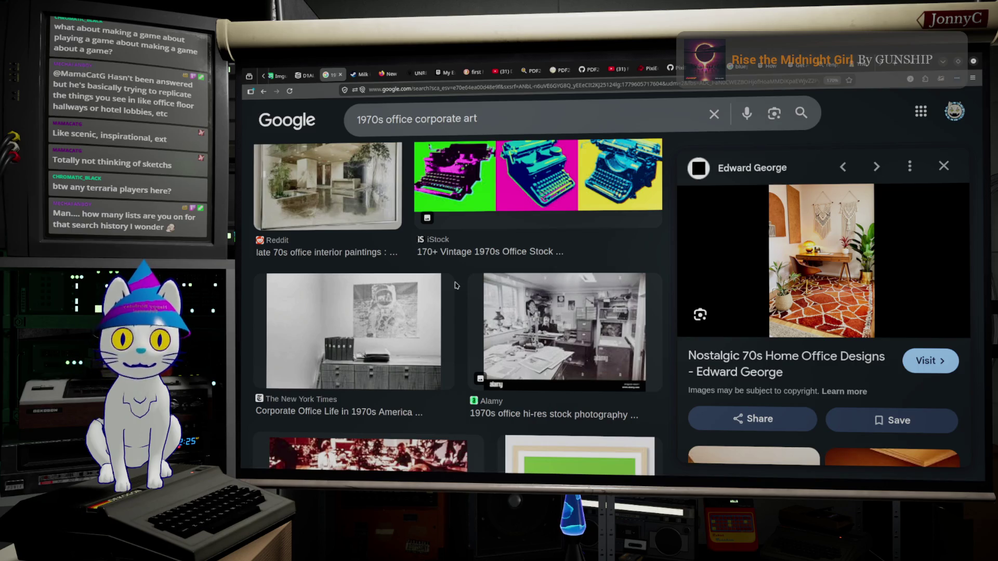
scroll(455, 285, down, 5)
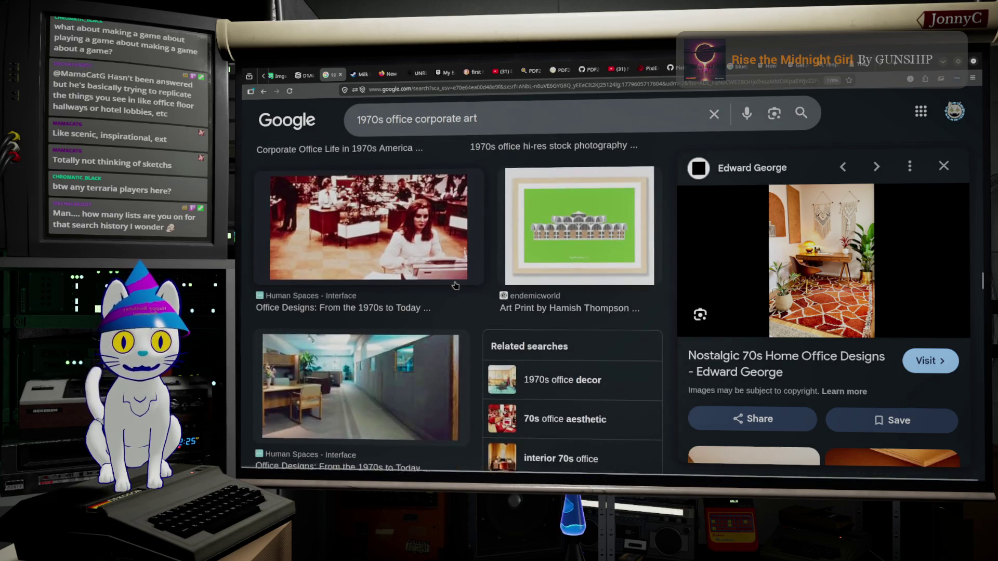
scroll(456, 285, down, 3)
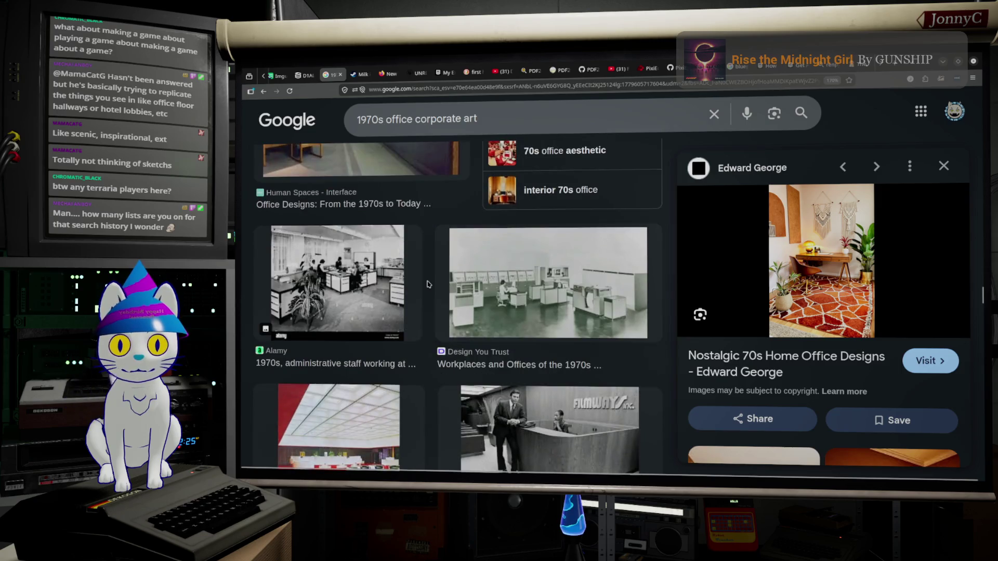
scroll(427, 285, down, 2)
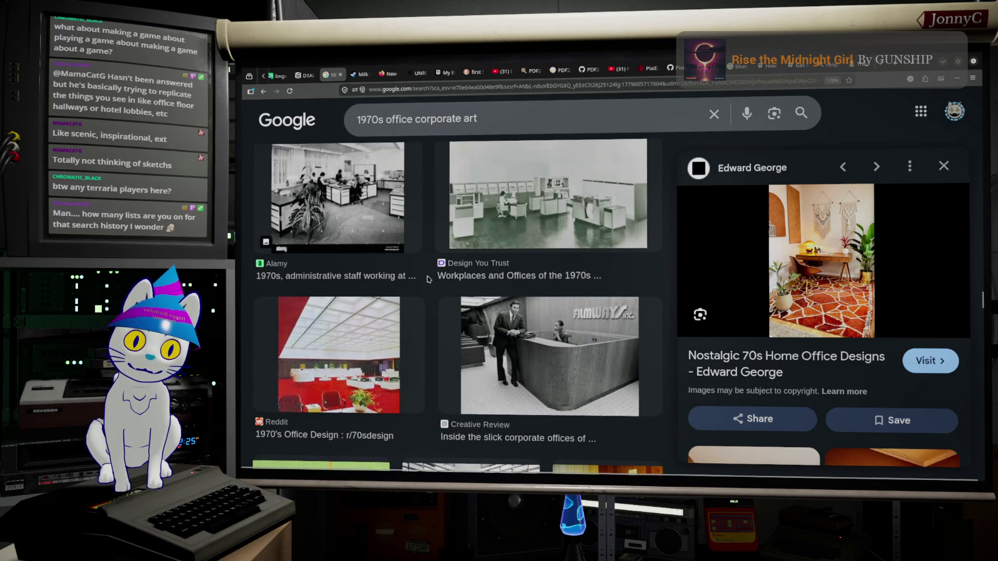
scroll(428, 280, down, 5)
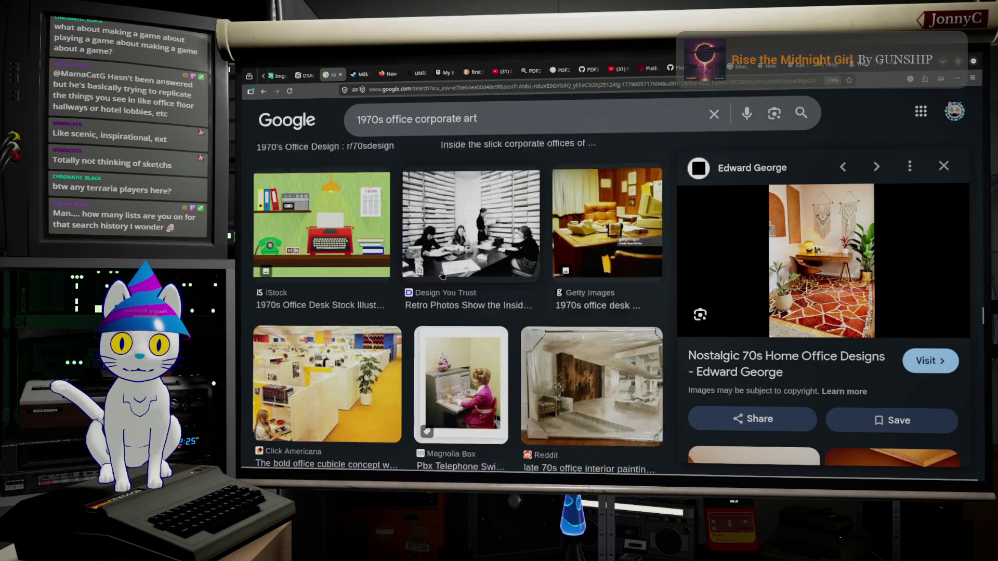
scroll(442, 275, down, 1)
Open the Click Americana 1970s cubicle office photo in the preview panel
click(379, 294)
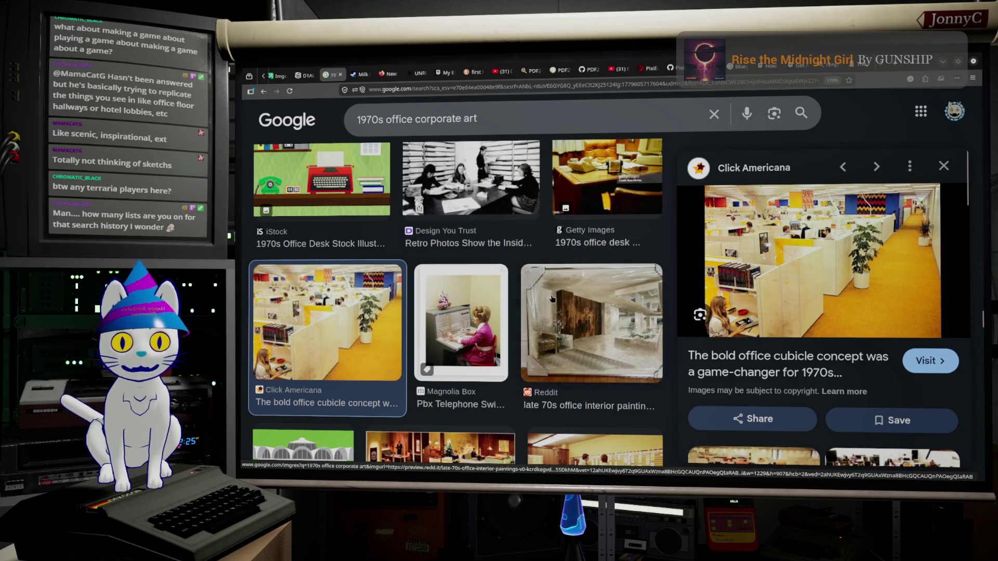
scroll(550, 299, down, 5)
scroll(550, 299, down, 6)
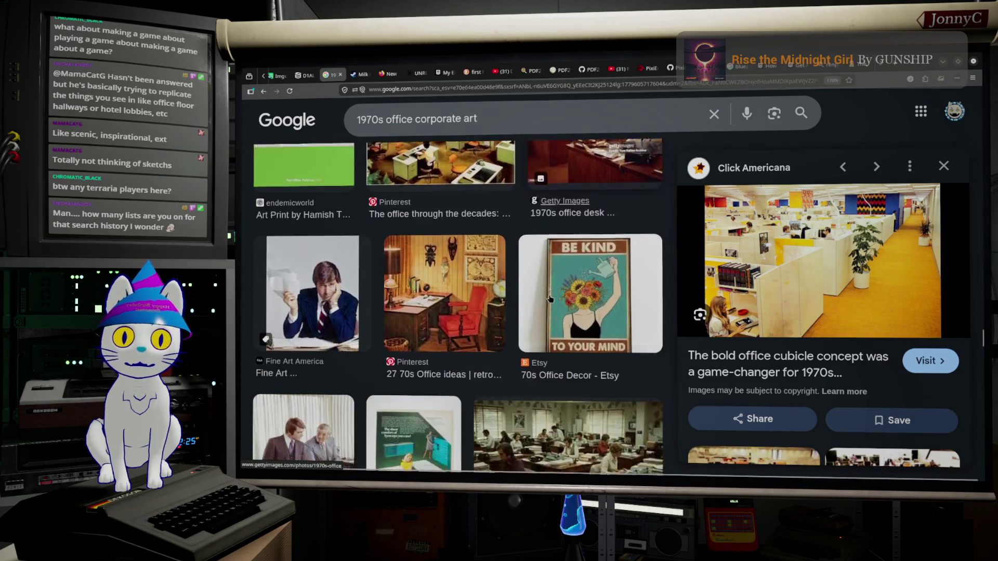
scroll(550, 298, down, 5)
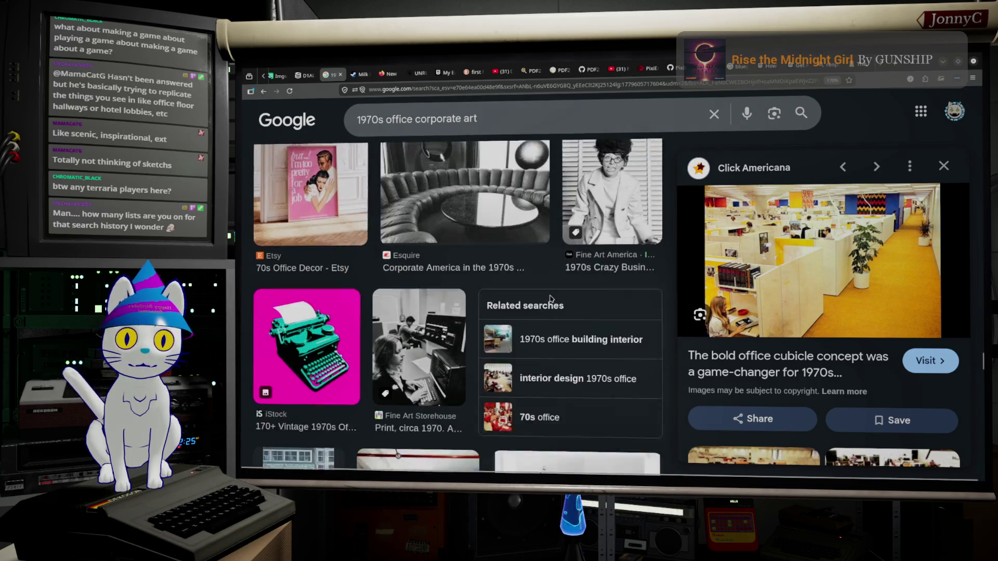
scroll(551, 300, down, 6)
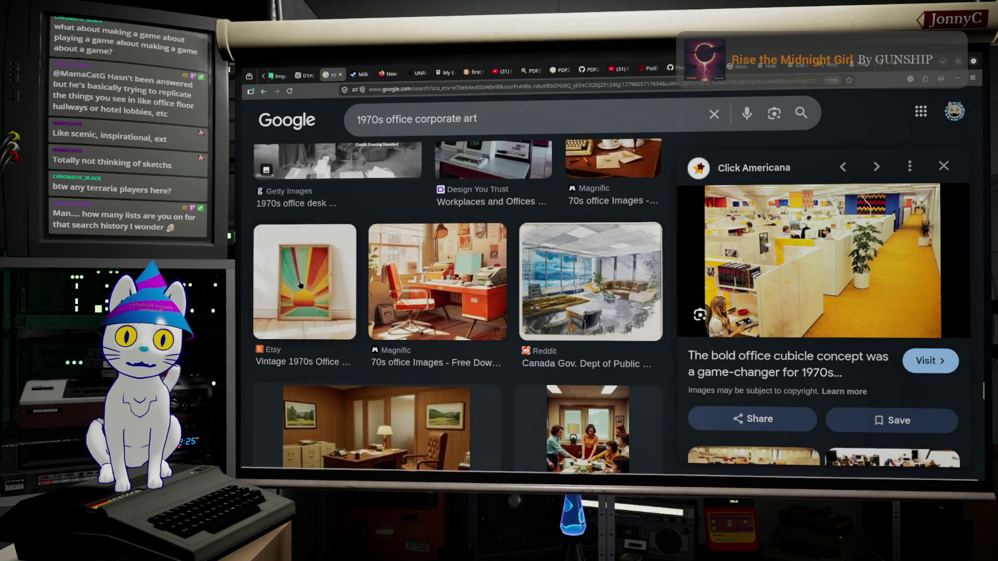
Preview the Etsy 'Vintage 1970s Office' sunburst print and scroll through its related 70s posters
click(301, 285)
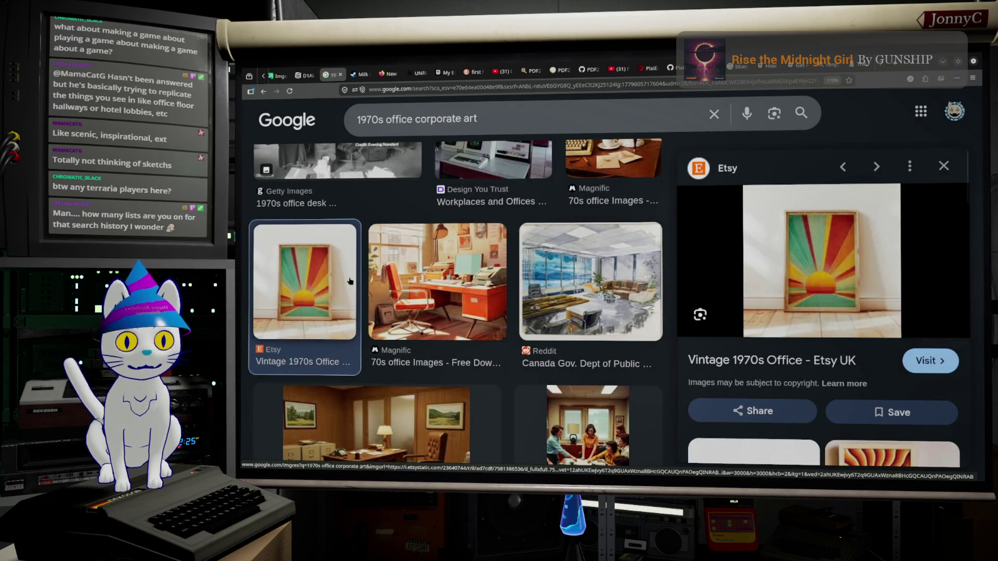
scroll(758, 288, down, 4)
scroll(759, 289, down, 6)
scroll(757, 291, up, 4)
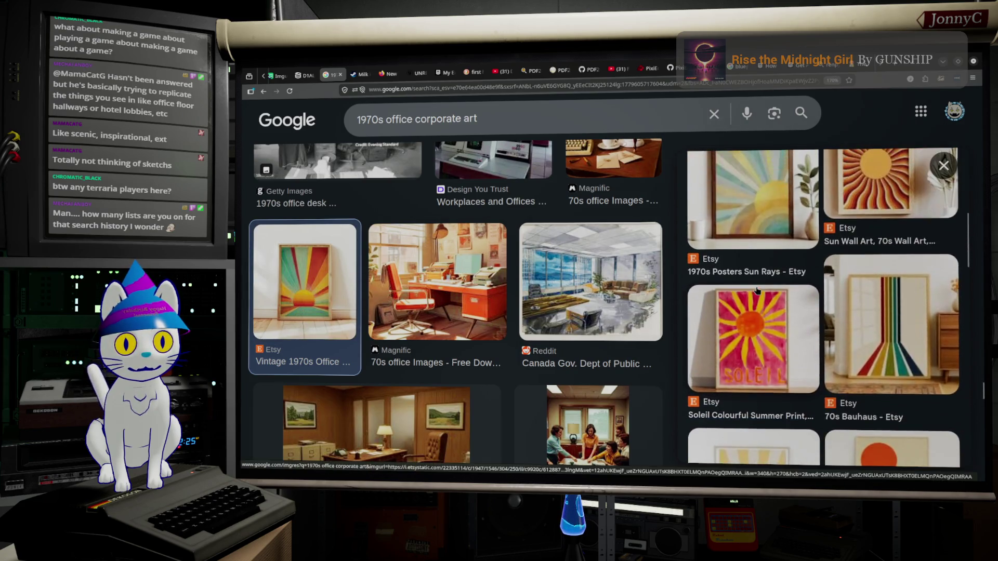
scroll(892, 336, down, 3)
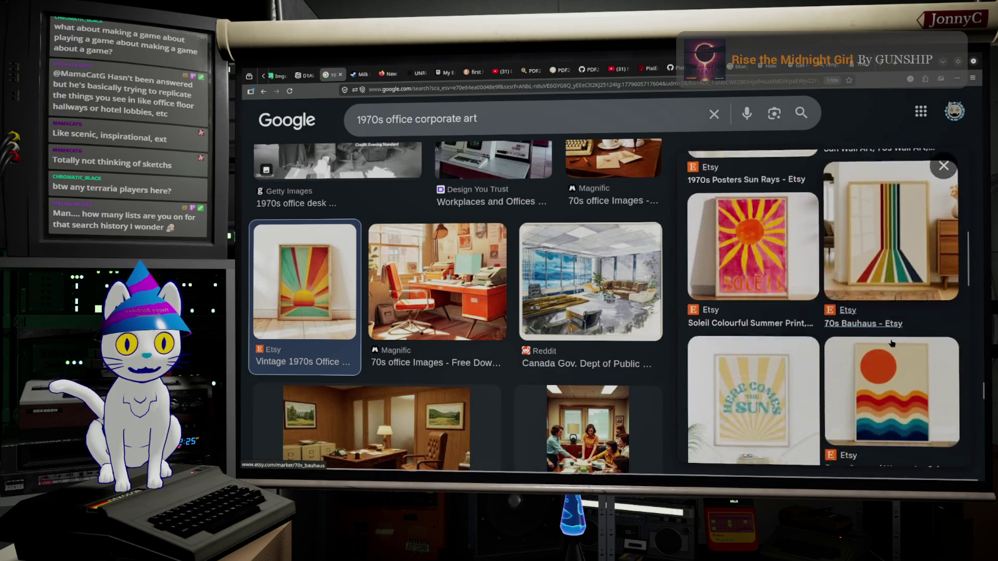
scroll(894, 255, down, 8)
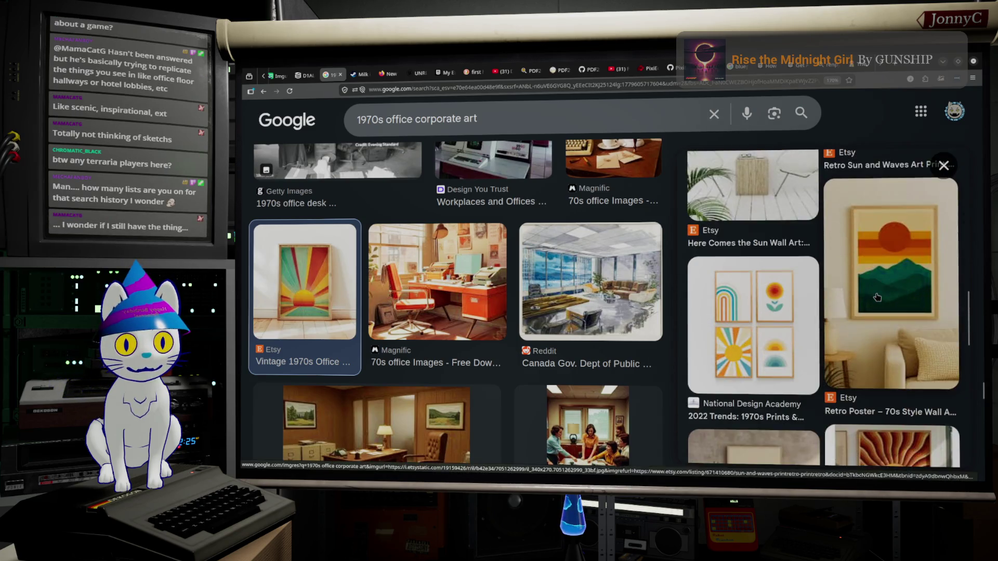
scroll(875, 300, down, 4)
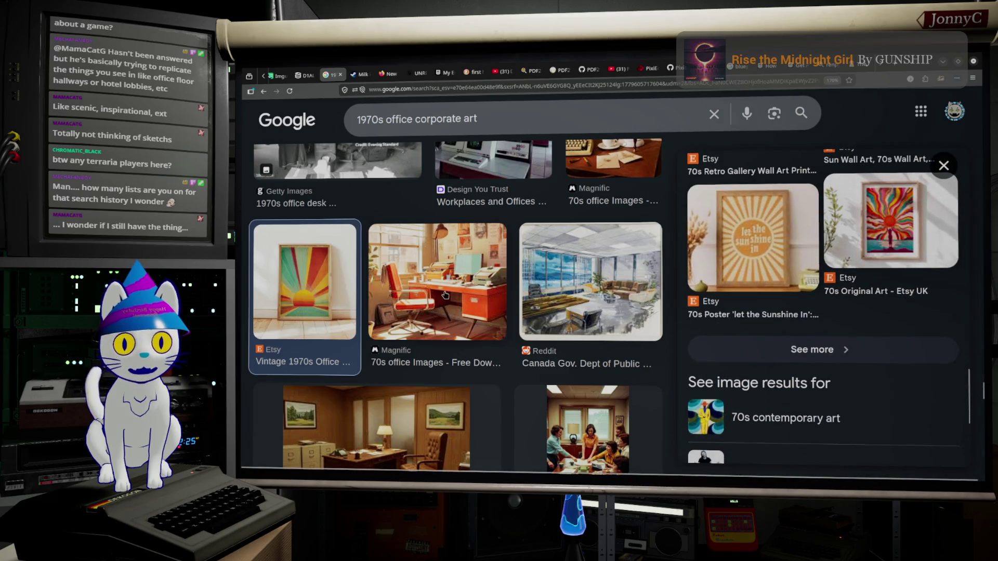
scroll(445, 295, down, 5)
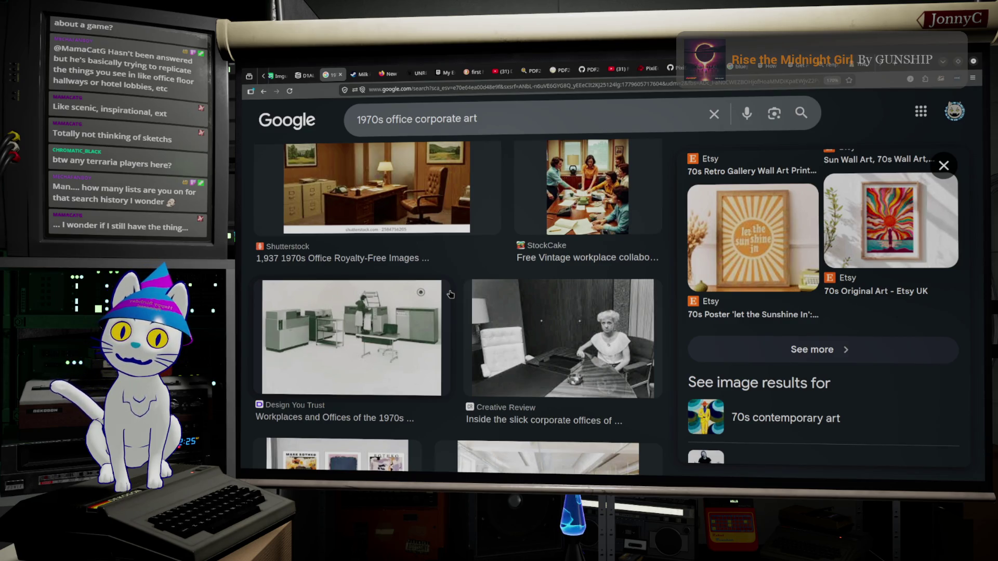
scroll(450, 294, down, 5)
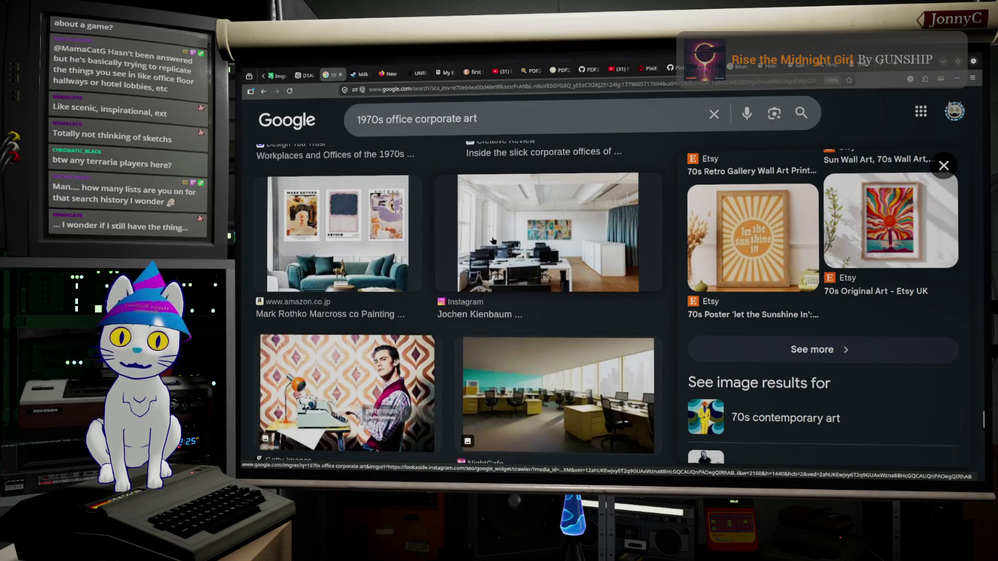
scroll(493, 240, down, 2)
scroll(515, 312, down, 3)
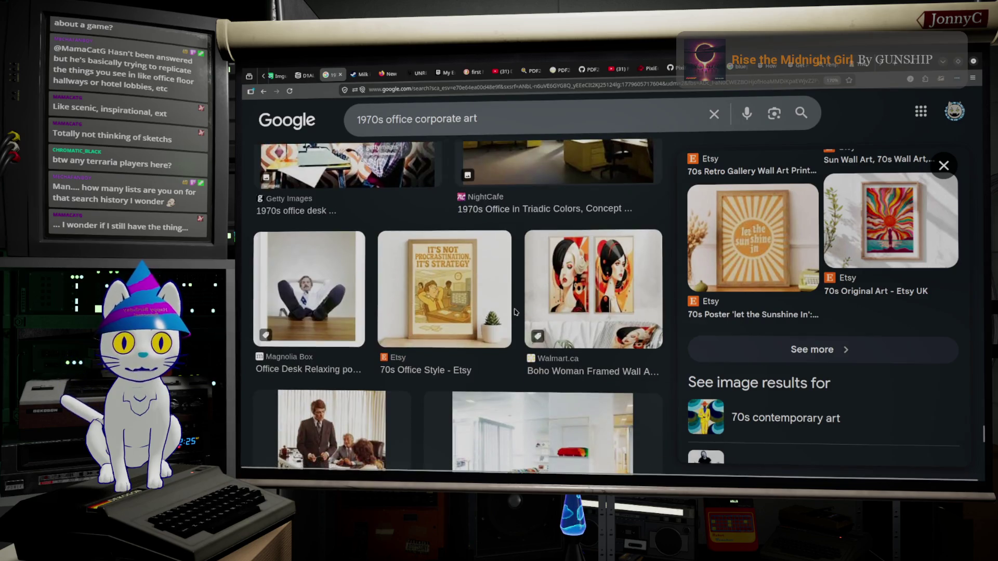
scroll(515, 312, down, 9)
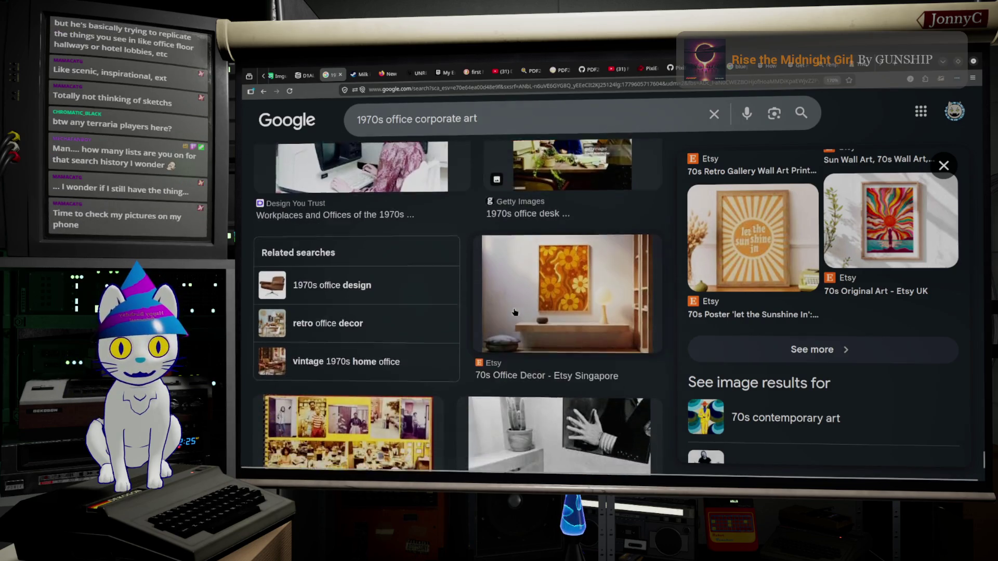
scroll(515, 312, down, 1)
scroll(515, 311, down, 10)
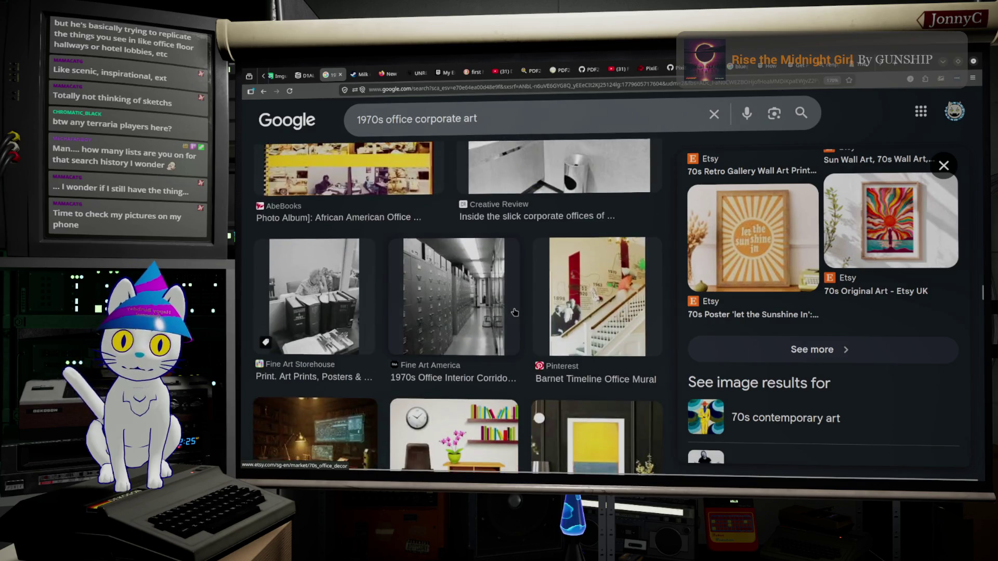
scroll(514, 312, down, 5)
scroll(515, 312, down, 4)
scroll(514, 312, down, 2)
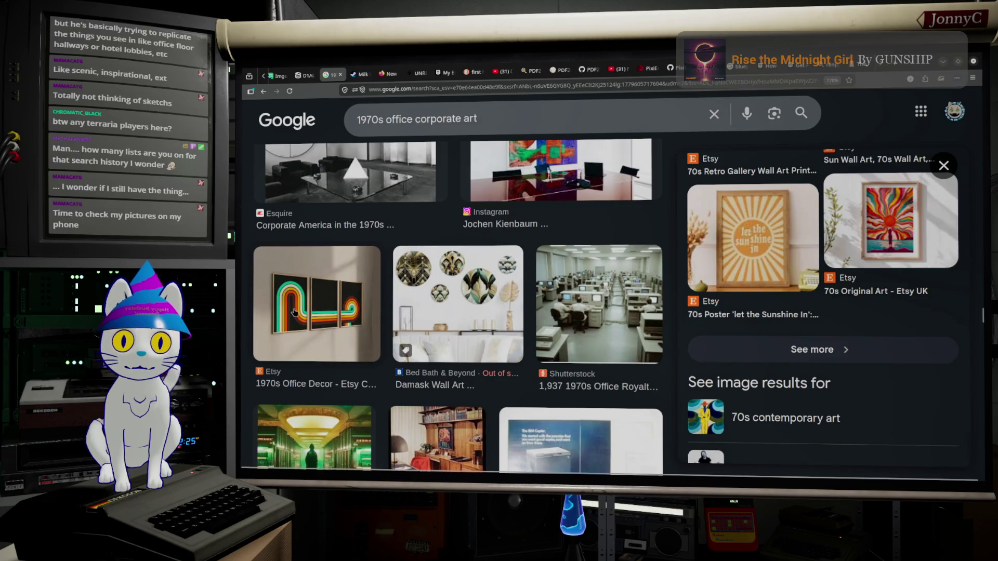
Preview Etsy's '1970s Office Decor' rainbow-stripe triptych, then scroll further down the results
click(294, 312)
scroll(503, 299, down, 5)
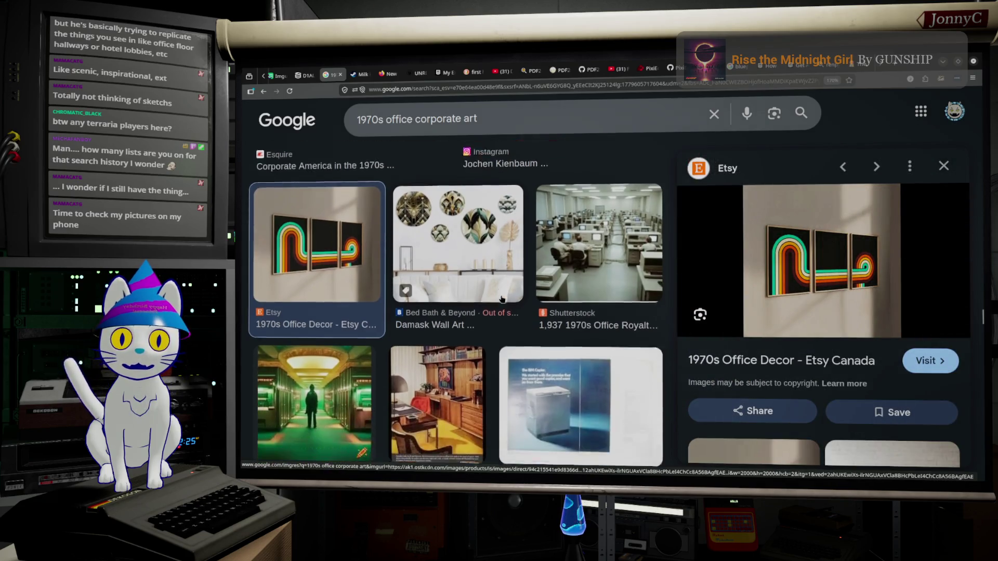
scroll(502, 299, down, 2)
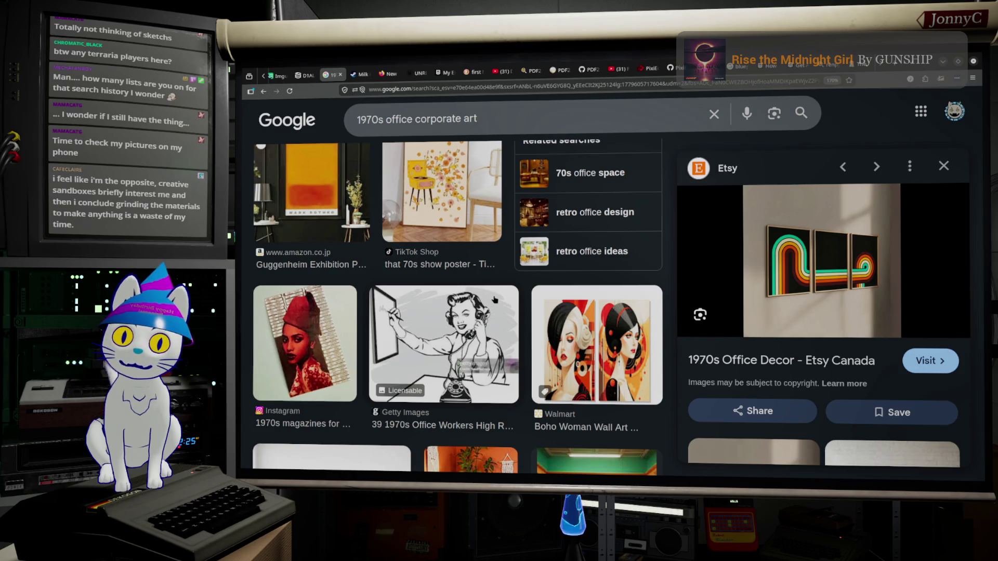
scroll(494, 300, down, 8)
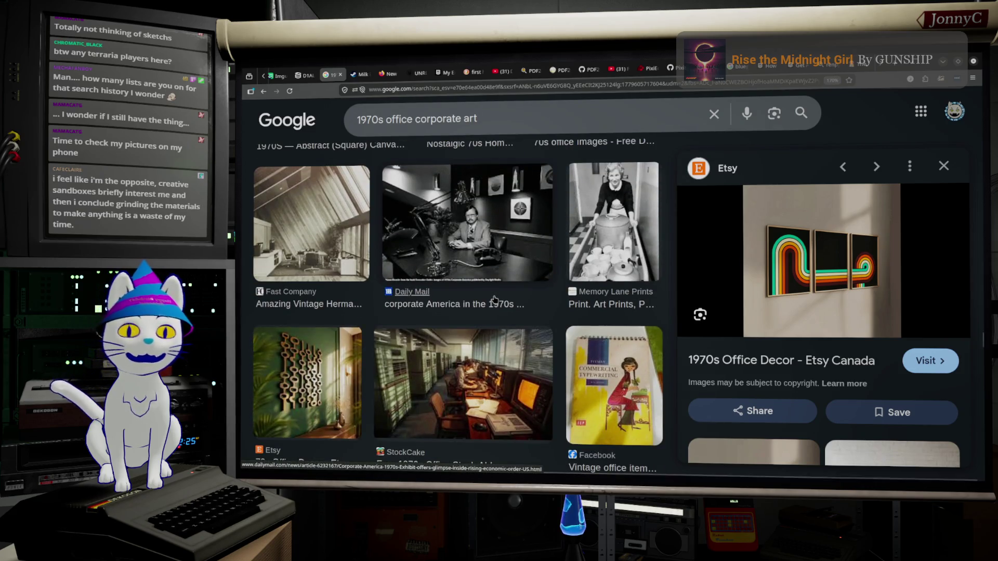
scroll(494, 300, down, 8)
scroll(491, 300, down, 5)
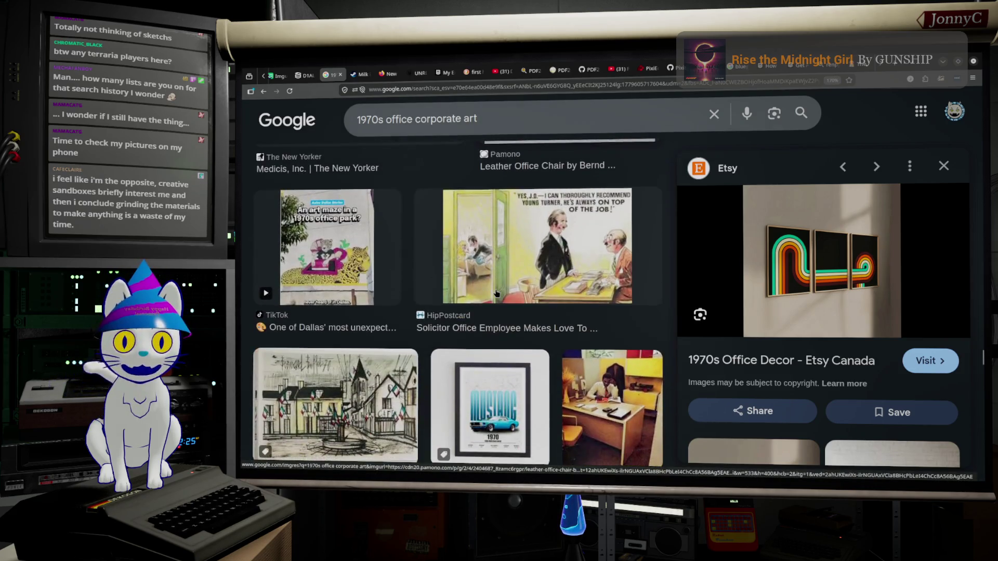
scroll(497, 296, down, 3)
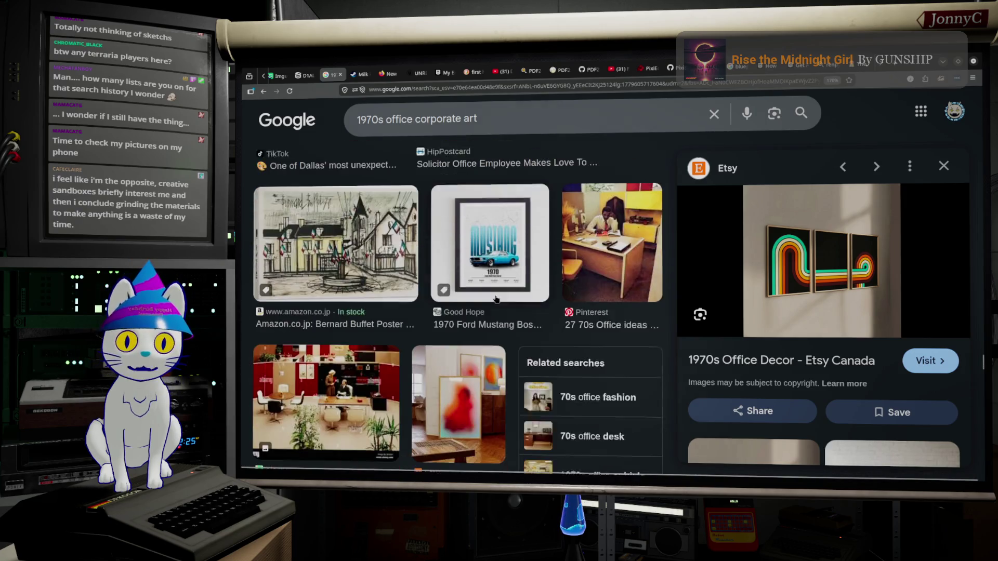
scroll(496, 300, down, 5)
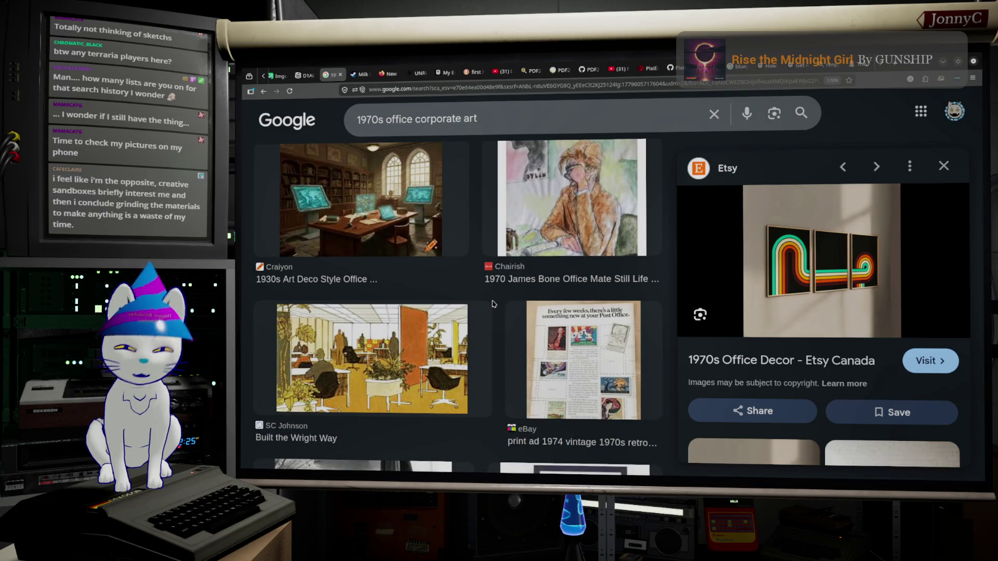
scroll(493, 304, down, 5)
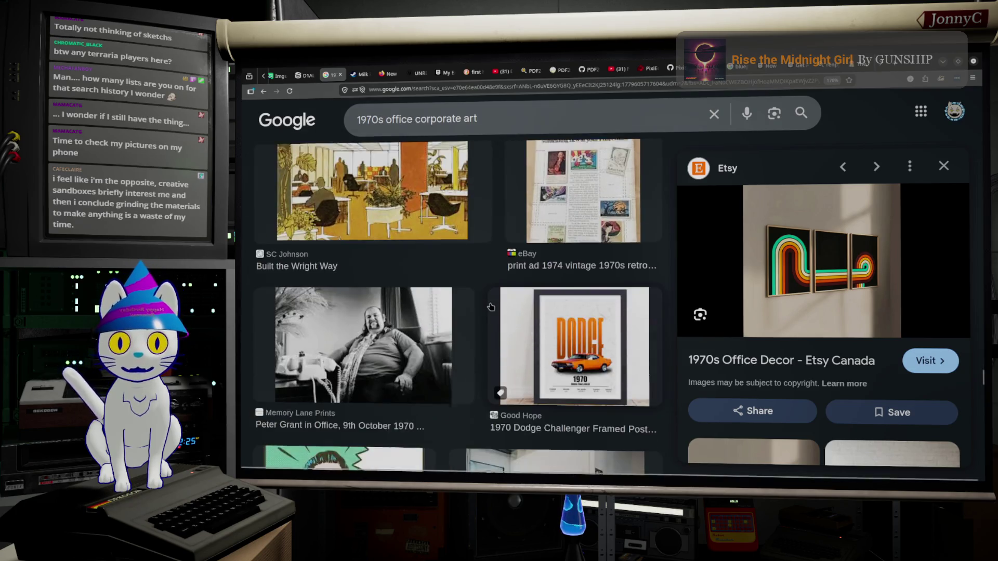
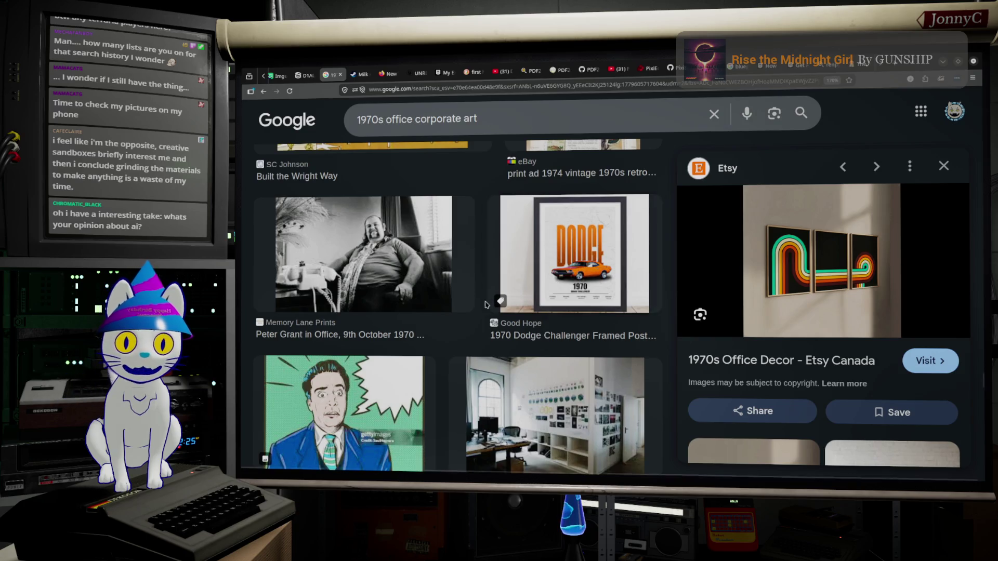
Scroll down through the 1970s office corporate art image results with the Etsy preview open
scroll(490, 306, down, 5)
scroll(487, 299, down, 4)
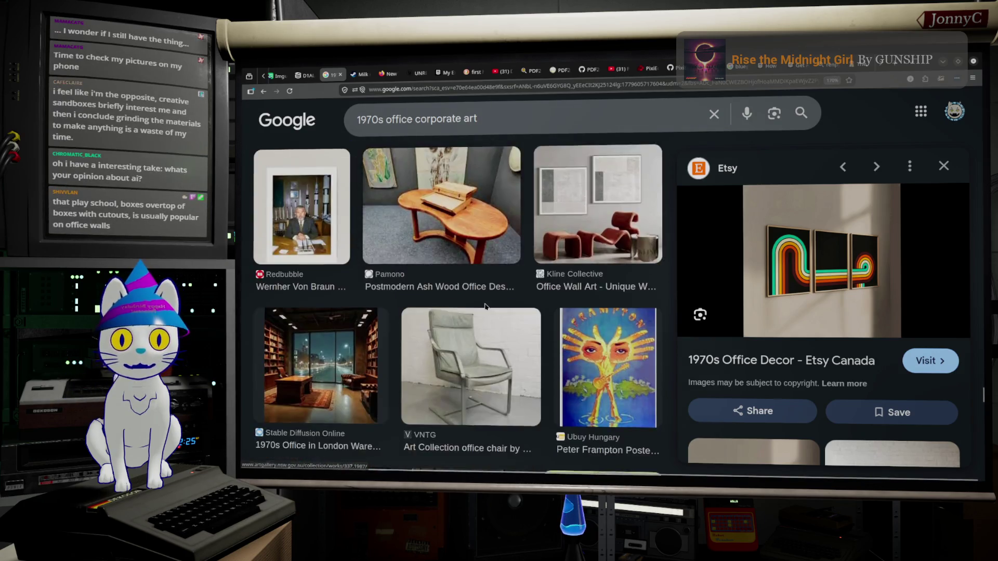
scroll(483, 303, down, 3)
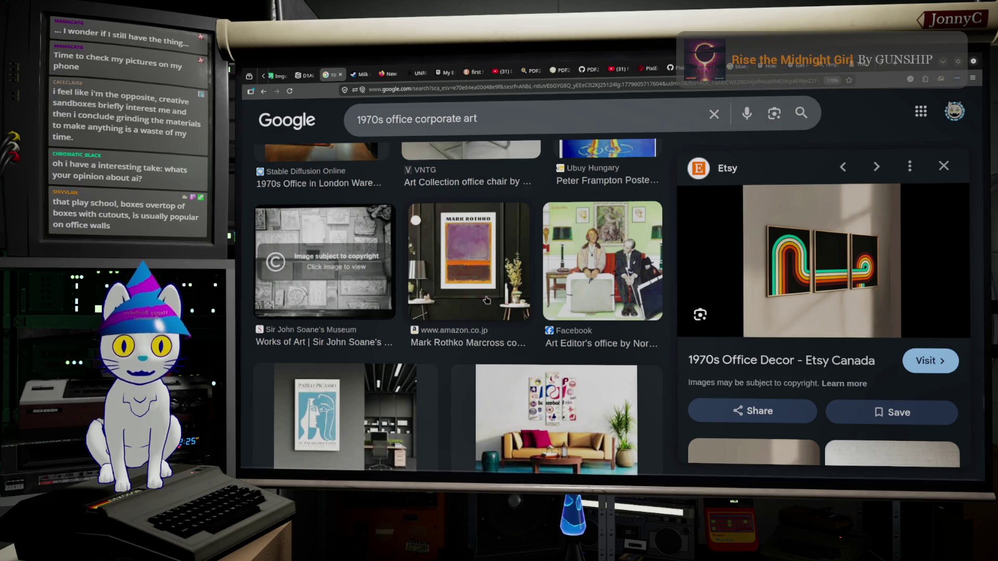
scroll(486, 300, down, 3)
scroll(493, 316, down, 12)
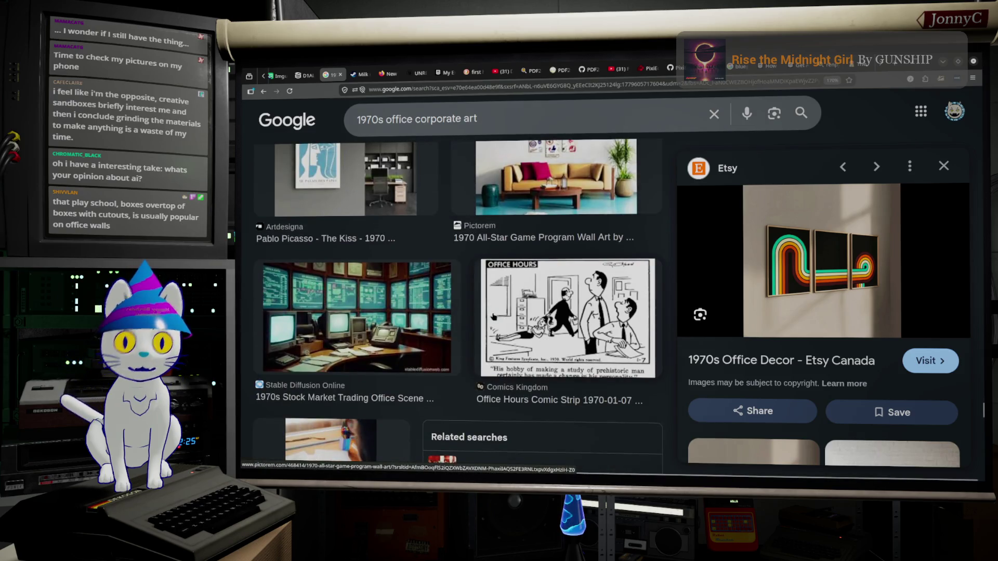
scroll(496, 313, down, 6)
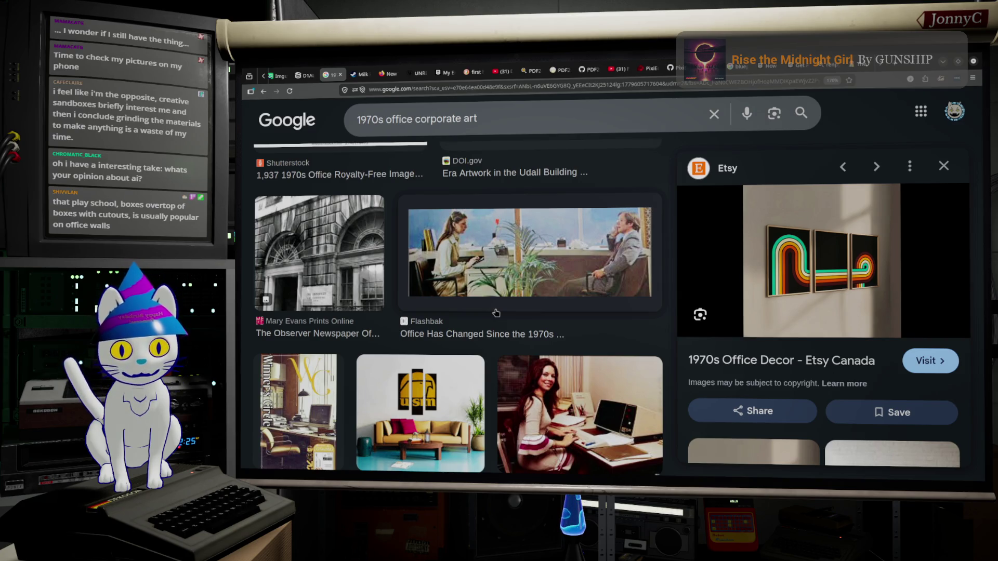
scroll(496, 313, down, 5)
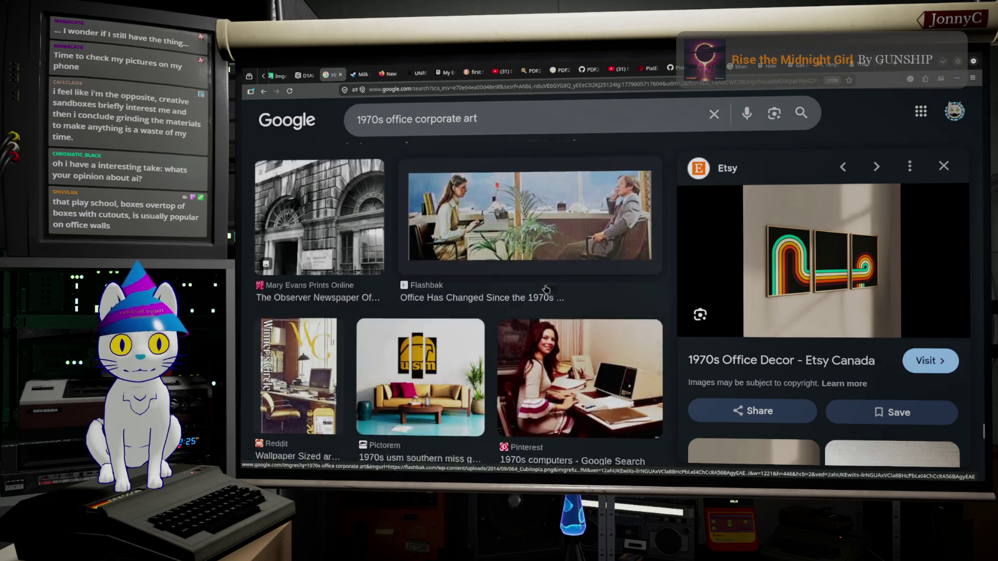
scroll(544, 289, down, 8)
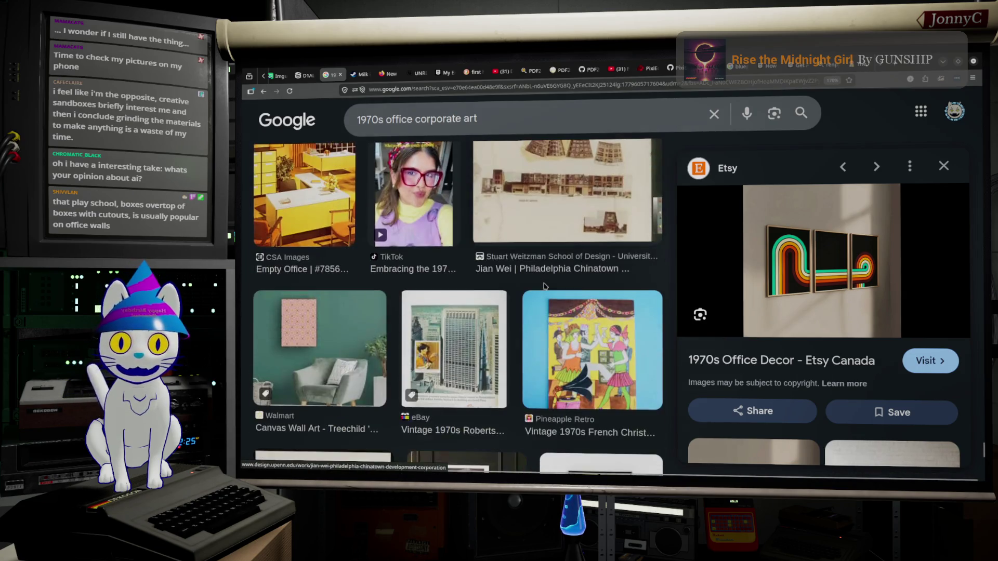
scroll(541, 289, down, 3)
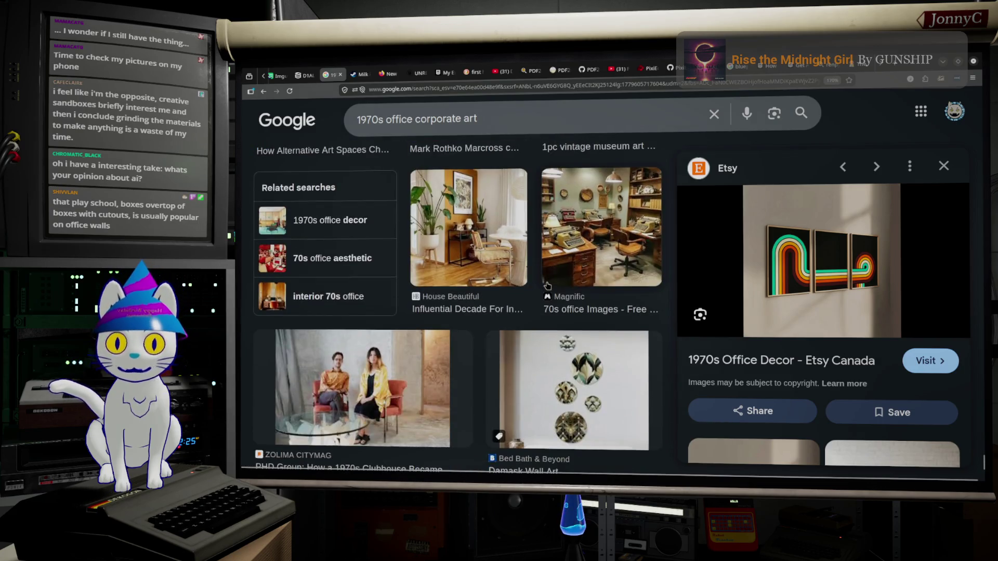
scroll(550, 280, down, 6)
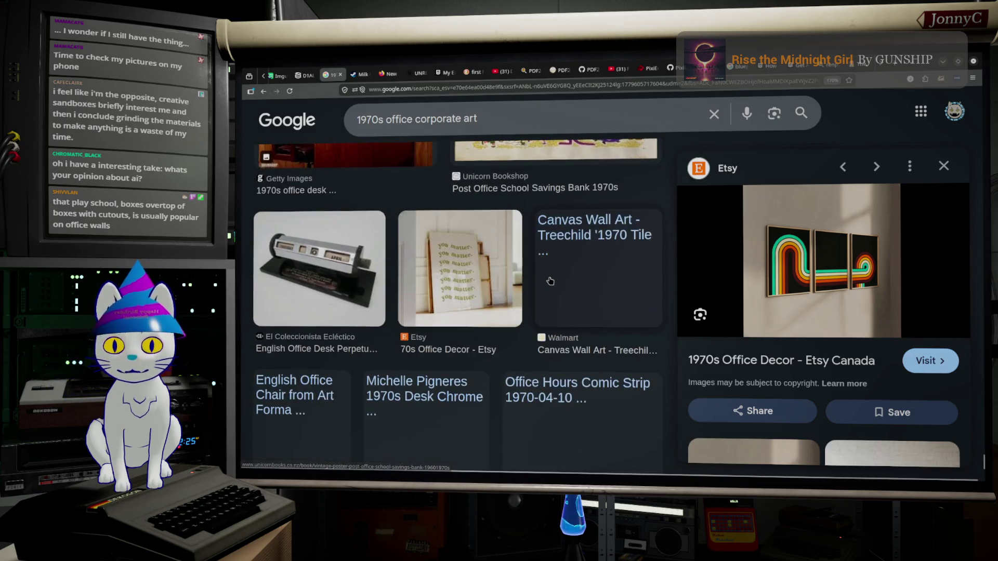
scroll(549, 281, down, 7)
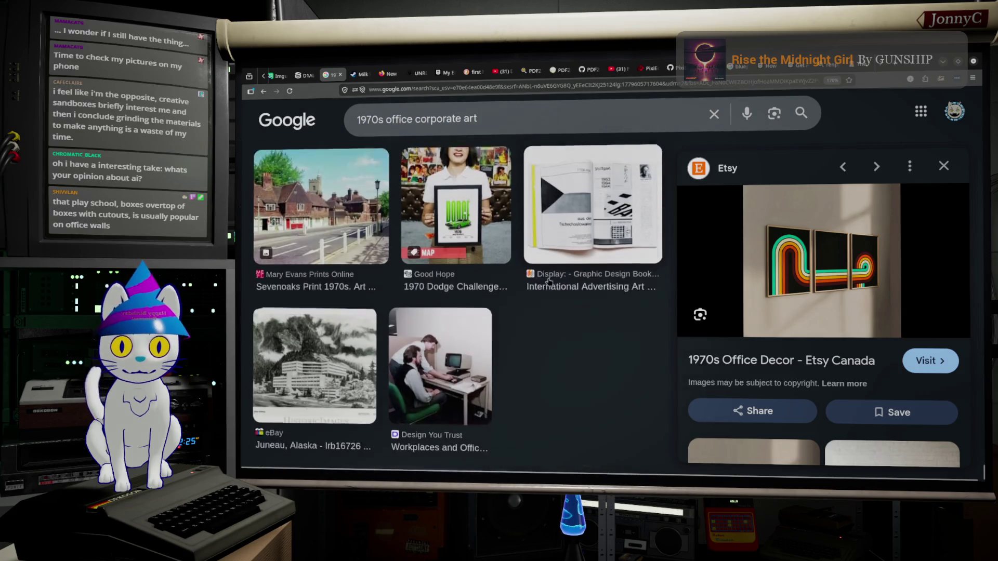
scroll(547, 286, down, 10)
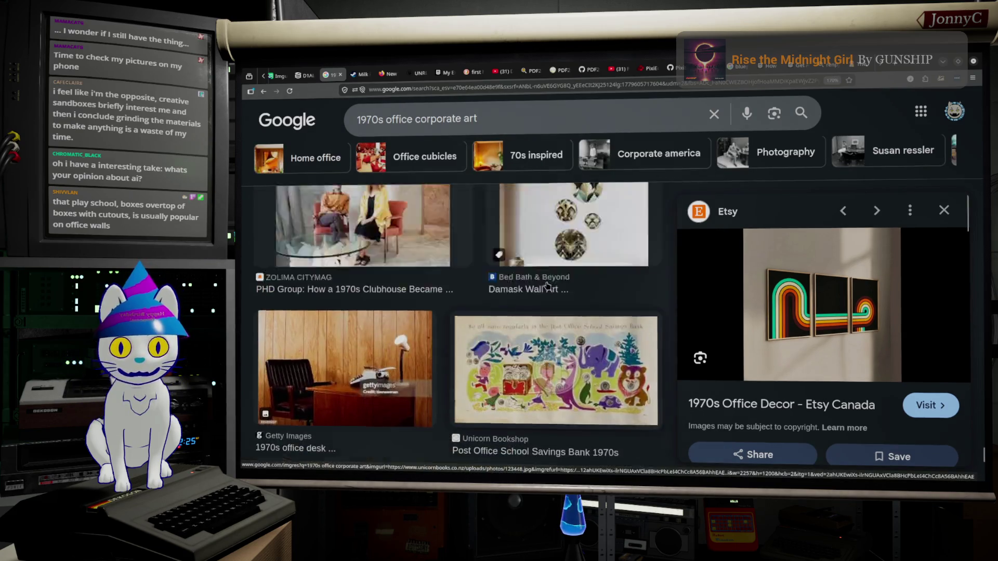
scroll(546, 285, down, 5)
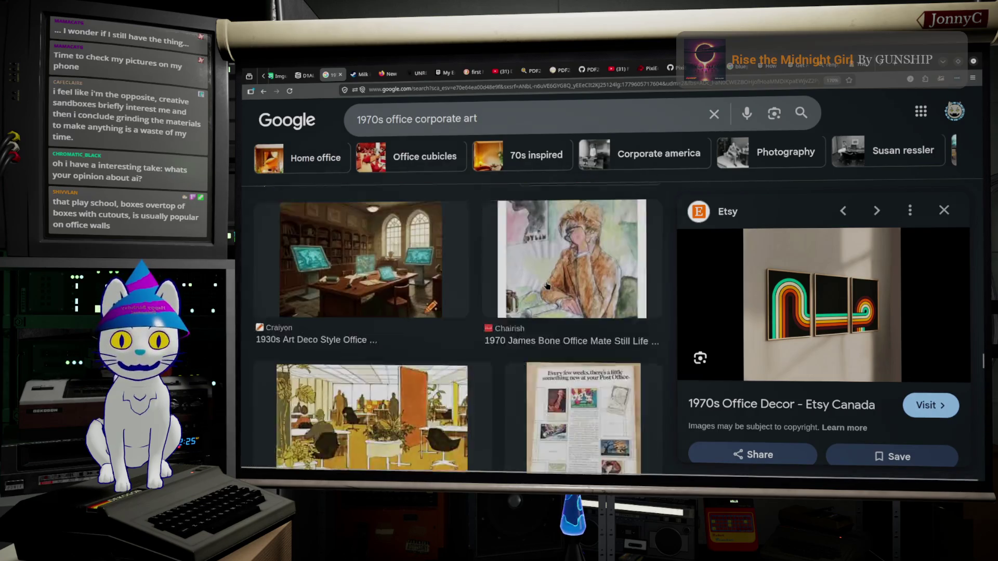
scroll(547, 286, down, 10)
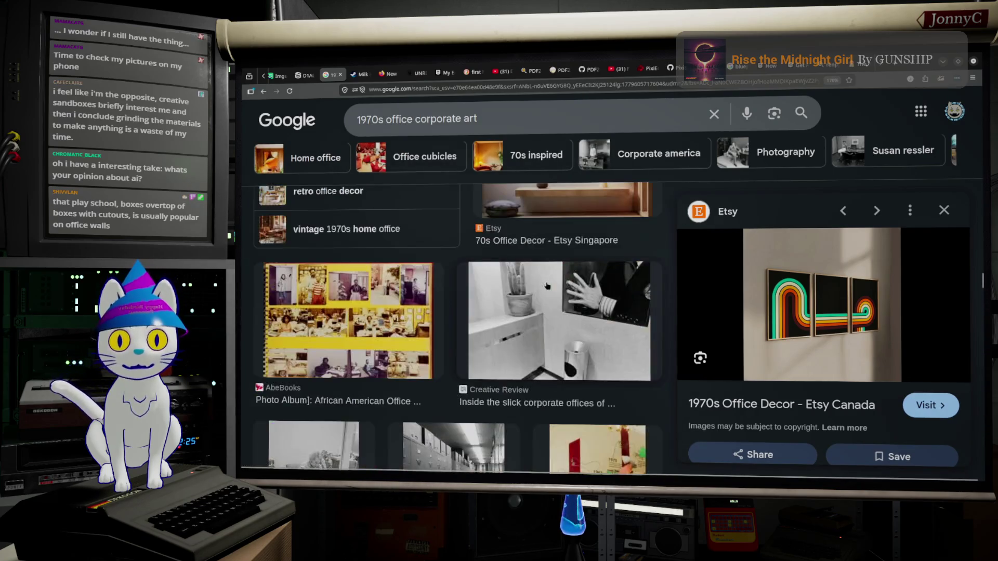
scroll(546, 285, down, 3)
Scroll back up to the top of the image results grid
scroll(547, 285, up, 2)
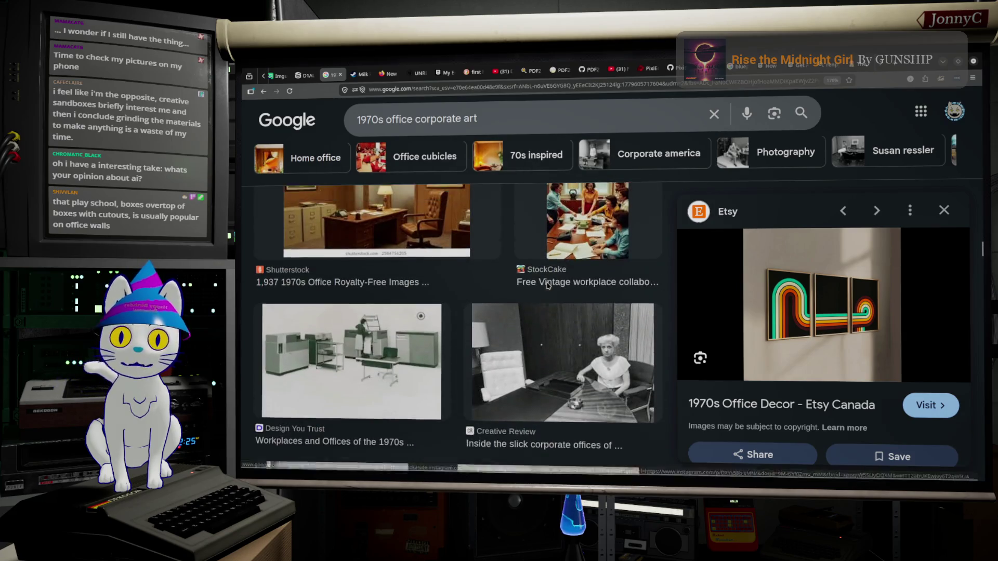
scroll(547, 285, up, 5)
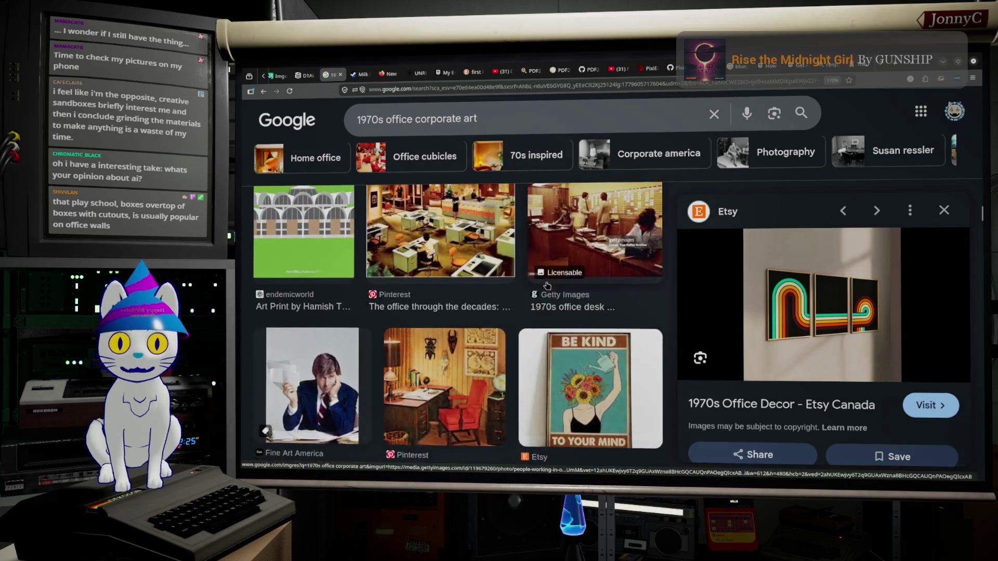
scroll(547, 285, down, 10)
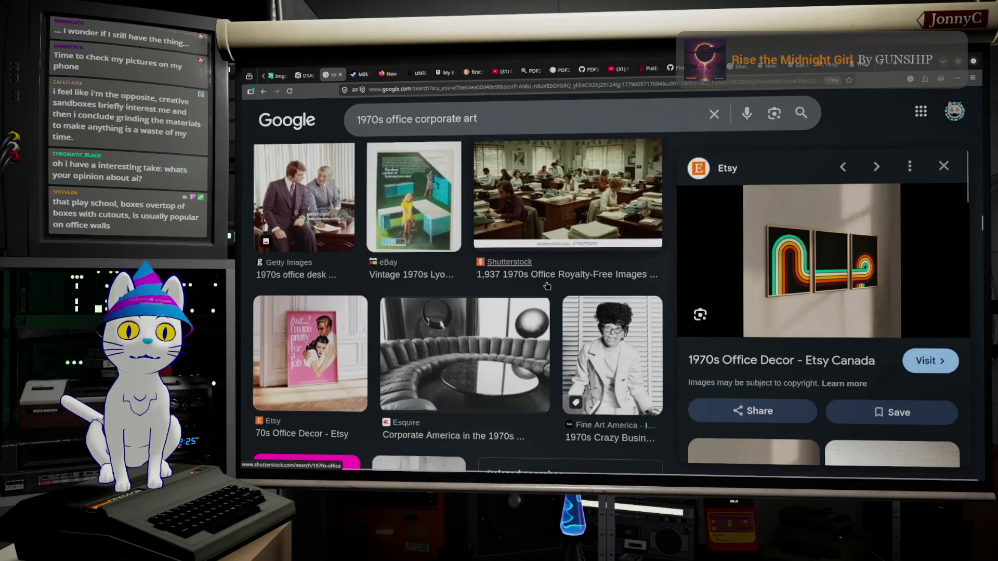
scroll(547, 286, up, 10)
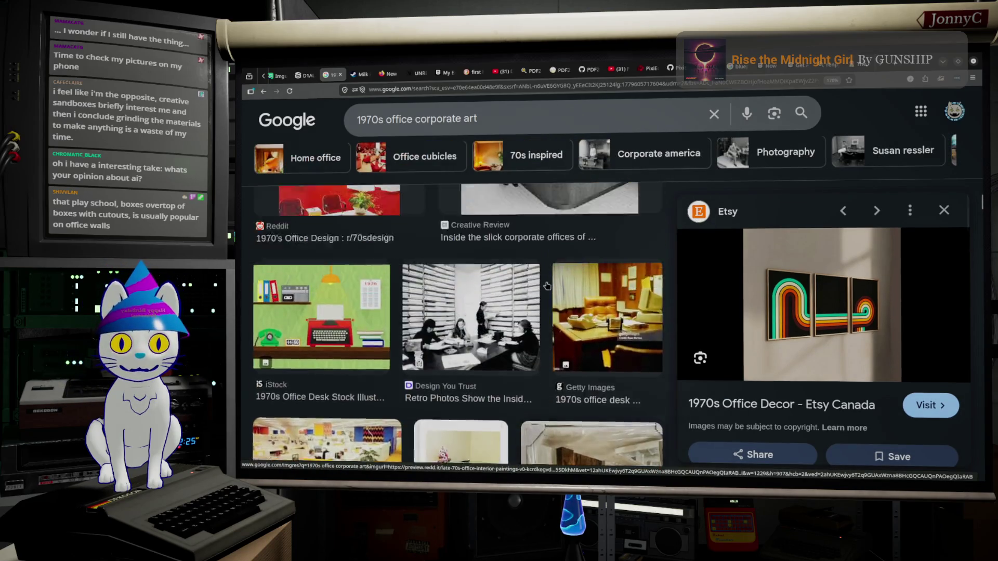
scroll(546, 285, up, 5)
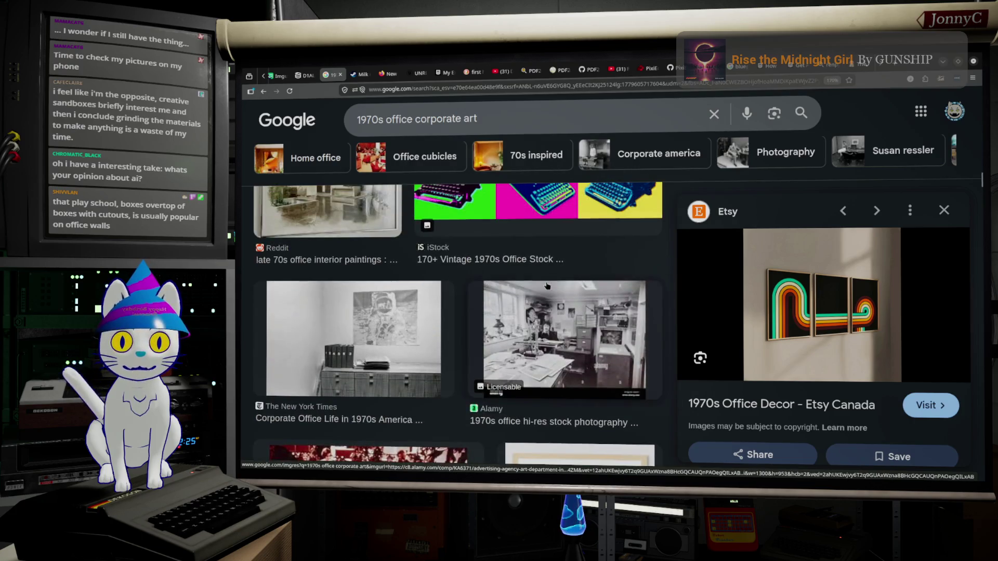
scroll(547, 285, up, 5)
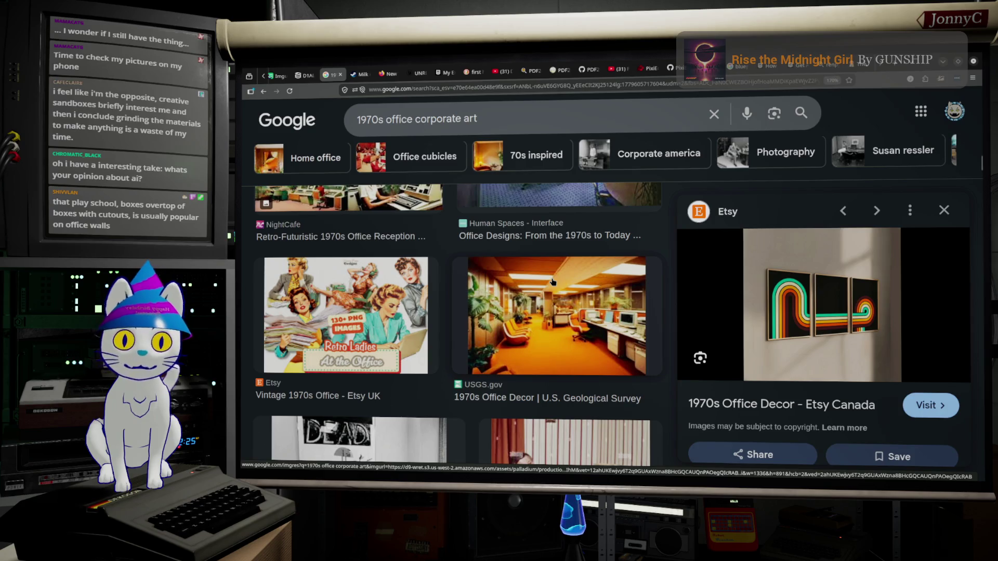
scroll(552, 281, up, 5)
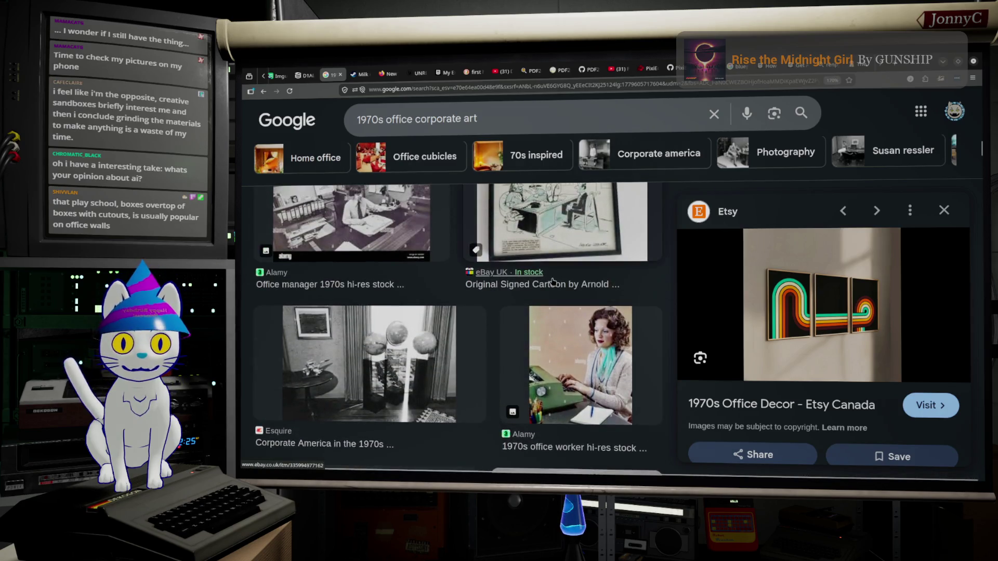
scroll(553, 282, down, 5)
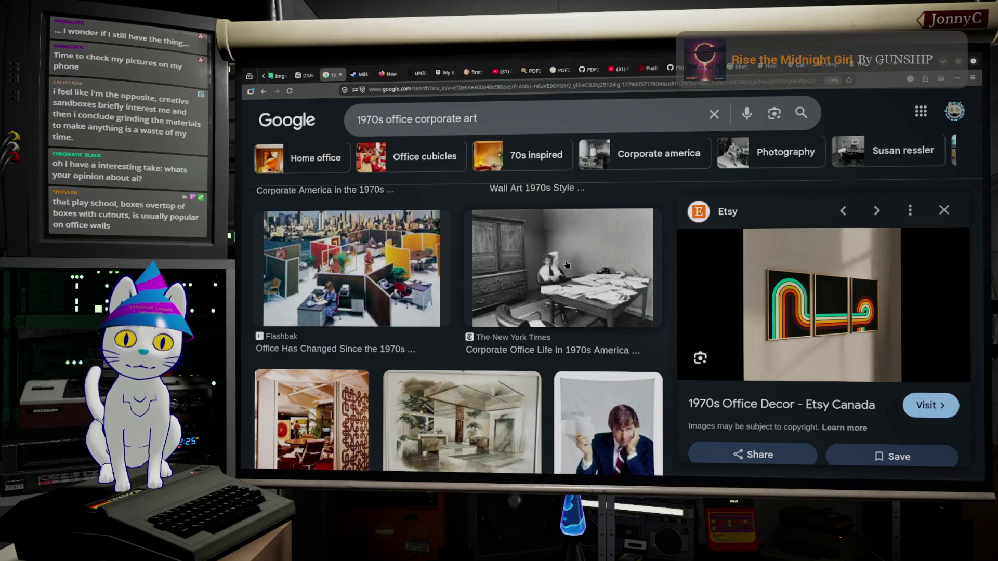
scroll(554, 282, down, 3)
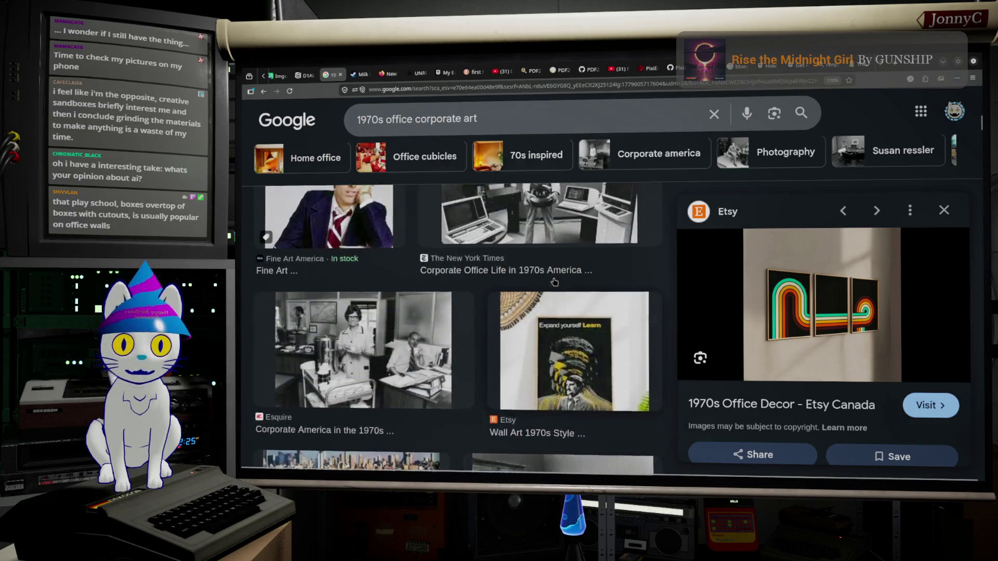
scroll(554, 282, up, 5)
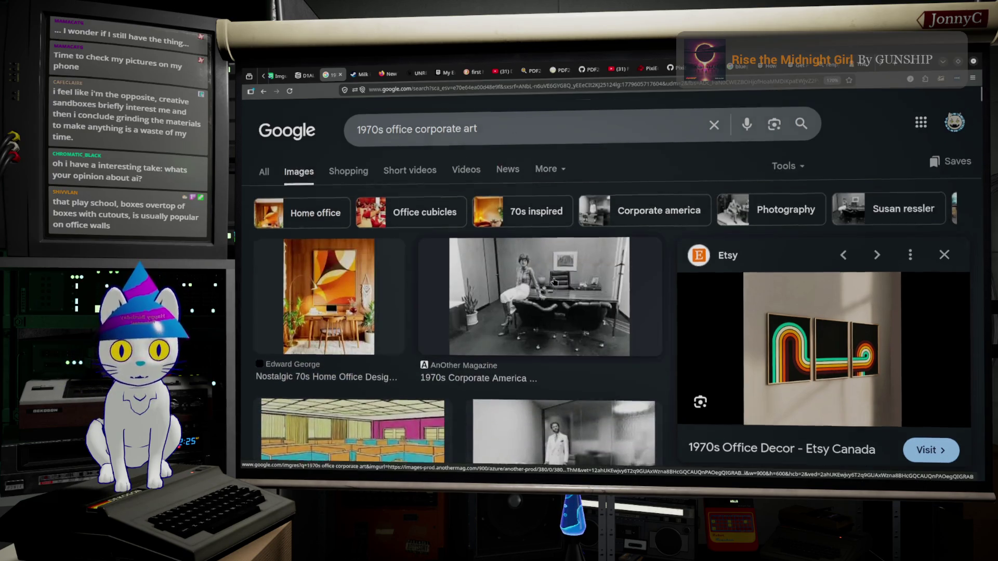
Scroll down the results to reach the Vintage 1970s Office Etsy UK and USGS images
scroll(554, 282, down, 5)
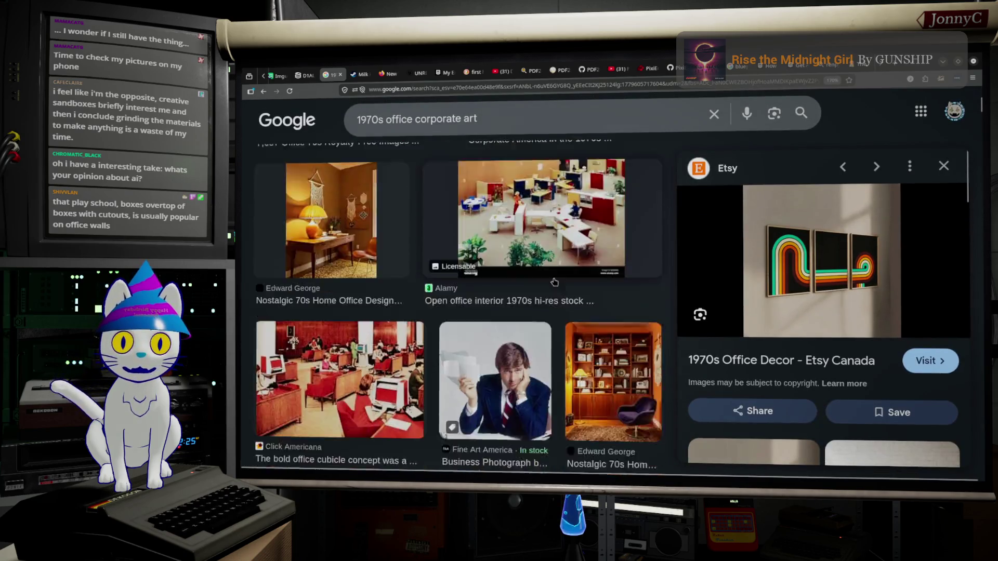
scroll(554, 282, down, 5)
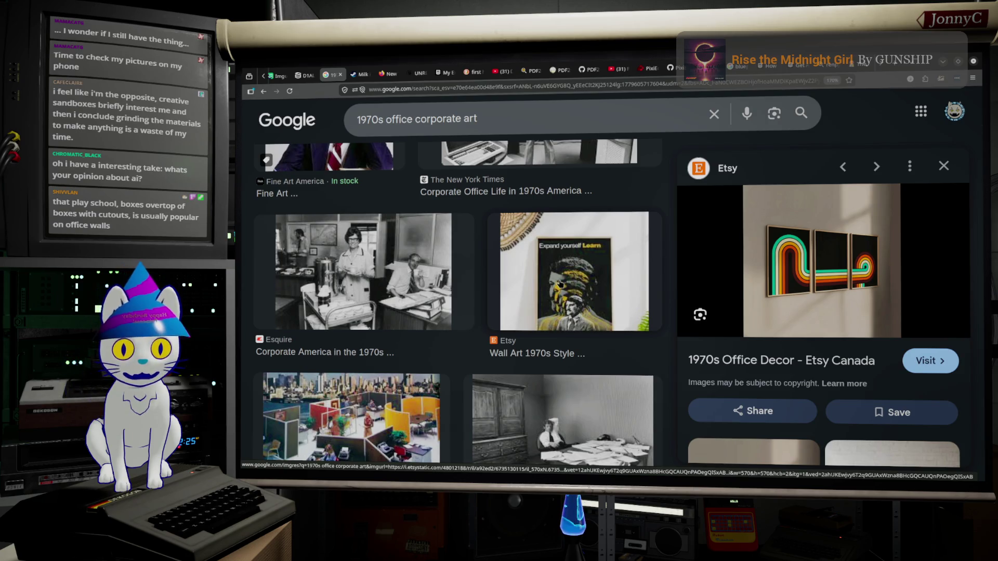
scroll(560, 283, down, 5)
scroll(560, 281, down, 4)
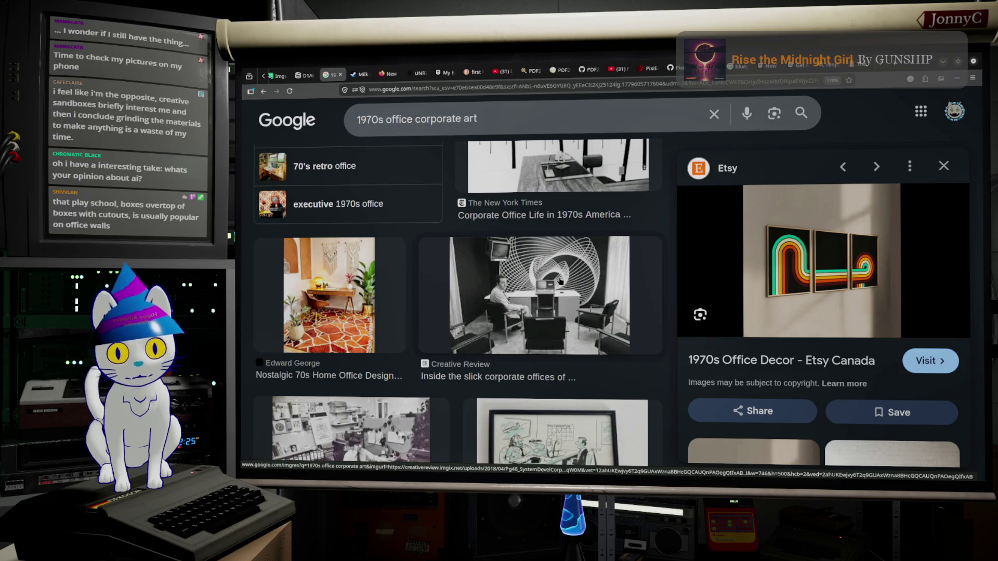
scroll(560, 280, down, 7)
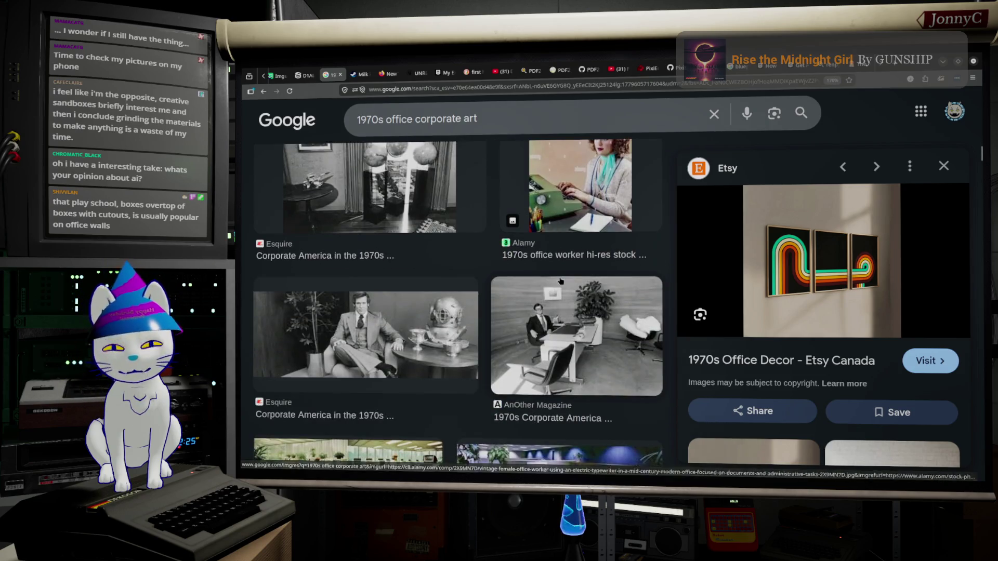
scroll(560, 281, down, 3)
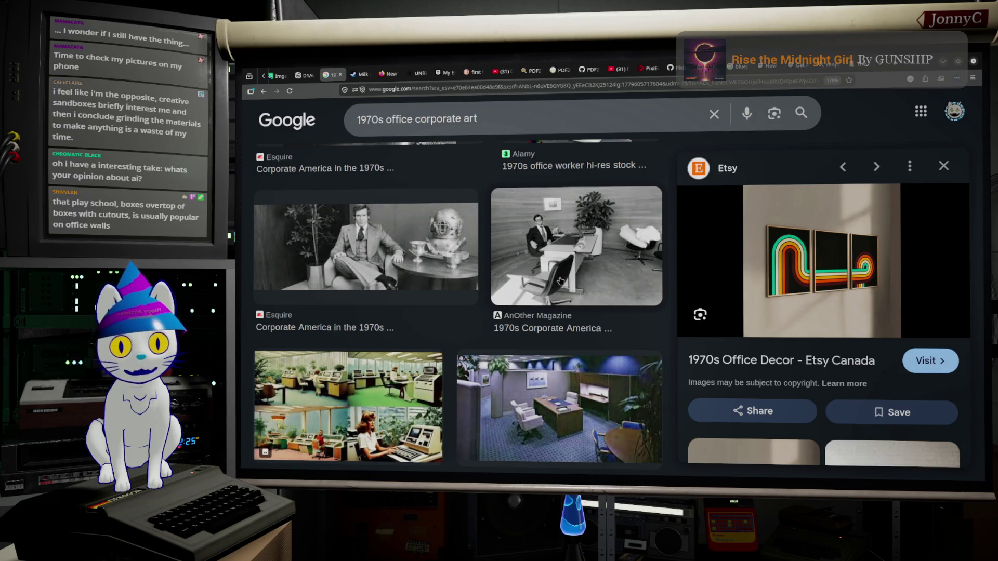
scroll(560, 281, down, 5)
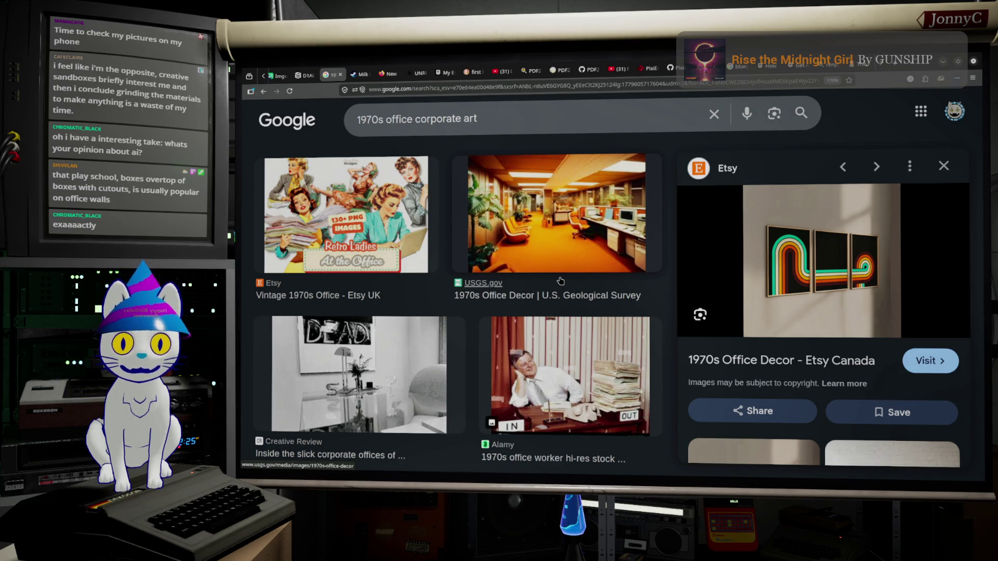
Scroll past Related searches to the Etsy 70s Office Decor poster and Esquire lounge row
scroll(545, 296, down, 5)
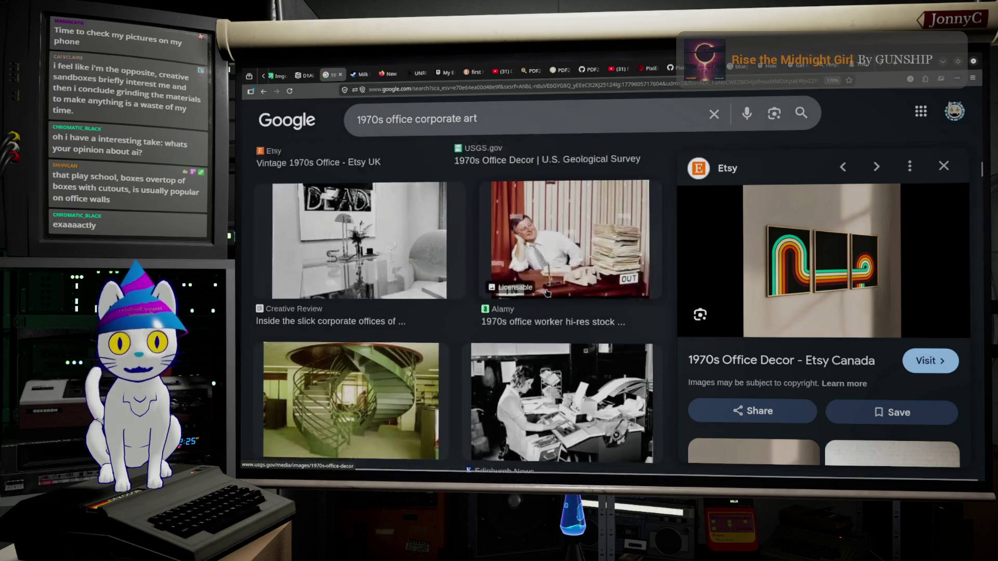
scroll(547, 294, down, 2)
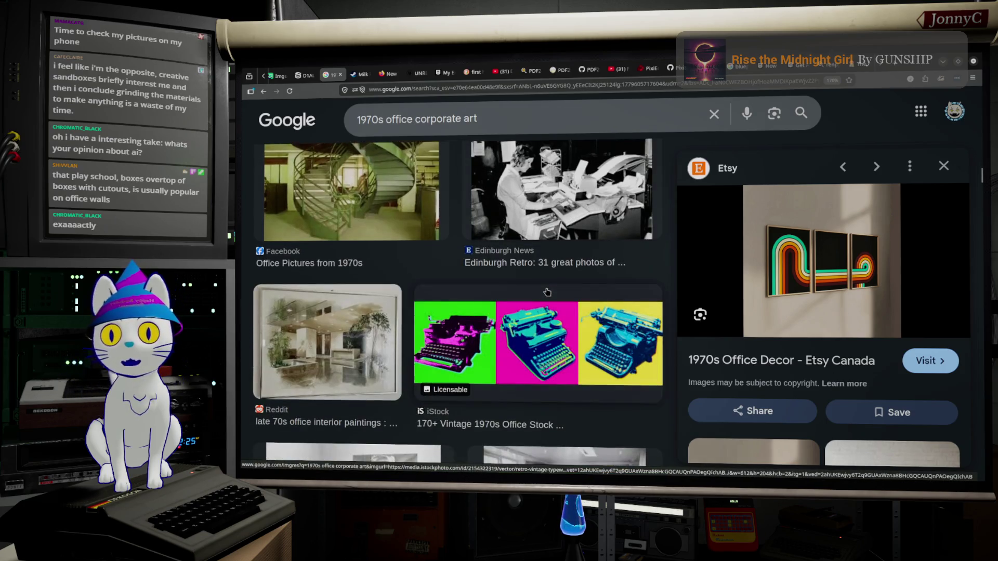
scroll(547, 292, down, 3)
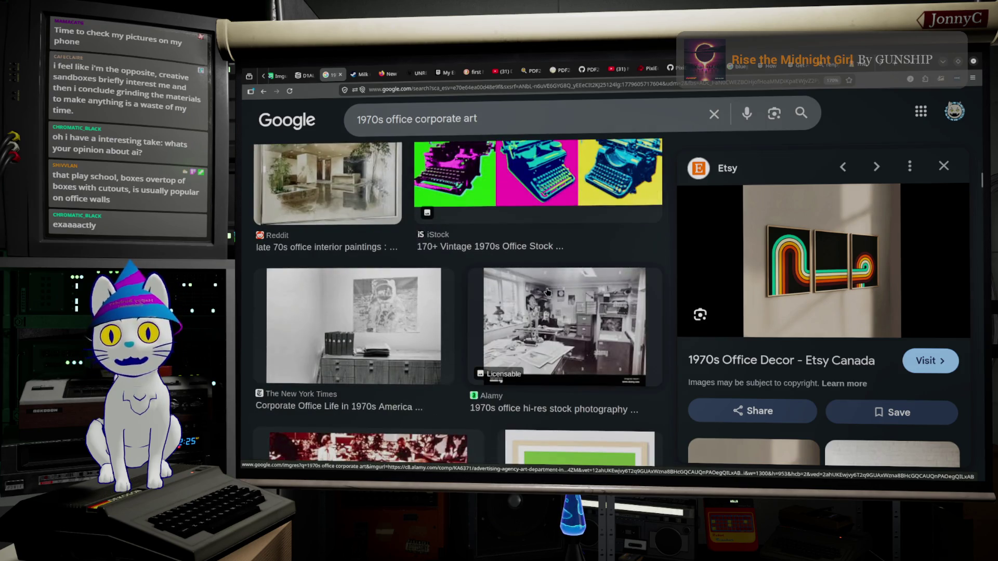
scroll(547, 292, down, 5)
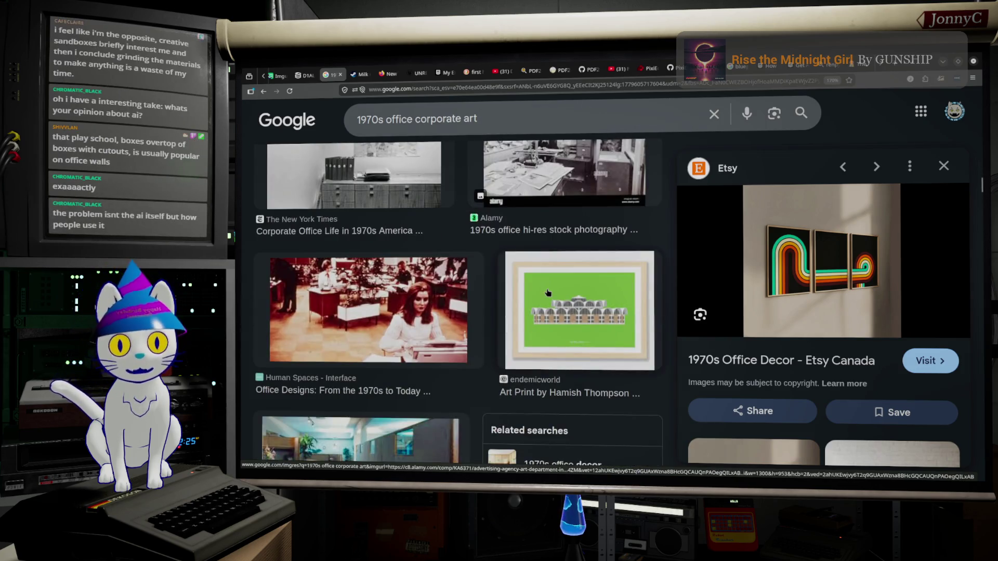
scroll(545, 303, down, 3)
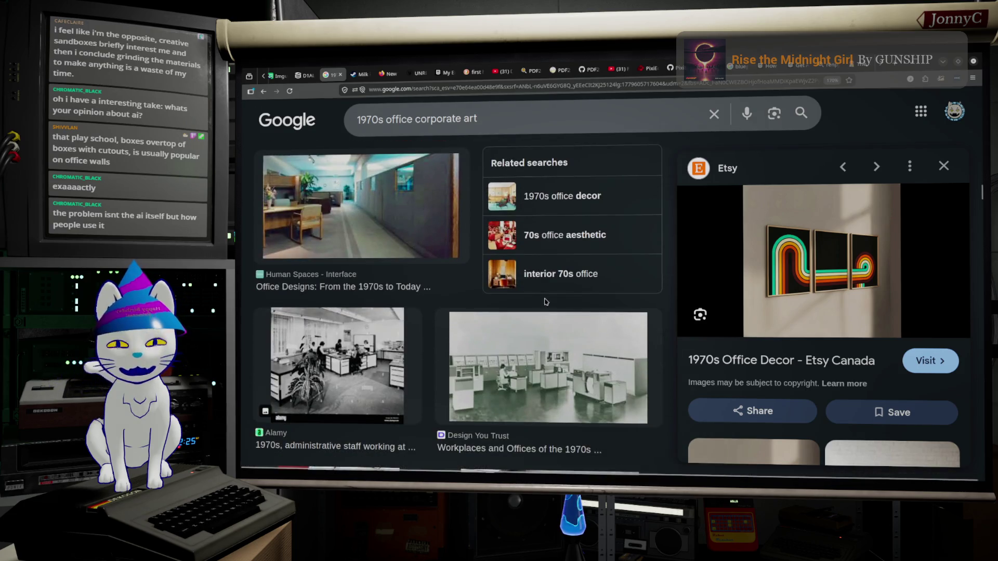
scroll(545, 301, down, 3)
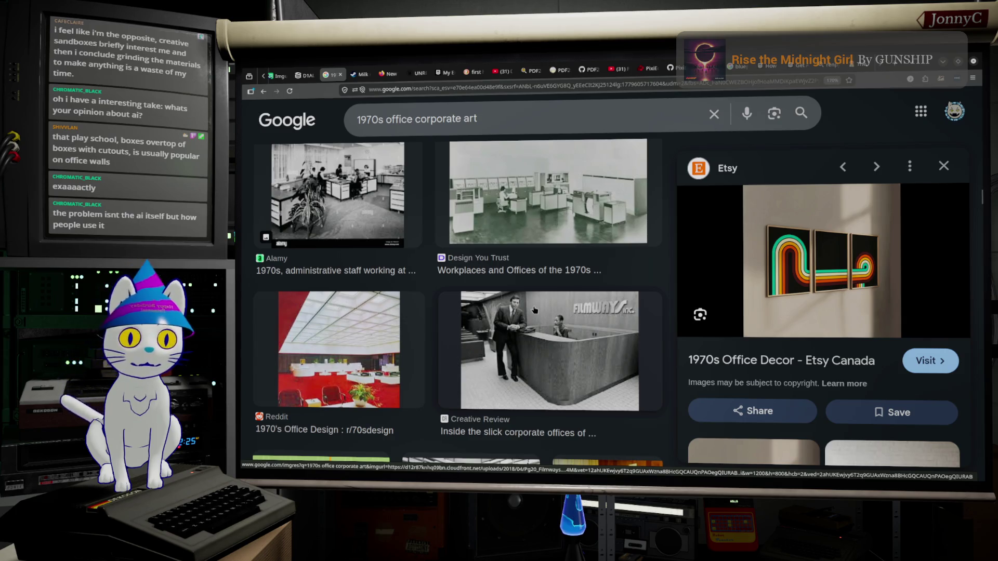
scroll(525, 319, down, 6)
scroll(518, 327, down, 3)
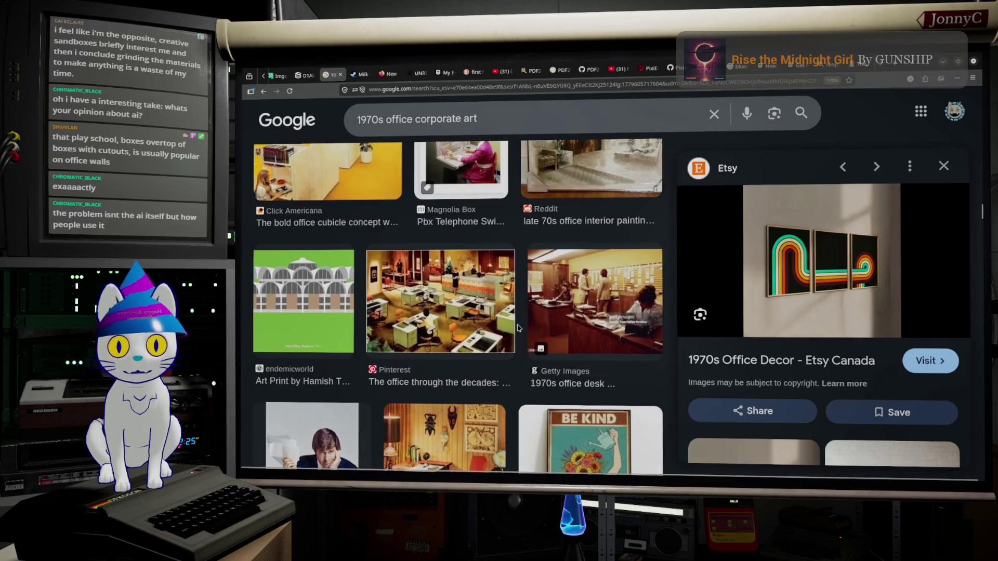
scroll(518, 326, down, 3)
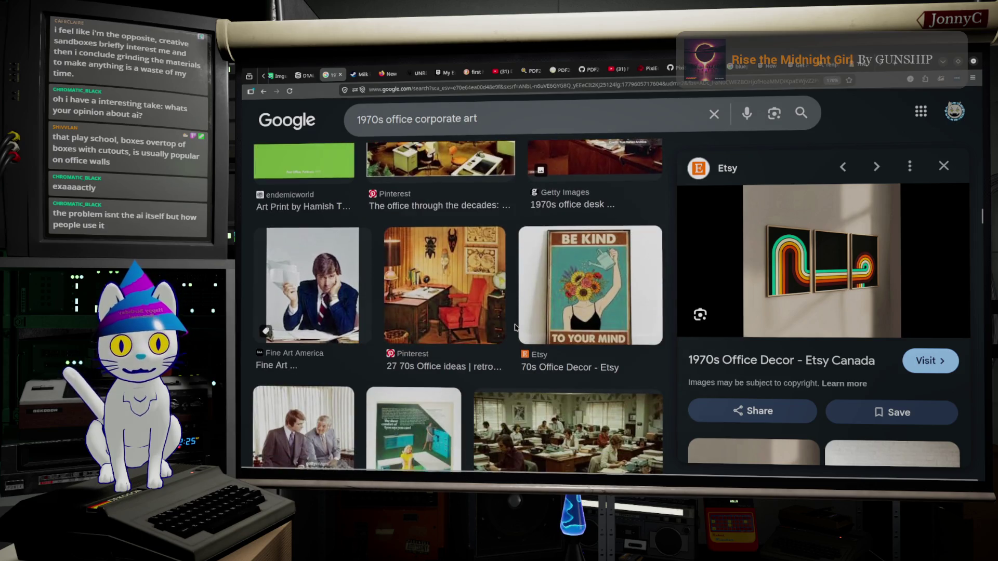
scroll(515, 327, down, 3)
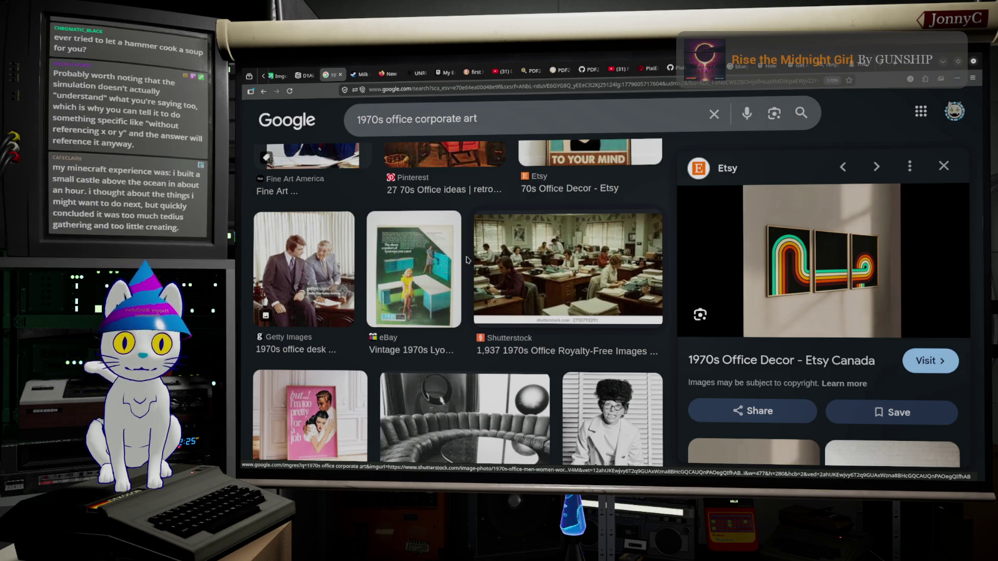
scroll(483, 254, down, 2)
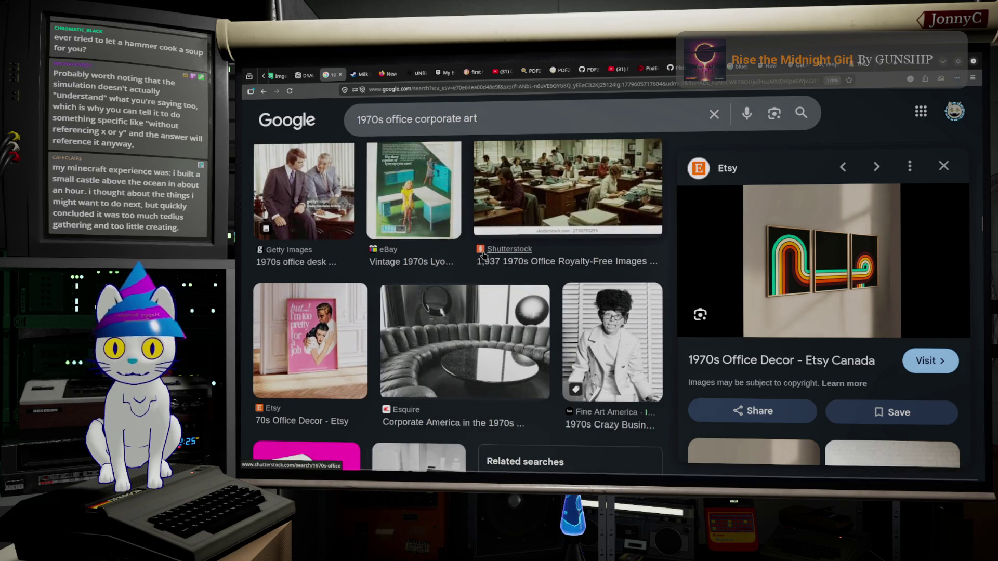